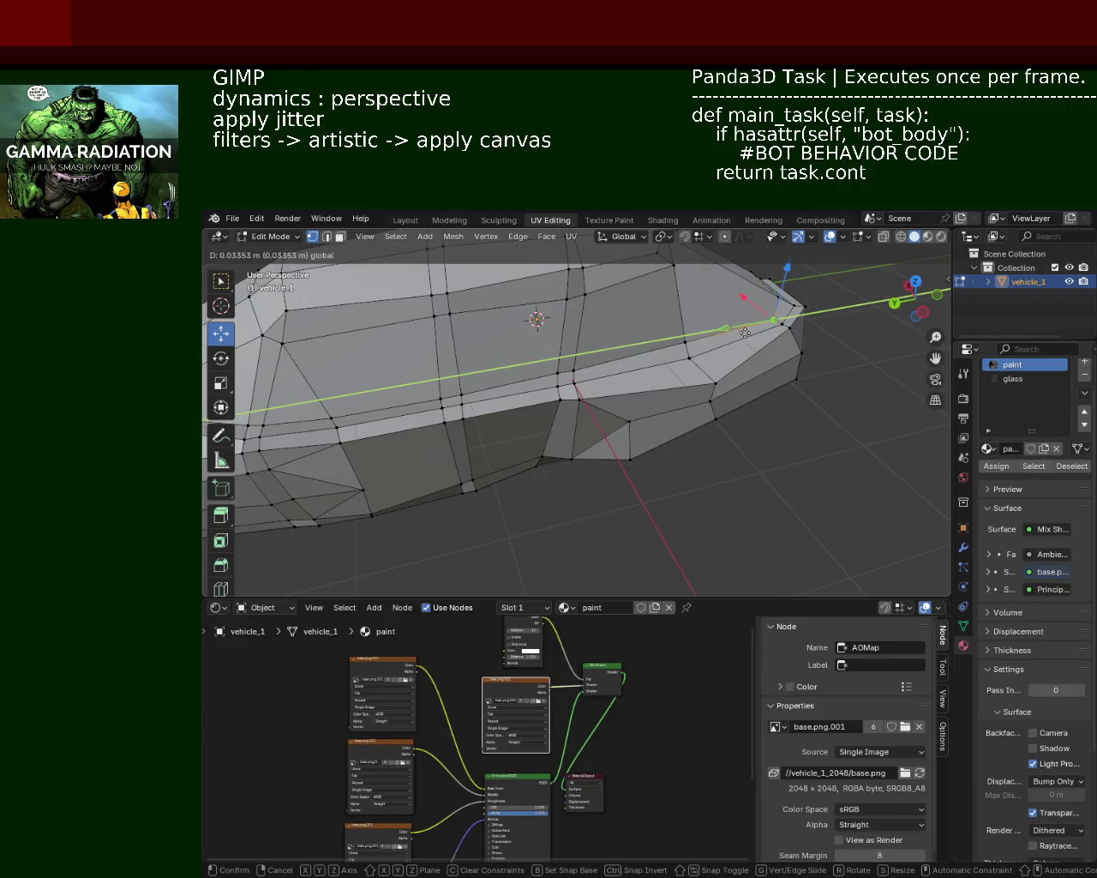
# Raise a vertex on the side of the car body vertically
pyautogui.click(741, 333)
pyautogui.moveTo(741, 333); pyautogui.dragTo(573, 340, button='middle')
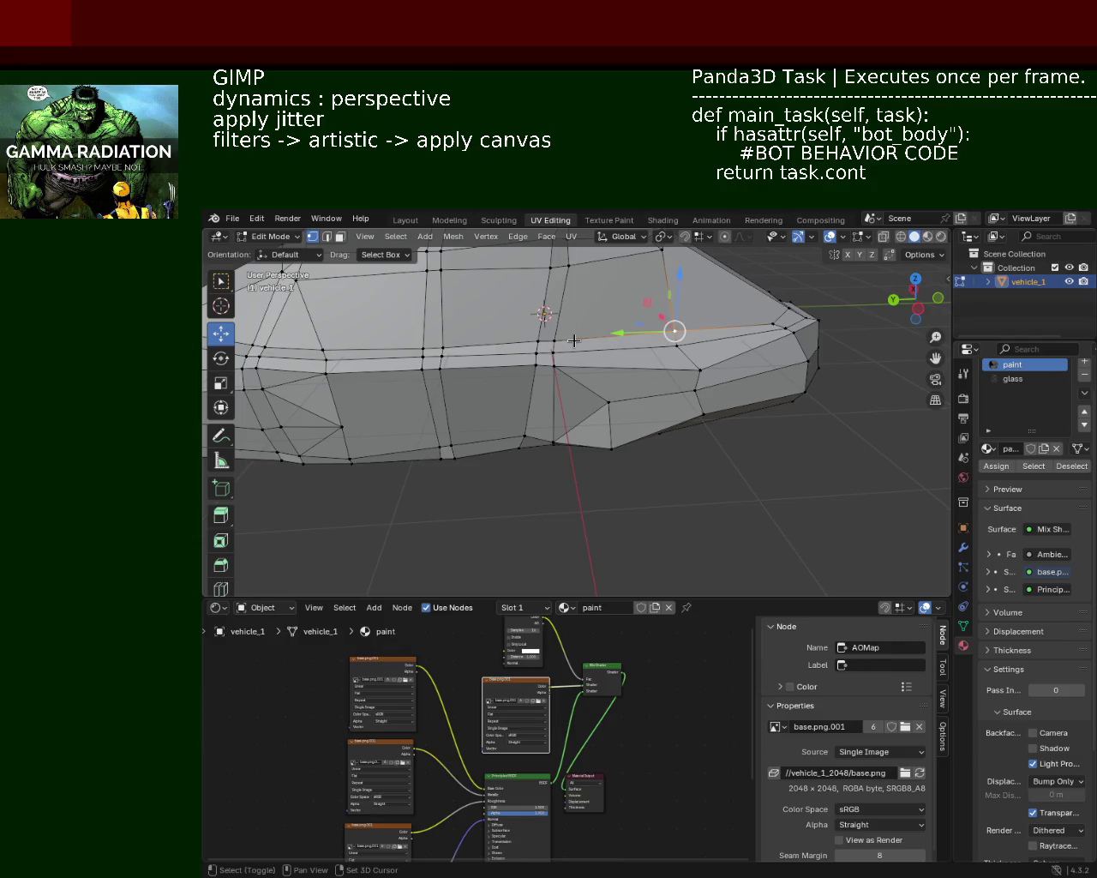
pyautogui.moveTo(591, 292); pyautogui.dragTo(596, 296)
pyautogui.moveTo(596, 295)
pyautogui.mouseDown(button='middle')
pyautogui.moveTo(578, 335)
pyautogui.moveTo(585, 375)
pyautogui.mouseUp(button='middle')
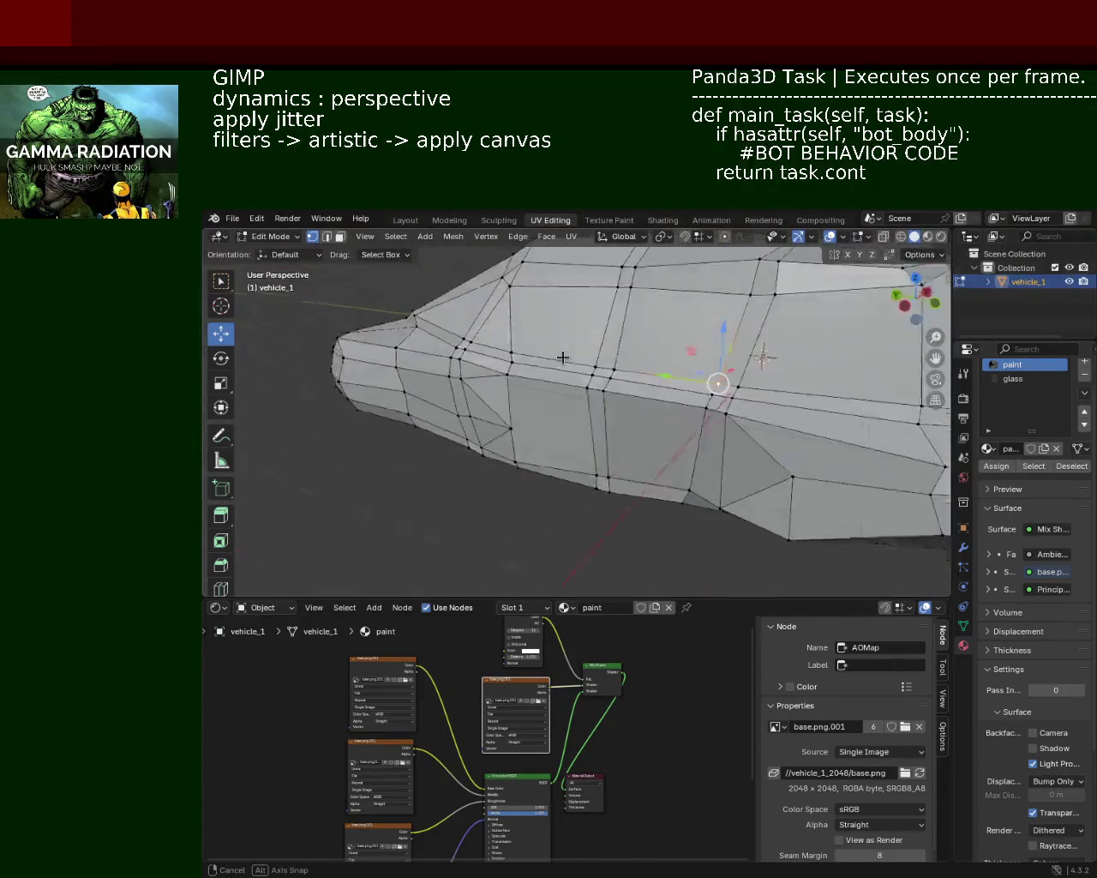
pyautogui.moveTo(585, 375); pyautogui.dragTo(546, 364, button='middle')
pyautogui.moveTo(482, 353)
pyautogui.mouseDown(button='middle')
pyautogui.moveTo(522, 388)
pyautogui.moveTo(571, 377)
pyautogui.moveTo(598, 409)
pyautogui.moveTo(622, 397)
pyautogui.moveTo(583, 399)
pyautogui.moveTo(498, 372)
pyautogui.moveTo(627, 403)
pyautogui.mouseUp(button='middle')
# Slide another side vertex along the Y axis, then check it from a side view
pyautogui.moveTo(583, 380); pyautogui.dragTo(576, 385)
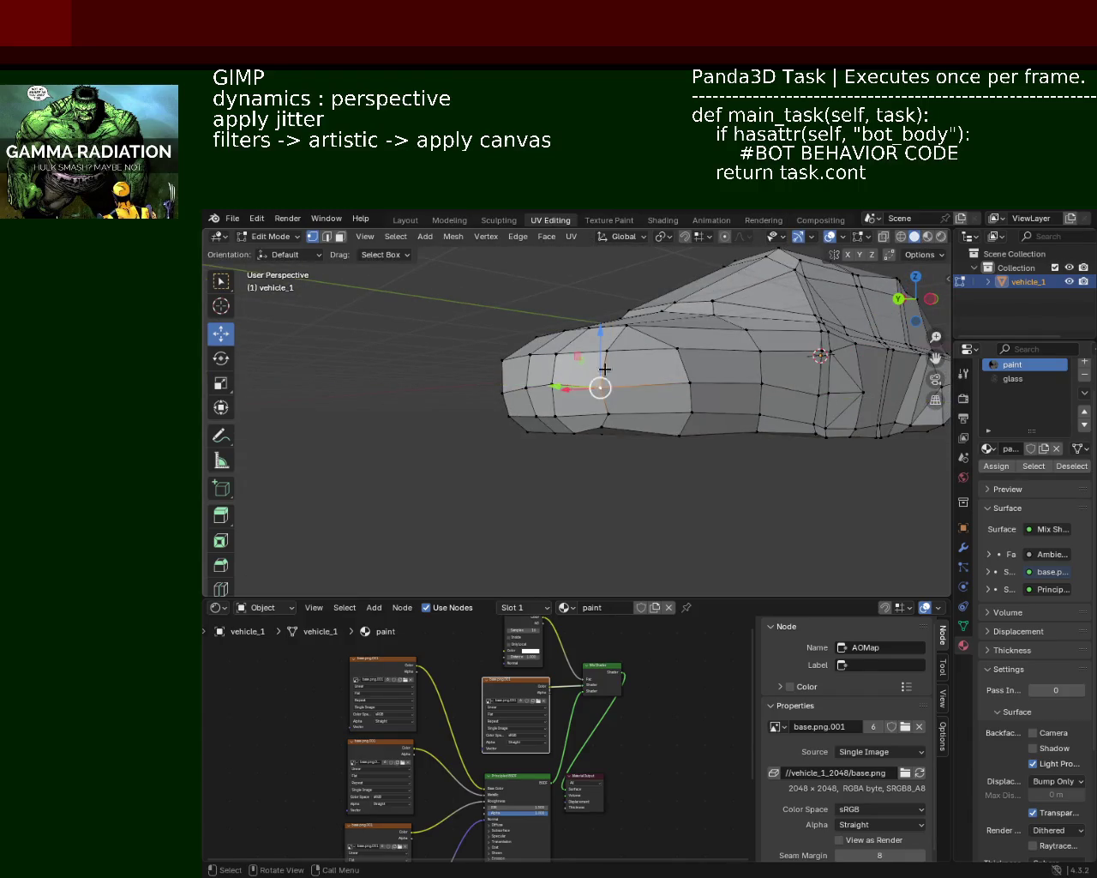
pyautogui.moveTo(595, 420)
pyautogui.mouseDown(button='middle')
pyautogui.moveTo(661, 411)
pyautogui.moveTo(580, 529)
pyautogui.mouseUp(button='middle')
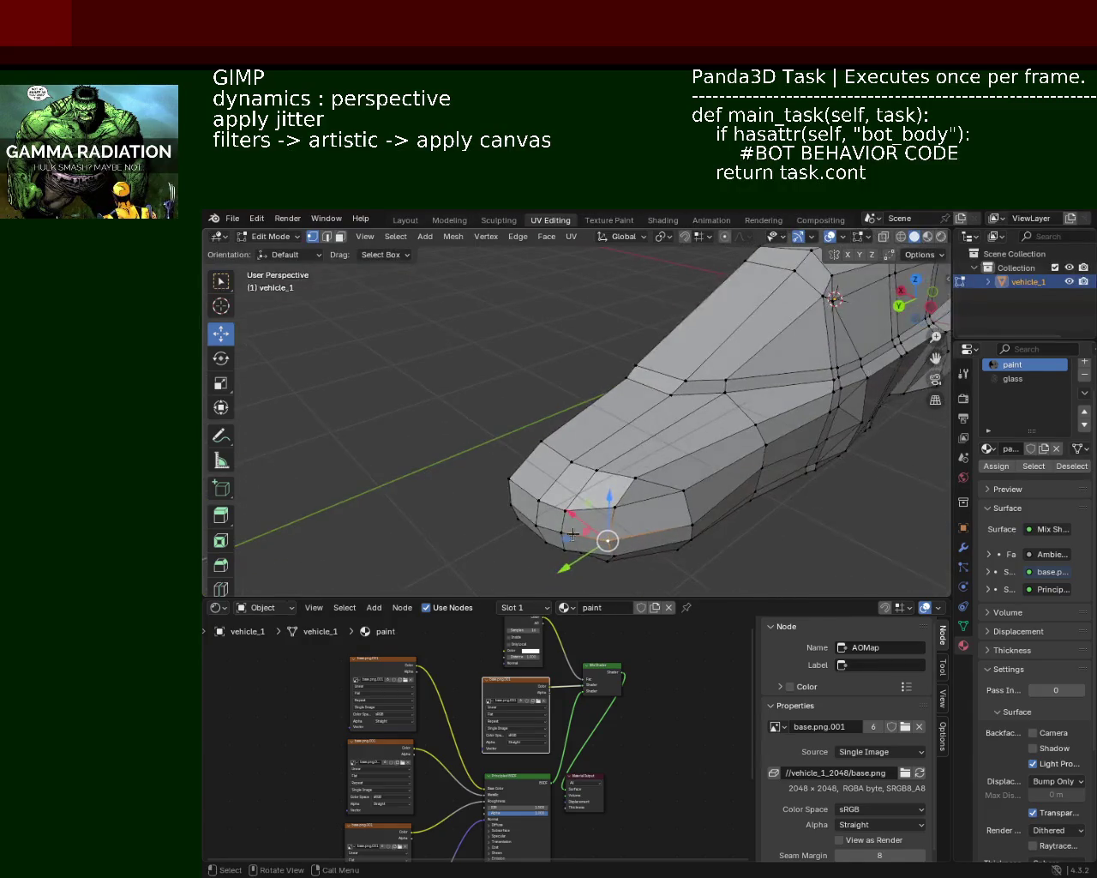
pyautogui.moveTo(712, 454)
pyautogui.mouseDown(button='middle')
pyautogui.moveTo(490, 392)
pyautogui.moveTo(462, 405)
pyautogui.moveTo(674, 421)
pyautogui.moveTo(551, 404)
pyautogui.mouseUp(button='middle')
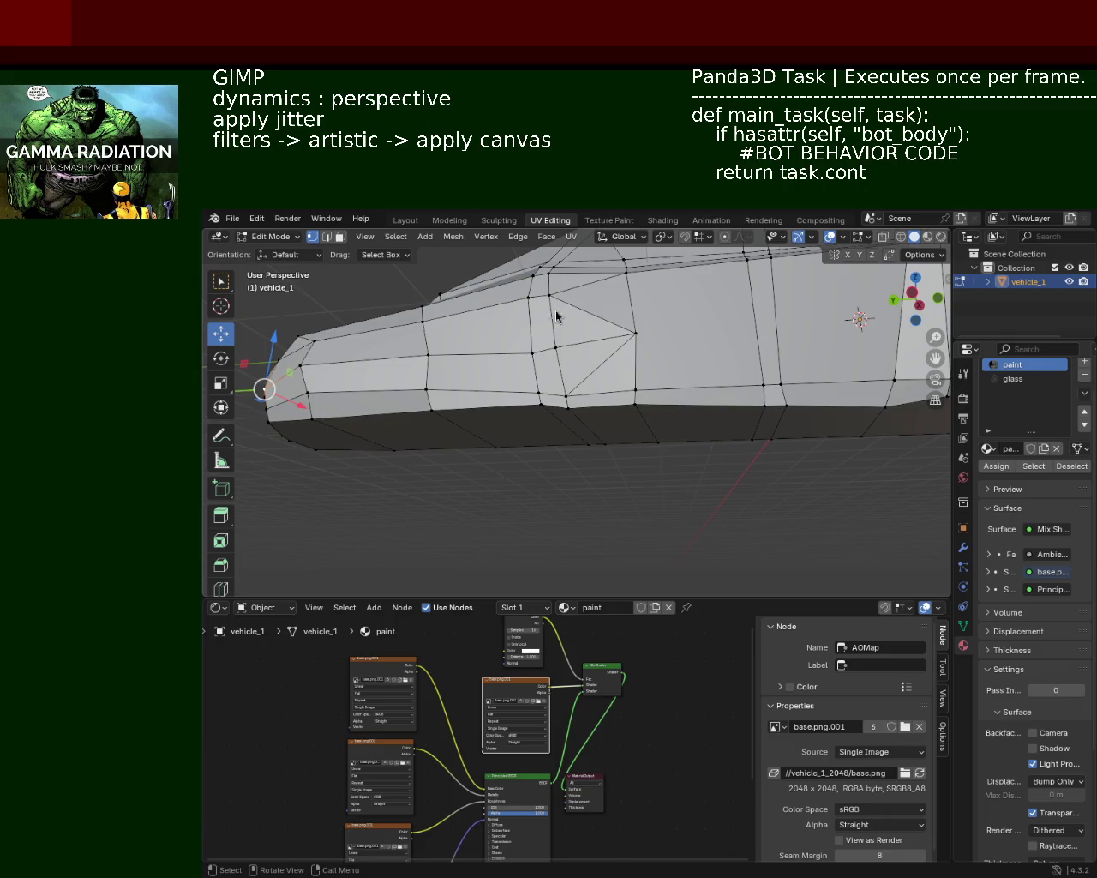
pyautogui.scroll(2, 641, 396)
# From a front three-quarter view, move a roof vertex vertically
pyautogui.scroll(2, 600, 437)
pyautogui.scroll(2, 605, 440)
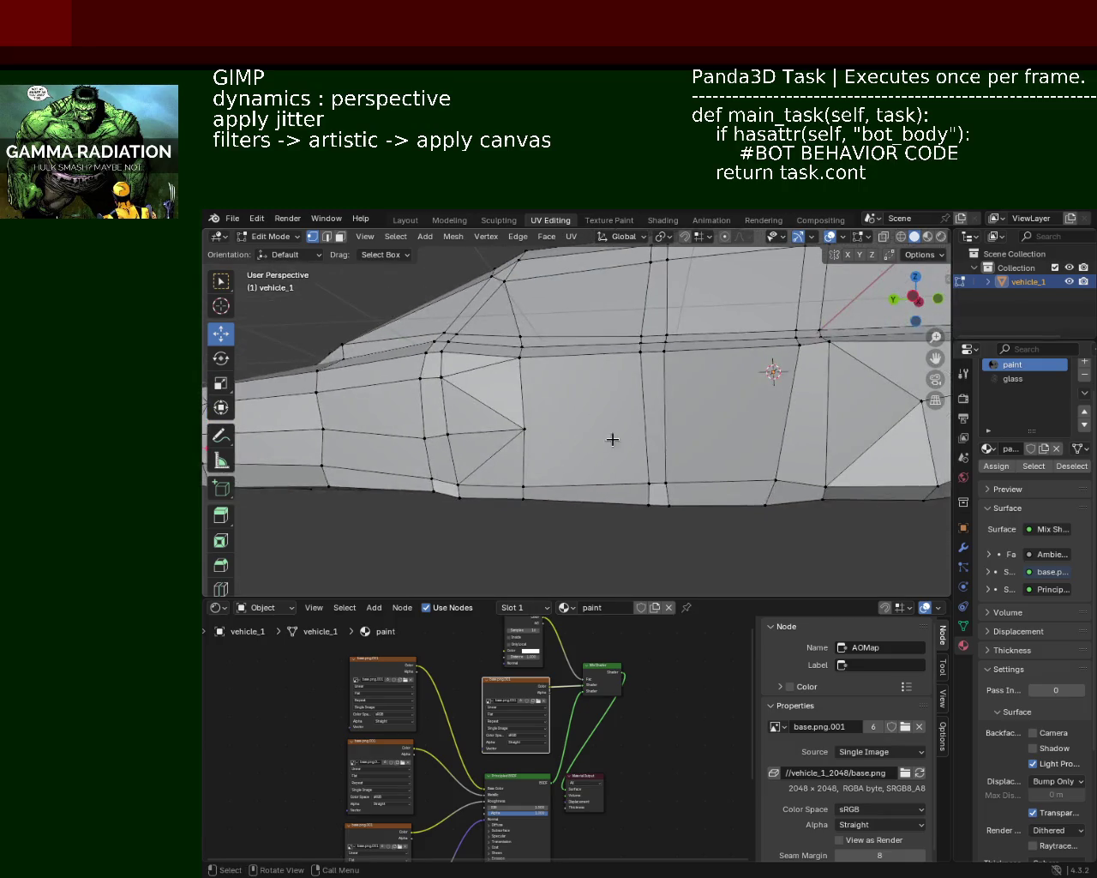
pyautogui.scroll(2, 520, 418)
pyautogui.scroll(-1, 523, 416)
pyautogui.scroll(-1, 600, 411)
pyautogui.scroll(-1, 610, 412)
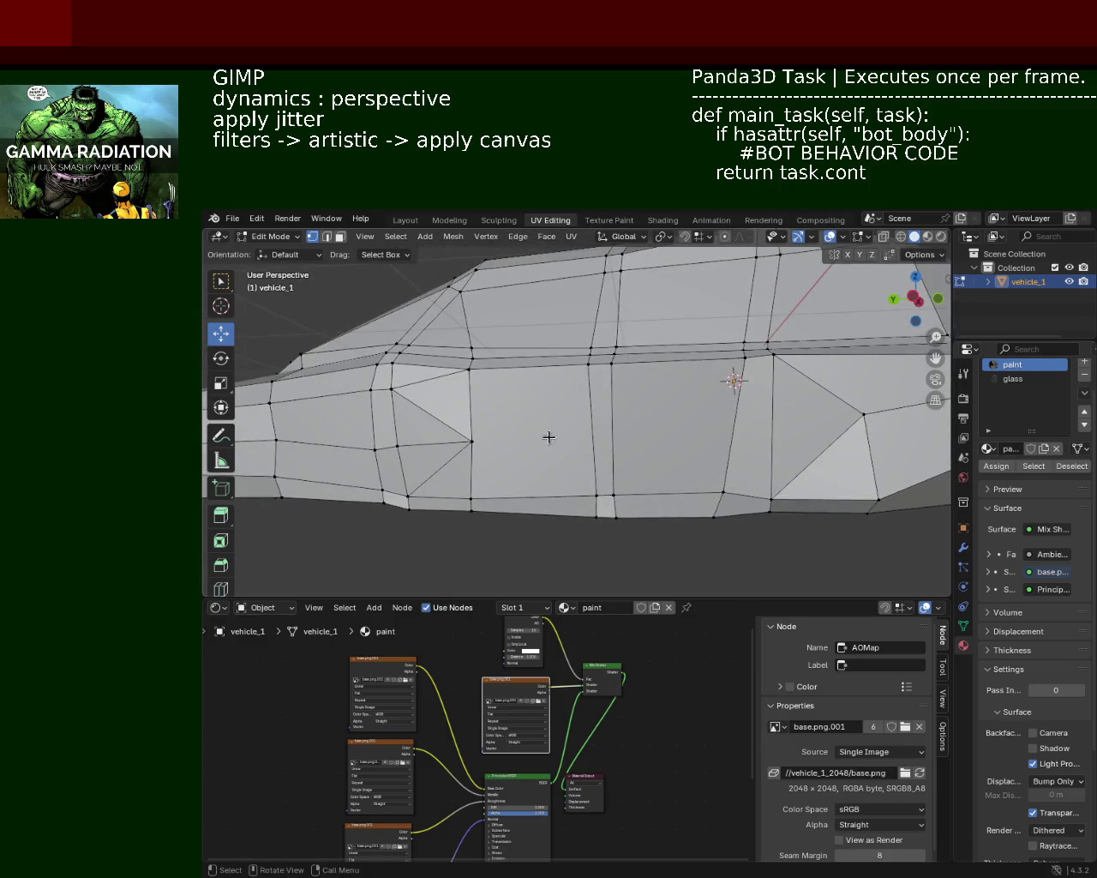
pyautogui.scroll(-3, 591, 437)
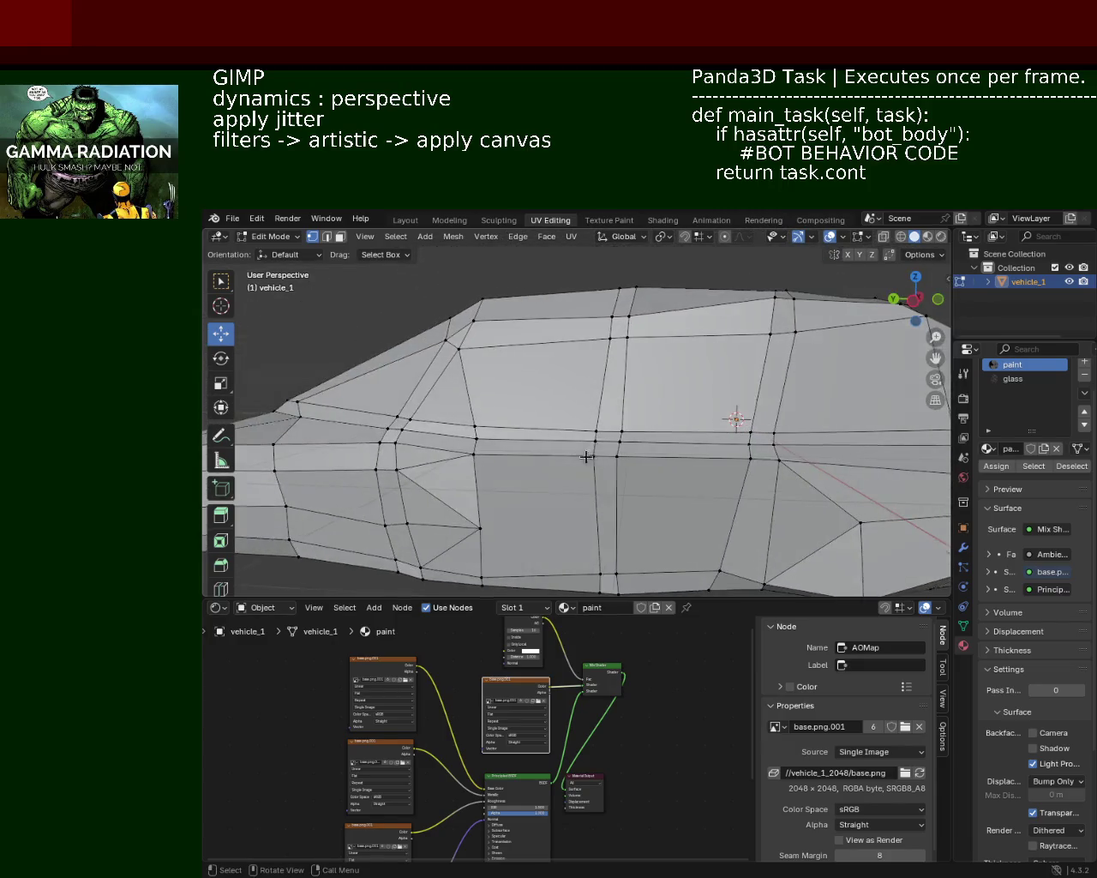
pyautogui.moveTo(600, 446)
pyautogui.mouseDown(button='middle')
pyautogui.moveTo(569, 445)
pyautogui.moveTo(523, 418)
pyautogui.moveTo(557, 411)
pyautogui.mouseUp(button='middle')
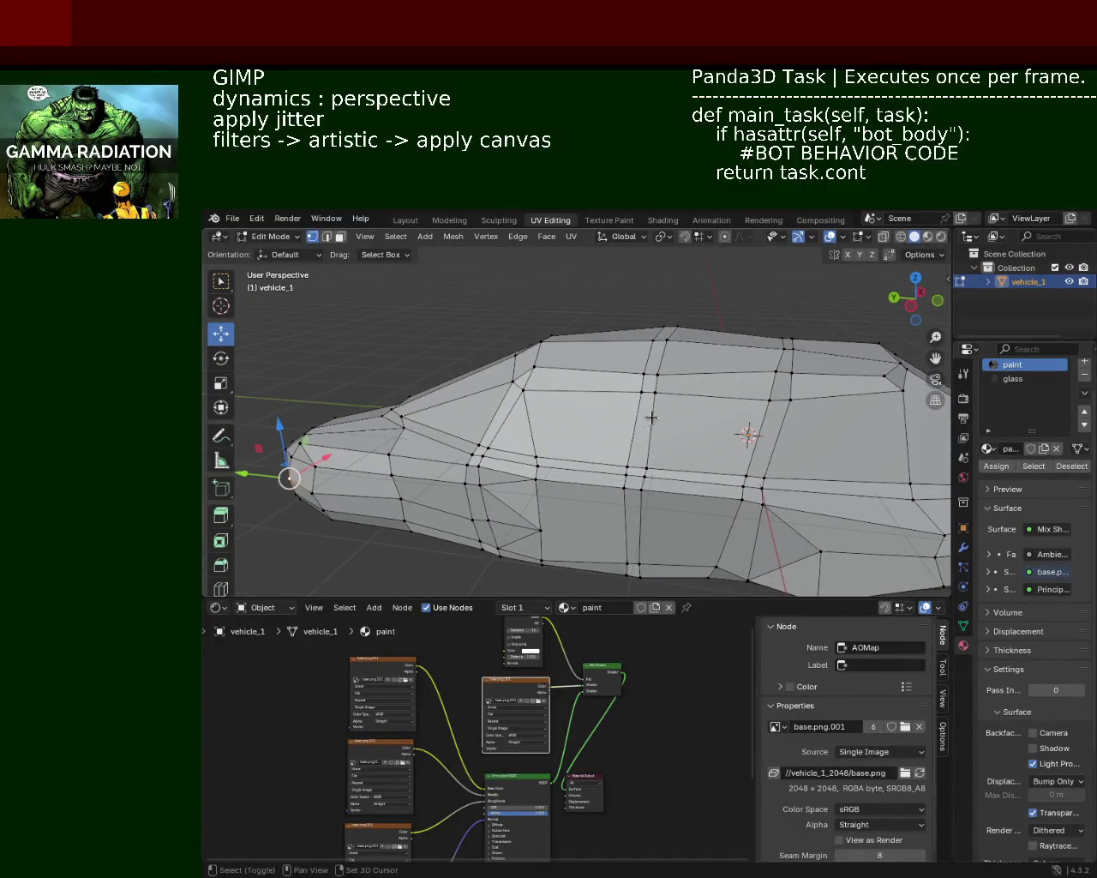
pyautogui.scroll(2, 610, 406)
pyautogui.moveTo(637, 377); pyautogui.dragTo(639, 360)
pyautogui.moveTo(639, 360); pyautogui.dragTo(571, 457, button='middle')
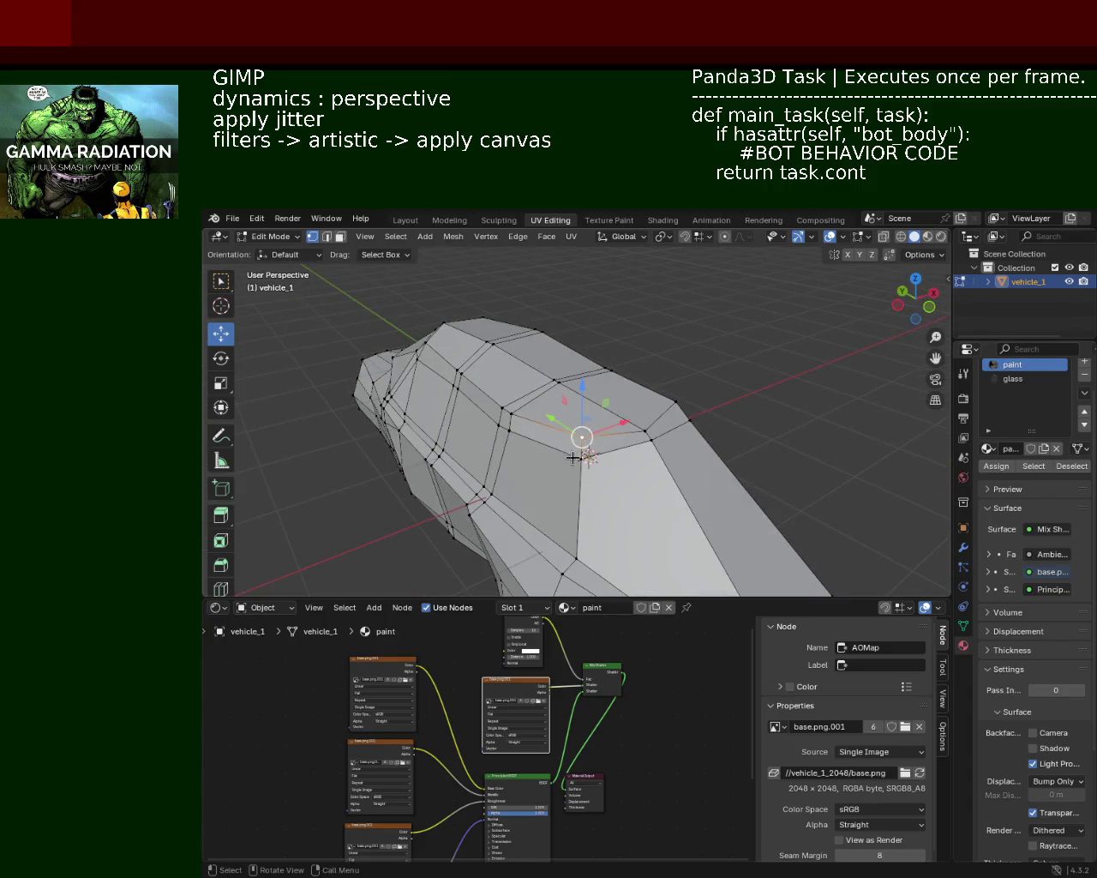
# Shift a vertex sideways and slide the roof corner vertex along Y to reshape the top face
pyautogui.moveTo(580, 388); pyautogui.dragTo(637, 395)
pyautogui.moveTo(637, 395); pyautogui.dragTo(695, 360, button='middle')
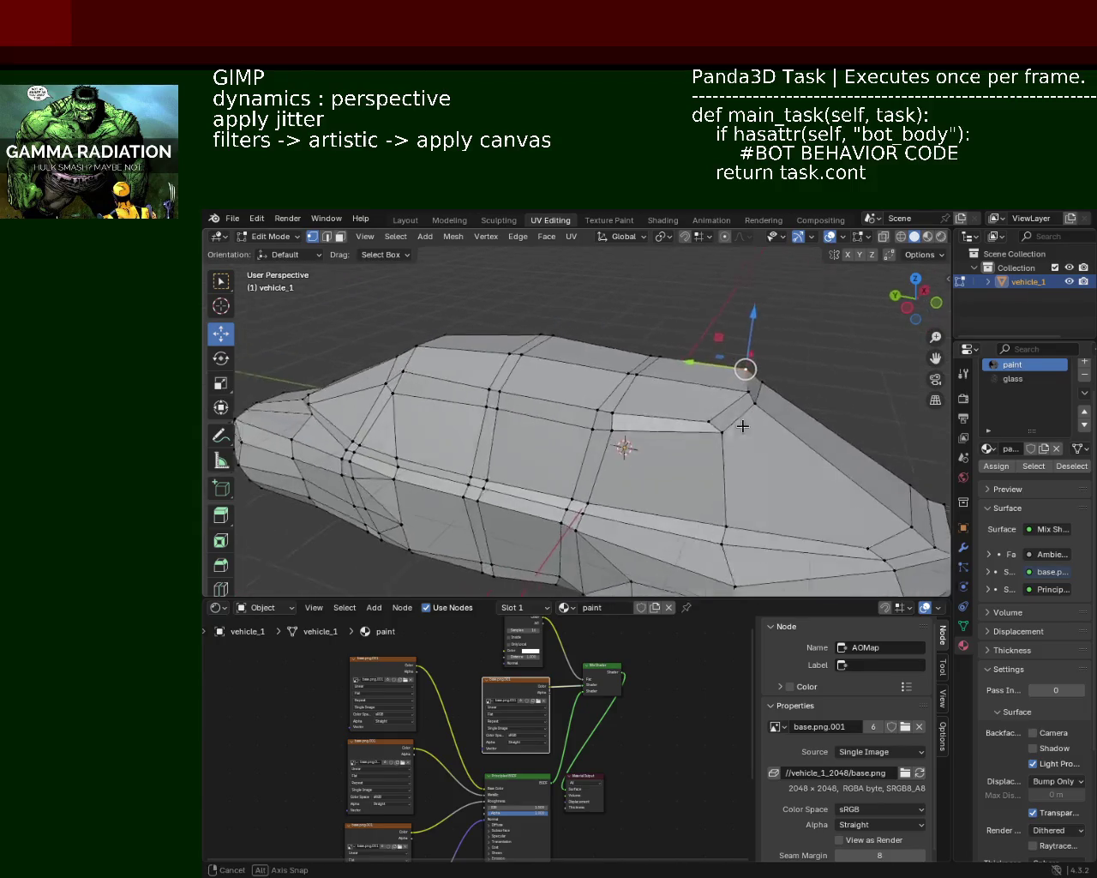
pyautogui.moveTo(694, 360); pyautogui.dragTo(754, 367)
pyautogui.moveTo(754, 367)
pyautogui.mouseDown(button='middle')
pyautogui.moveTo(570, 364)
pyautogui.moveTo(549, 334)
pyautogui.mouseUp(button='middle')
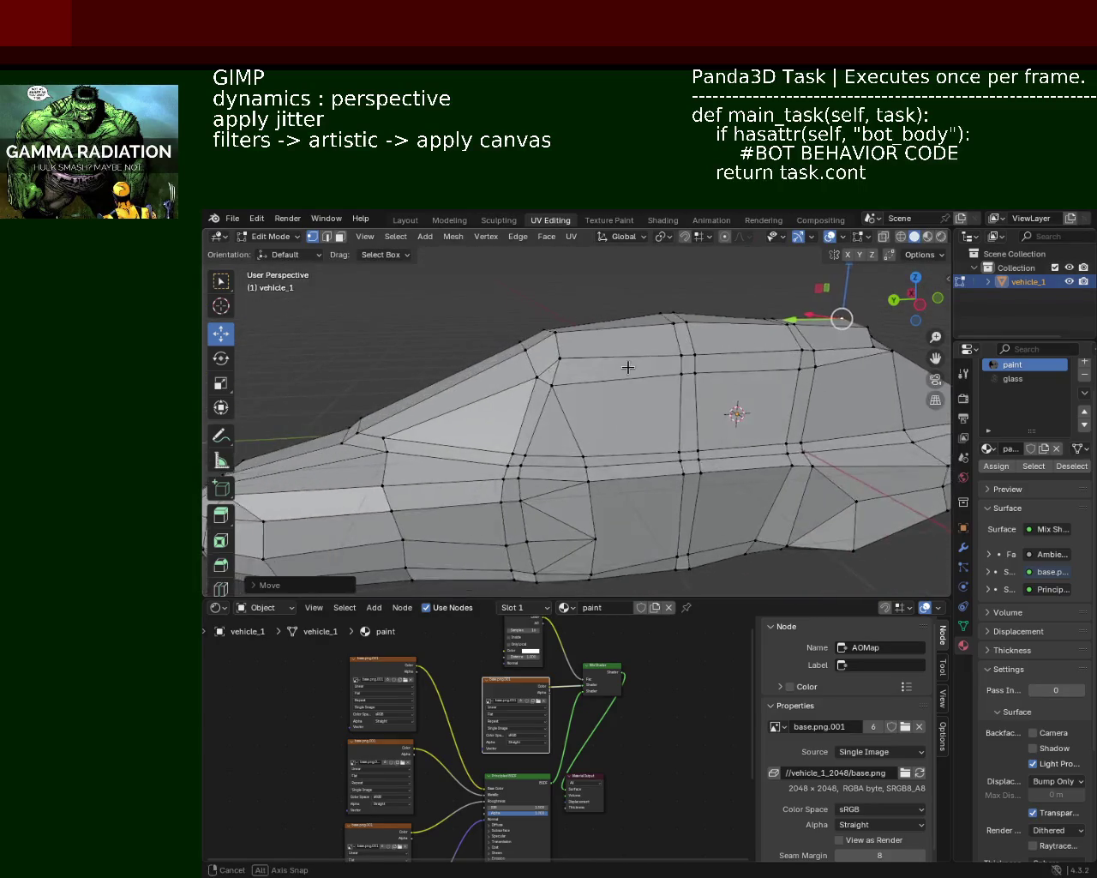
# Lower another roof-line vertex and slide it along the Y axis
pyautogui.click(554, 330)
pyautogui.moveTo(557, 302); pyautogui.dragTo(559, 314)
pyautogui.moveTo(495, 338); pyautogui.dragTo(516, 344)
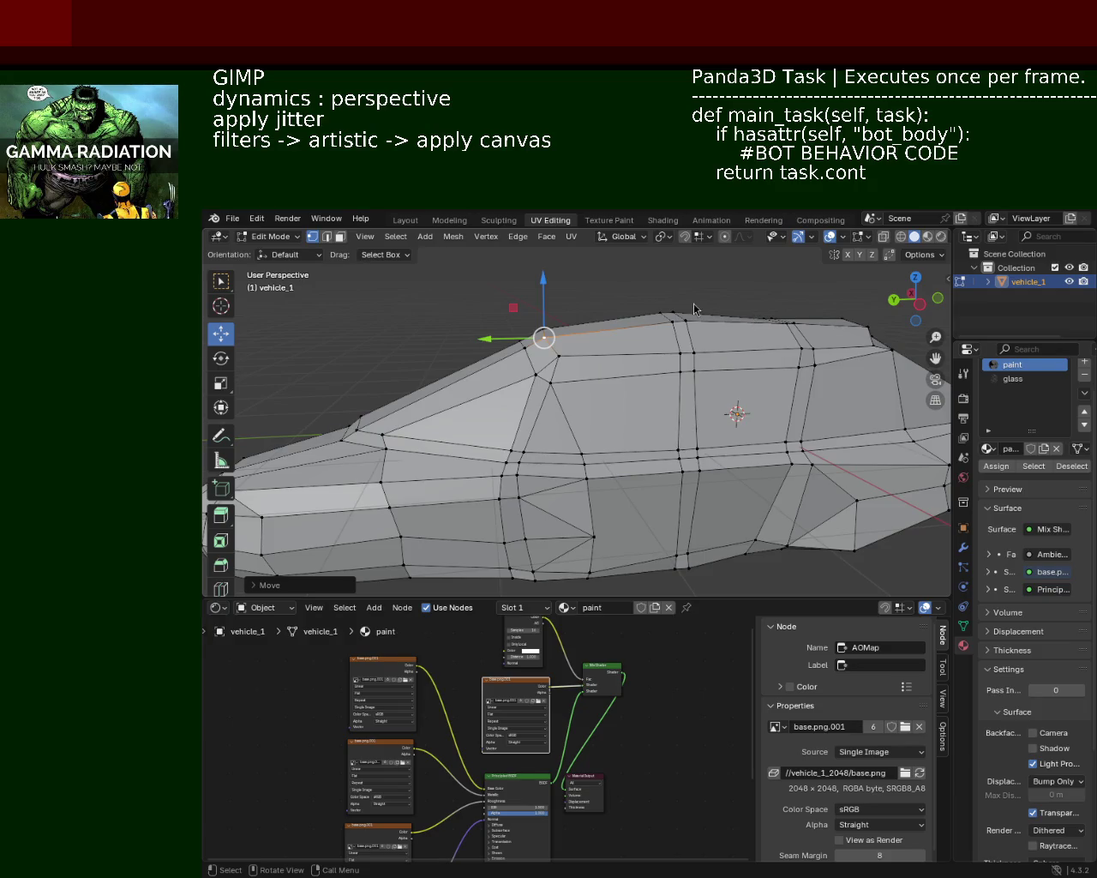
pyautogui.moveTo(555, 409); pyautogui.dragTo(556, 409)
pyautogui.moveTo(633, 374)
pyautogui.keyDown('ctrl'); pyautogui.mouseDown(button='middle')
pyautogui.moveTo(637, 350)
pyautogui.moveTo(625, 370)
pyautogui.moveTo(634, 360)
pyautogui.moveTo(640, 405)
pyautogui.moveTo(722, 428)
pyautogui.moveTo(588, 404)
pyautogui.moveTo(588, 392)
pyautogui.moveTo(556, 413)
pyautogui.moveTo(553, 403)
pyautogui.moveTo(624, 394)
pyautogui.moveTo(610, 399)
pyautogui.moveTo(672, 423)
pyautogui.moveTo(728, 408)
pyautogui.mouseUp(button='middle'); pyautogui.keyUp('ctrl')
pyautogui.click(644, 430)
# Shift the upper end edge along Y, lower a vertex, and nudge it along X
pyautogui.click(797, 386)
pyautogui.moveTo(796, 389); pyautogui.dragTo(792, 389)
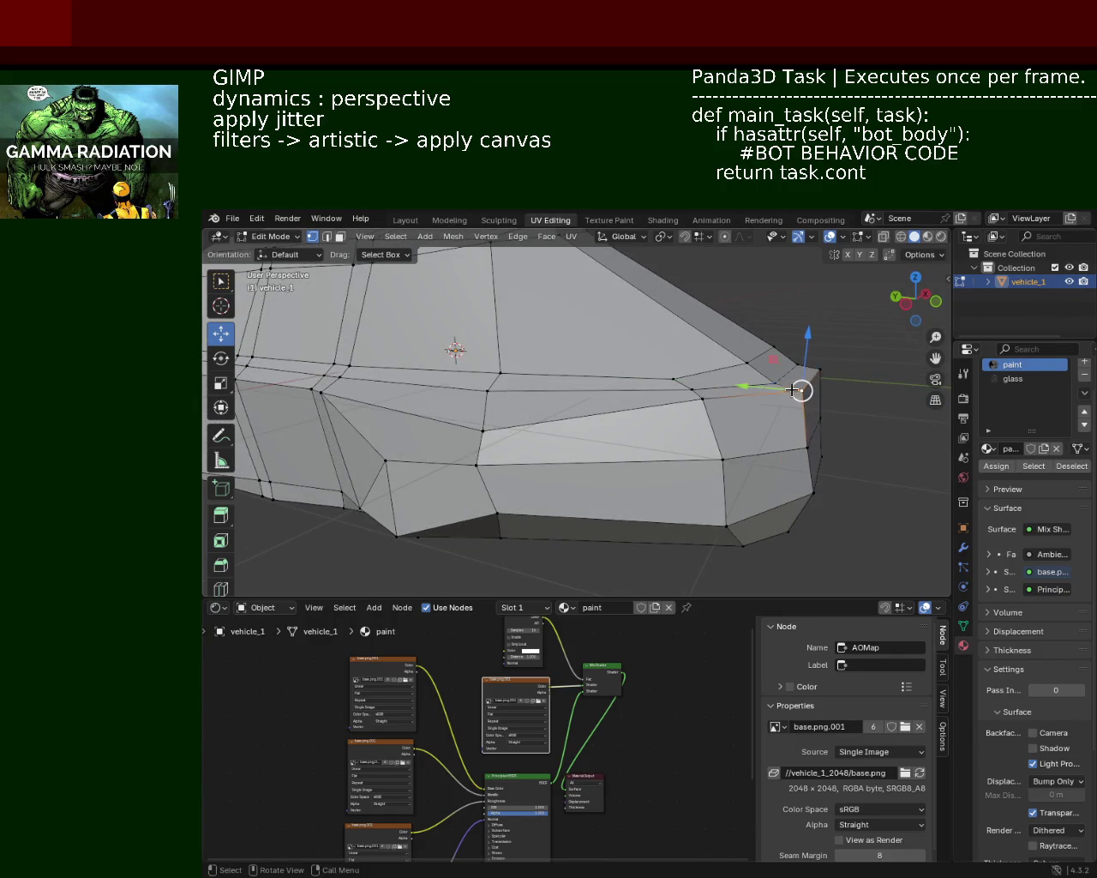
pyautogui.moveTo(814, 347)
pyautogui.mouseDown()
pyautogui.moveTo(815, 364)
pyautogui.moveTo(816, 349)
pyautogui.mouseUp()
pyautogui.moveTo(754, 379)
pyautogui.mouseDown(button='middle')
pyautogui.moveTo(651, 405)
pyautogui.moveTo(704, 376)
pyautogui.moveTo(696, 370)
pyautogui.mouseUp(button='middle')
pyautogui.moveTo(696, 370); pyautogui.dragTo(692, 367)
pyautogui.moveTo(693, 368); pyautogui.dragTo(709, 348, button='middle')
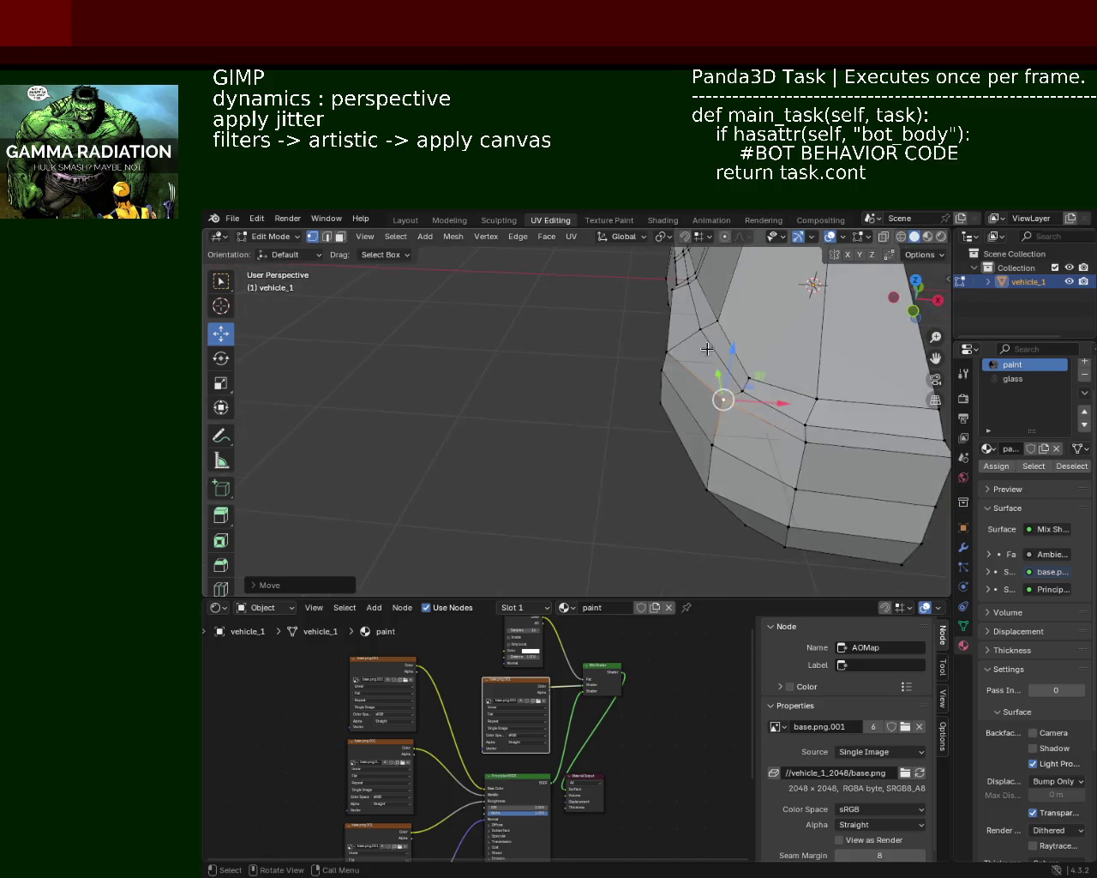
# Pull a neighbouring corner vertex up and outward, and nudge the next vertex along X
pyautogui.click(677, 352)
pyautogui.moveTo(671, 316)
pyautogui.mouseDown()
pyautogui.moveTo(672, 299)
pyautogui.moveTo(693, 307)
pyautogui.mouseUp()
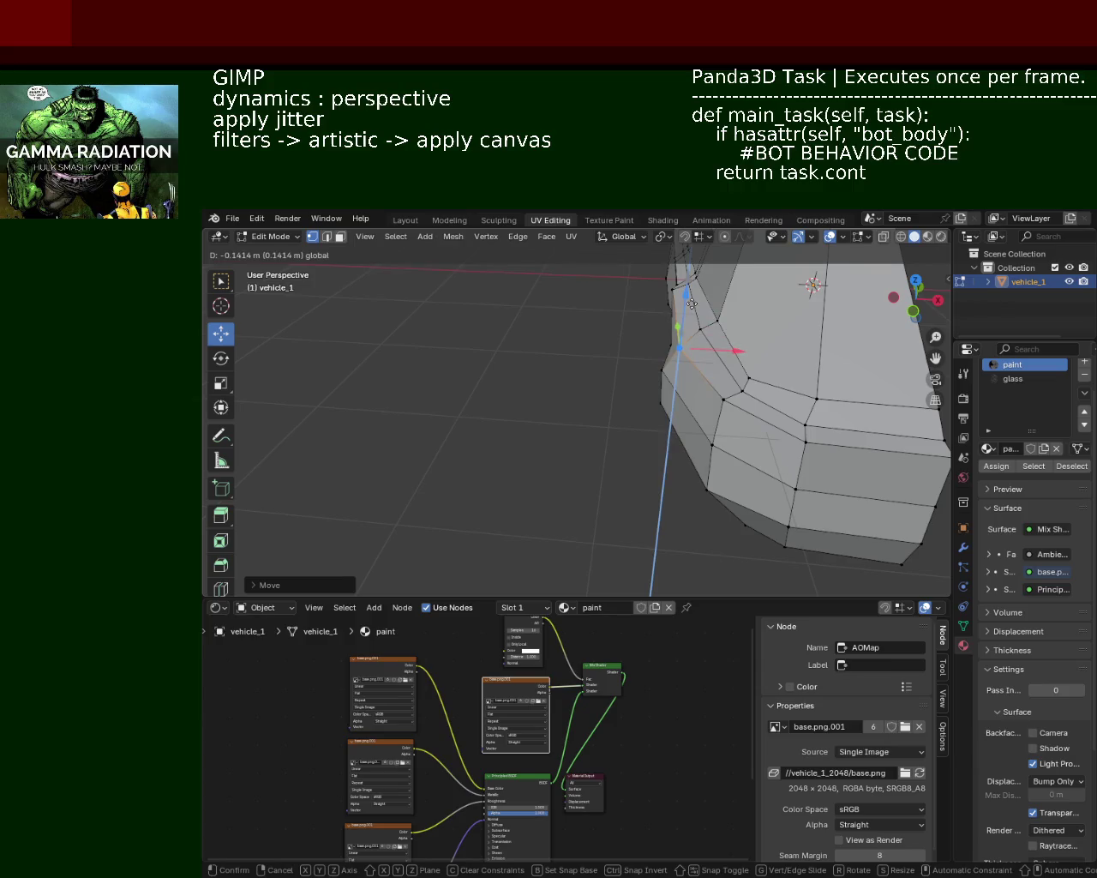
pyautogui.moveTo(690, 282); pyautogui.dragTo(771, 369, button='middle')
pyautogui.click(838, 428)
pyautogui.moveTo(839, 429); pyautogui.dragTo(857, 423)
# Move an end vertex vertically with the move locked to Z
pyautogui.scroll(-3, 647, 375)
pyautogui.moveTo(646, 374)
pyautogui.mouseDown(button='middle')
pyautogui.moveTo(600, 353)
pyautogui.moveTo(657, 350)
pyautogui.mouseUp(button='middle')
pyautogui.scroll(3, 600, 353)
pyautogui.moveTo(646, 311); pyautogui.dragTo(649, 296)
pyautogui.press('z')
pyautogui.click(649, 296)
pyautogui.moveTo(642, 351); pyautogui.dragTo(702, 318, button='middle')
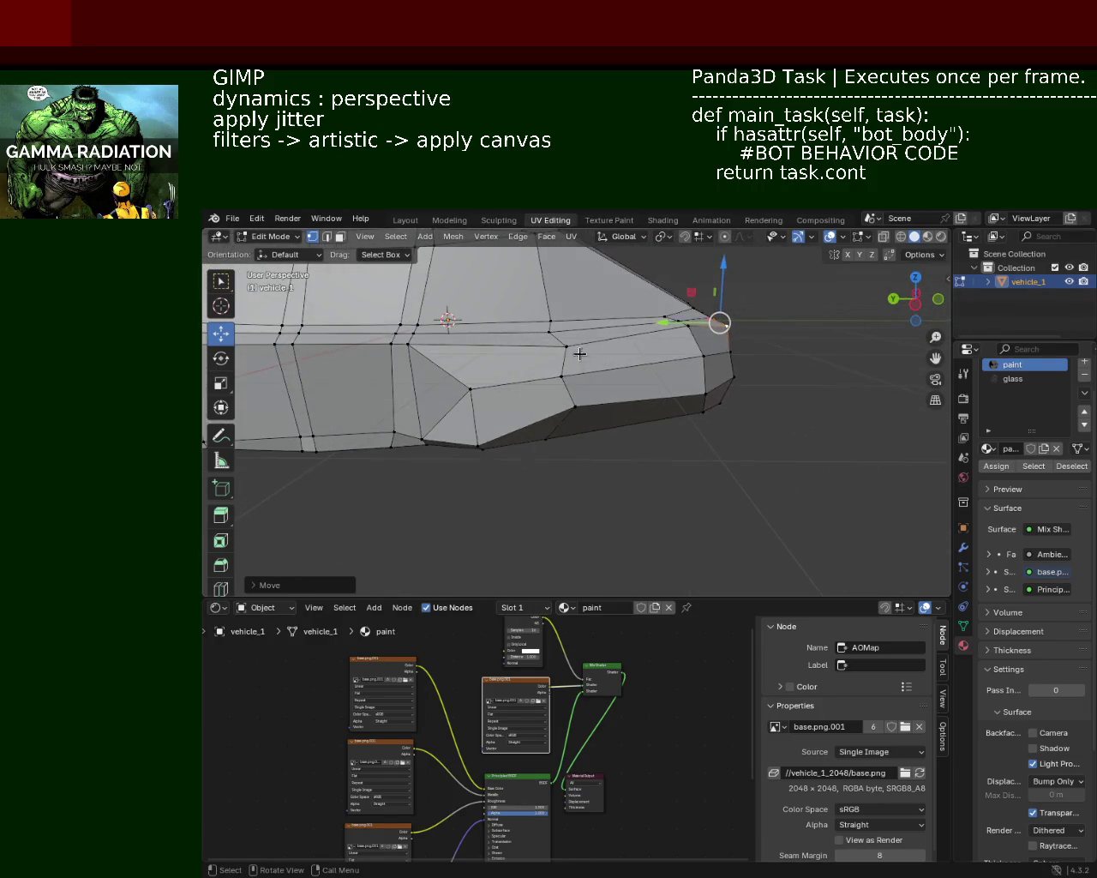
# Slide a vertex near the roof edge about 0.18 m along the Y axis
pyautogui.click(557, 361)
pyautogui.moveTo(530, 349); pyautogui.dragTo(509, 353)
pyautogui.moveTo(557, 347)
pyautogui.mouseDown(button='middle')
pyautogui.moveTo(756, 348)
pyautogui.moveTo(558, 372)
pyautogui.moveTo(558, 392)
pyautogui.moveTo(671, 430)
pyautogui.mouseUp(button='middle')
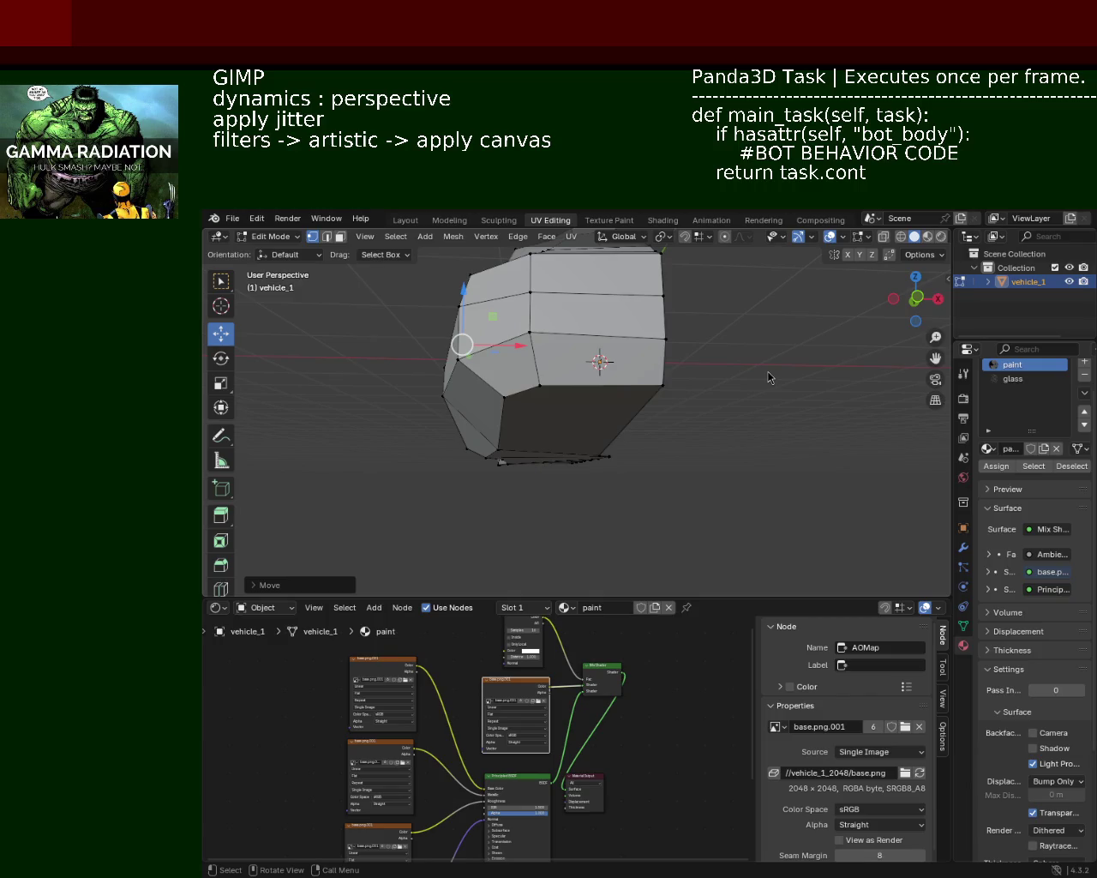
pyautogui.moveTo(579, 358); pyautogui.dragTo(673, 376, button='middle')
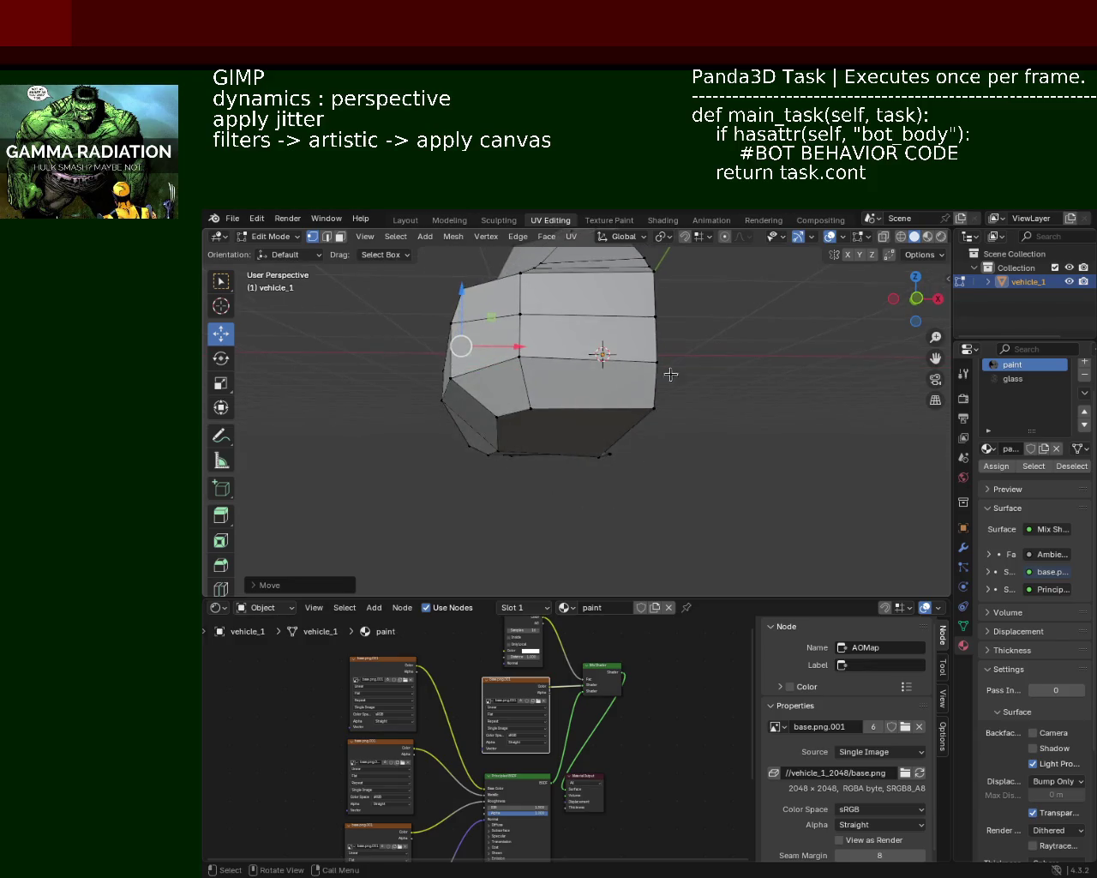
# Select the end and front faces and raise them along Z
pyautogui.click(656, 358)
pyautogui.keyDown('shift'); pyautogui.click(610, 401); pyautogui.keyUp('shift')
pyautogui.keyDown('shift'); pyautogui.click(520, 356); pyautogui.keyUp('shift')
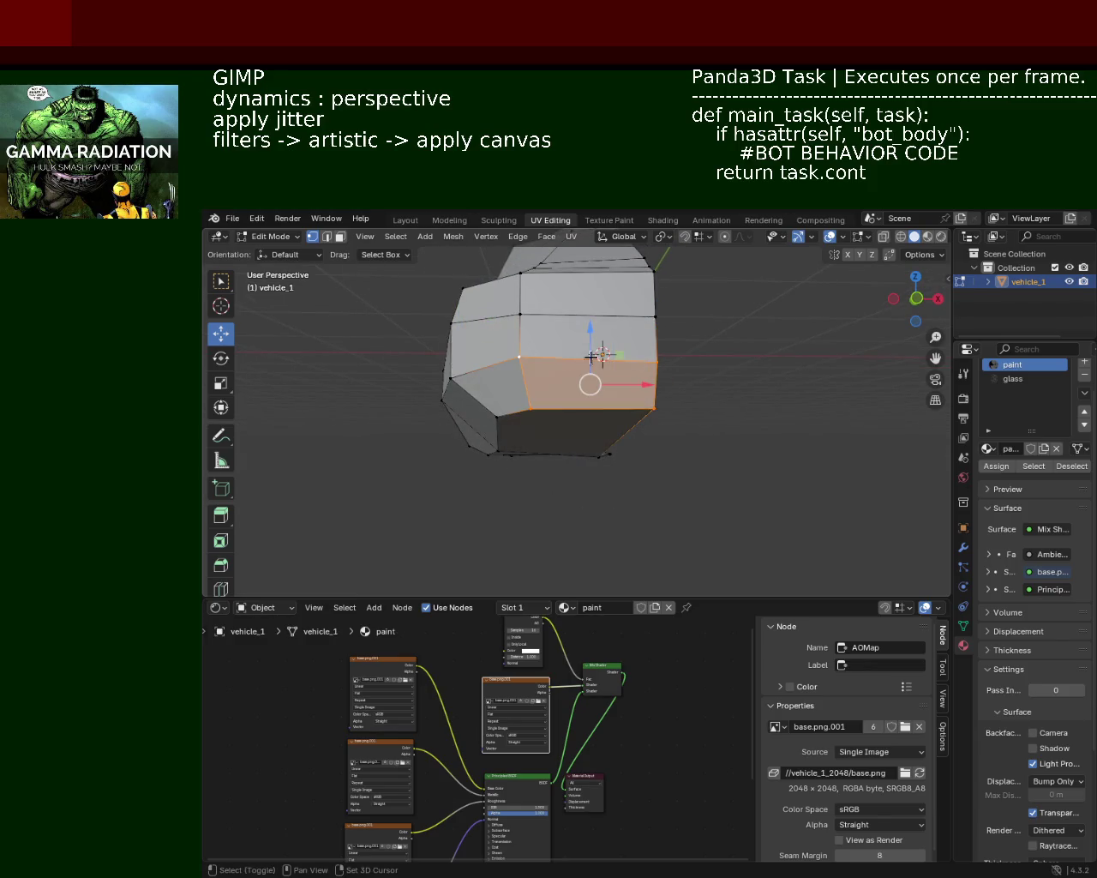
pyautogui.press('g')
pyautogui.press('z')
pyautogui.click(595, 314)
pyautogui.moveTo(595, 314); pyautogui.dragTo(619, 364, button='middle')
# Move the front face along the Y axis
pyautogui.moveTo(739, 363); pyautogui.dragTo(790, 383, button='middle')
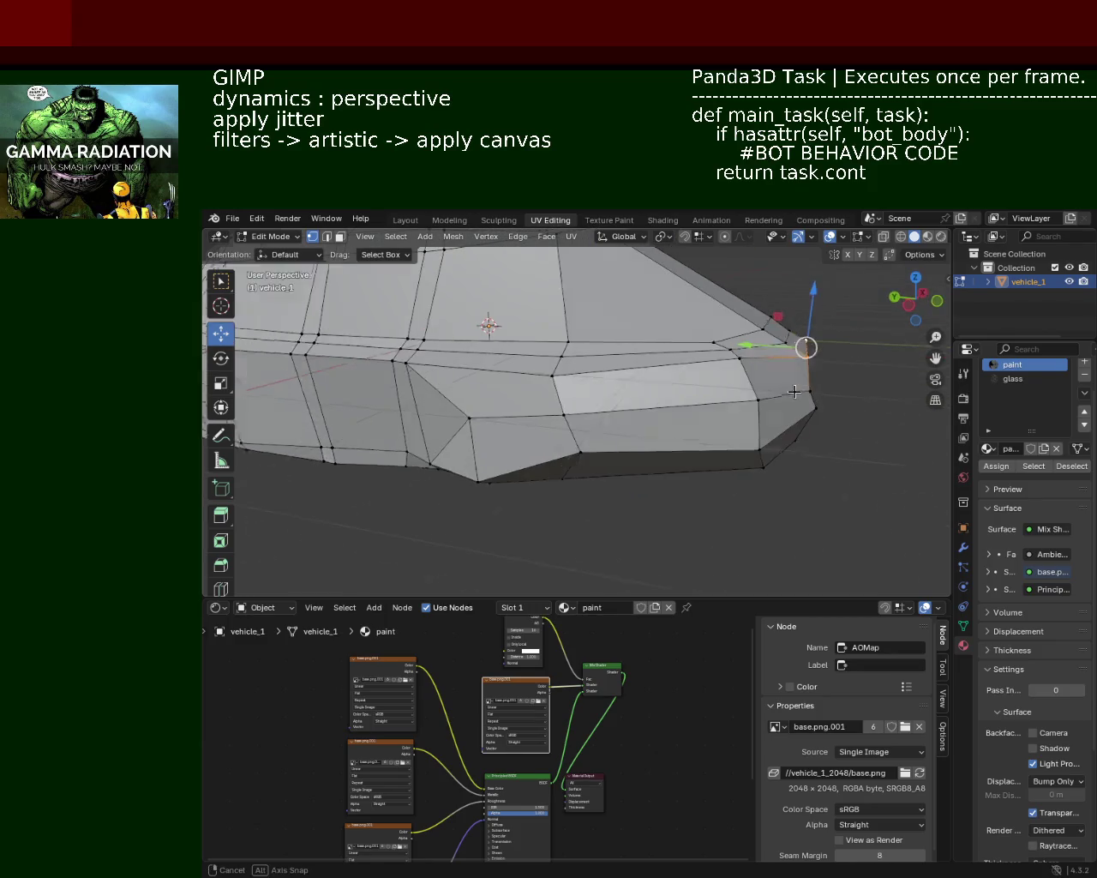
pyautogui.keyDown('shift'); pyautogui.click(819, 396); pyautogui.keyUp('shift')
pyautogui.press('g')
pyautogui.press('y')
pyautogui.click(777, 394)
pyautogui.moveTo(777, 394)
pyautogui.mouseDown(button='middle')
pyautogui.moveTo(473, 385)
pyautogui.moveTo(575, 391)
pyautogui.moveTo(710, 378)
pyautogui.moveTo(615, 325)
pyautogui.moveTo(510, 396)
pyautogui.moveTo(660, 431)
pyautogui.mouseUp(button='middle')
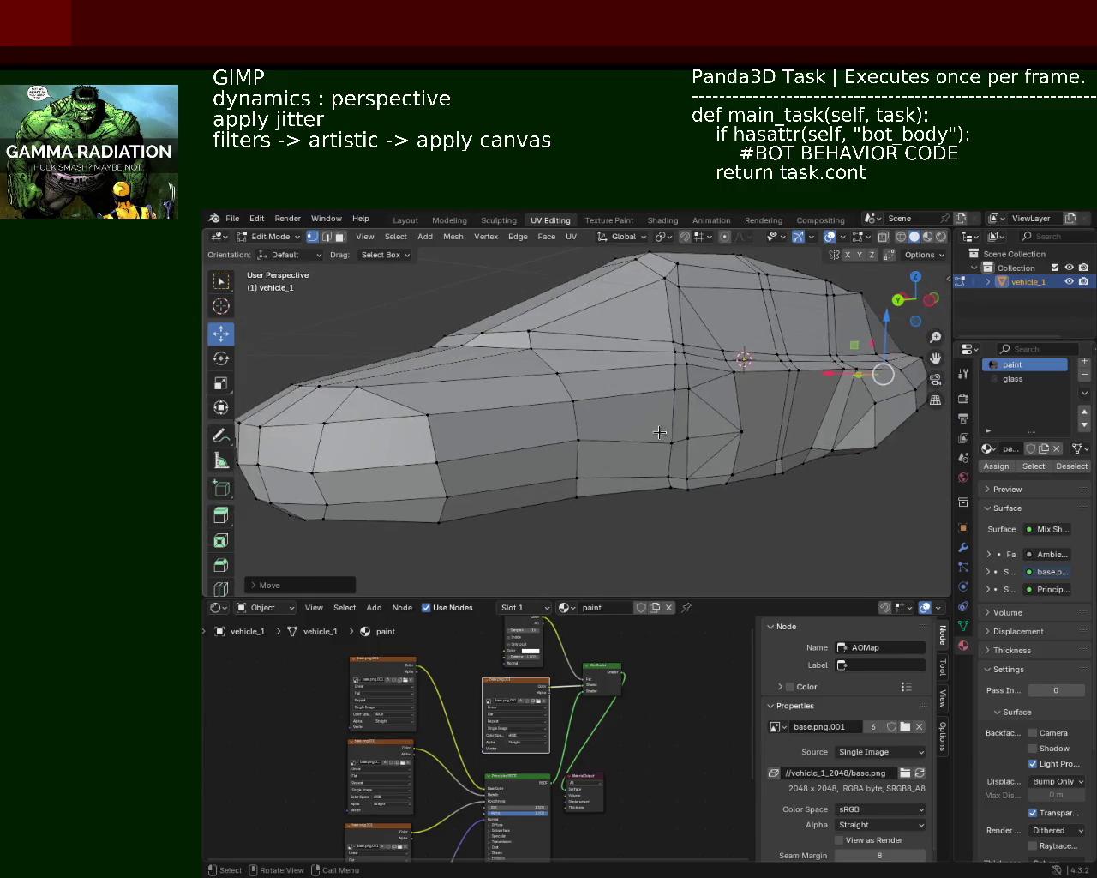
pyautogui.moveTo(504, 409); pyautogui.dragTo(564, 399, button='middle')
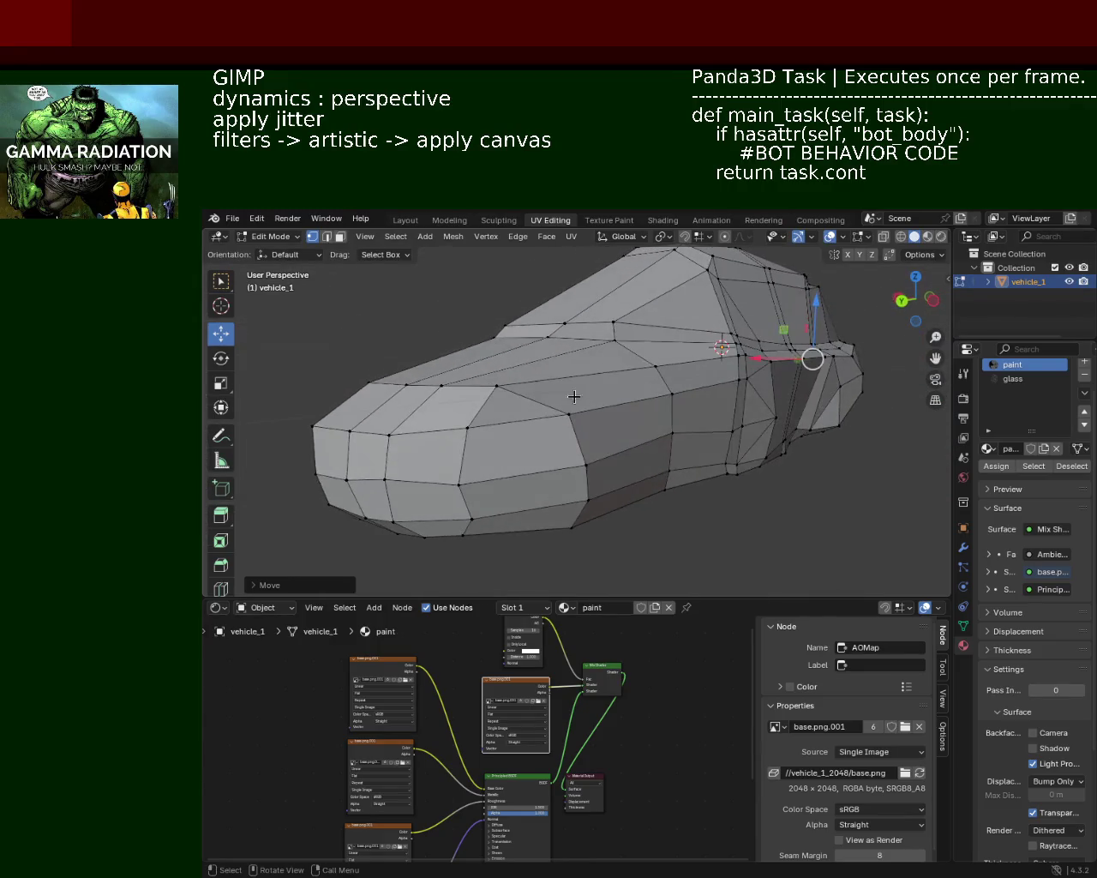
# Frame the selection, select a hood vertex, and raise a hood face vertically
pyautogui.press('KP_Decimal')
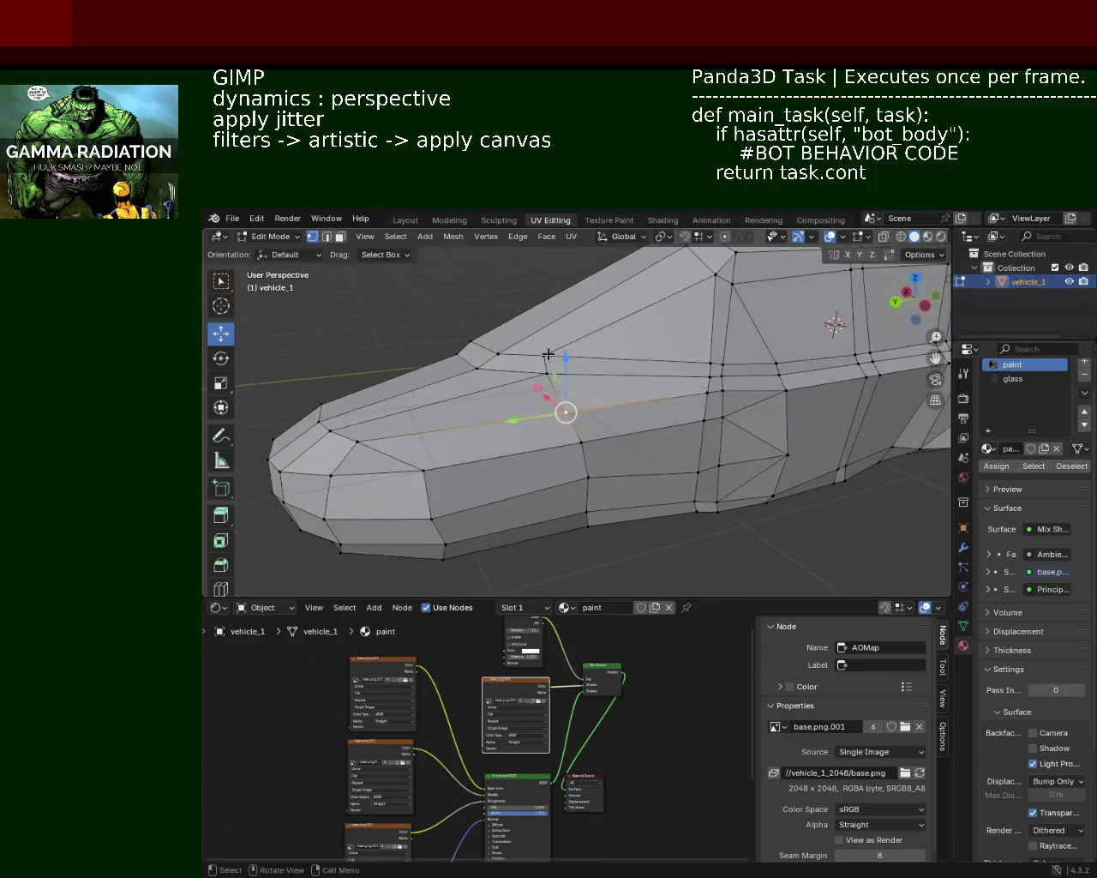
pyautogui.click(543, 354)
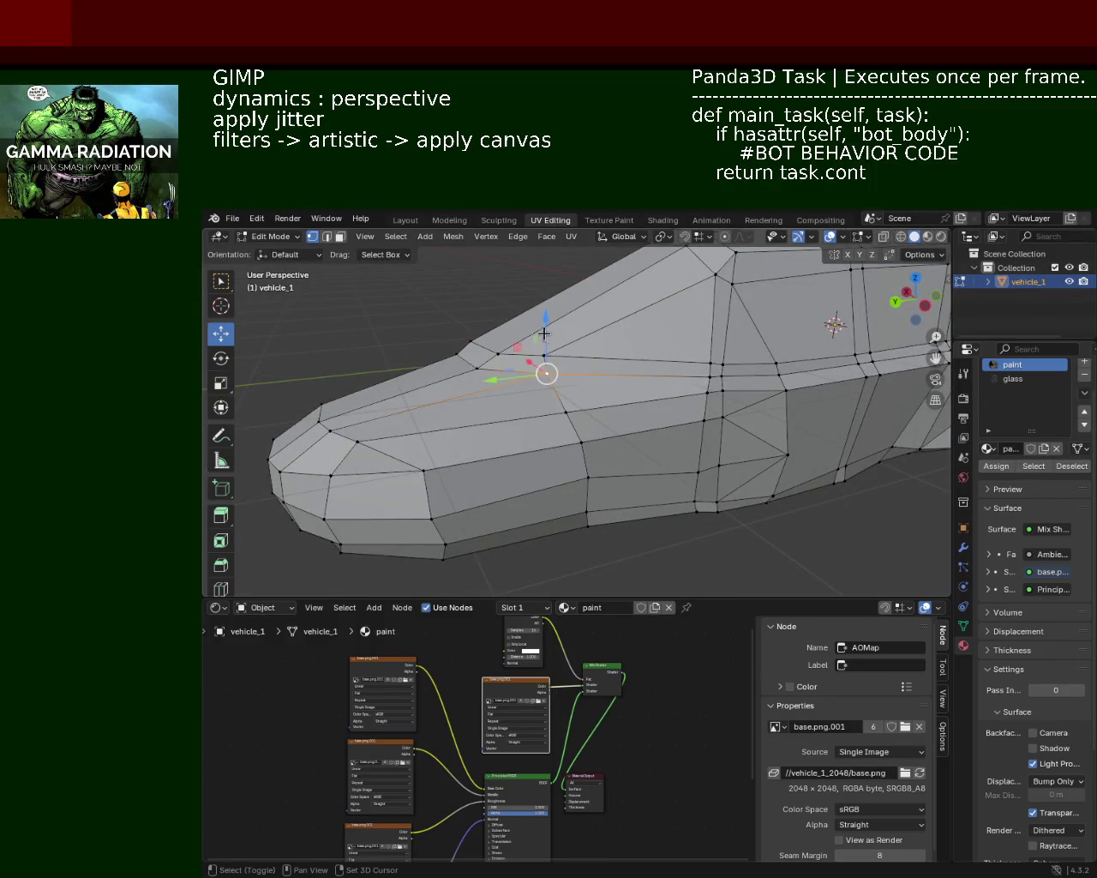
pyautogui.moveTo(553, 347)
pyautogui.mouseDown()
pyautogui.moveTo(543, 329)
pyautogui.moveTo(546, 347)
pyautogui.mouseUp()
pyautogui.click(544, 355)
pyautogui.moveTo(546, 347); pyautogui.dragTo(492, 345, button='middle')
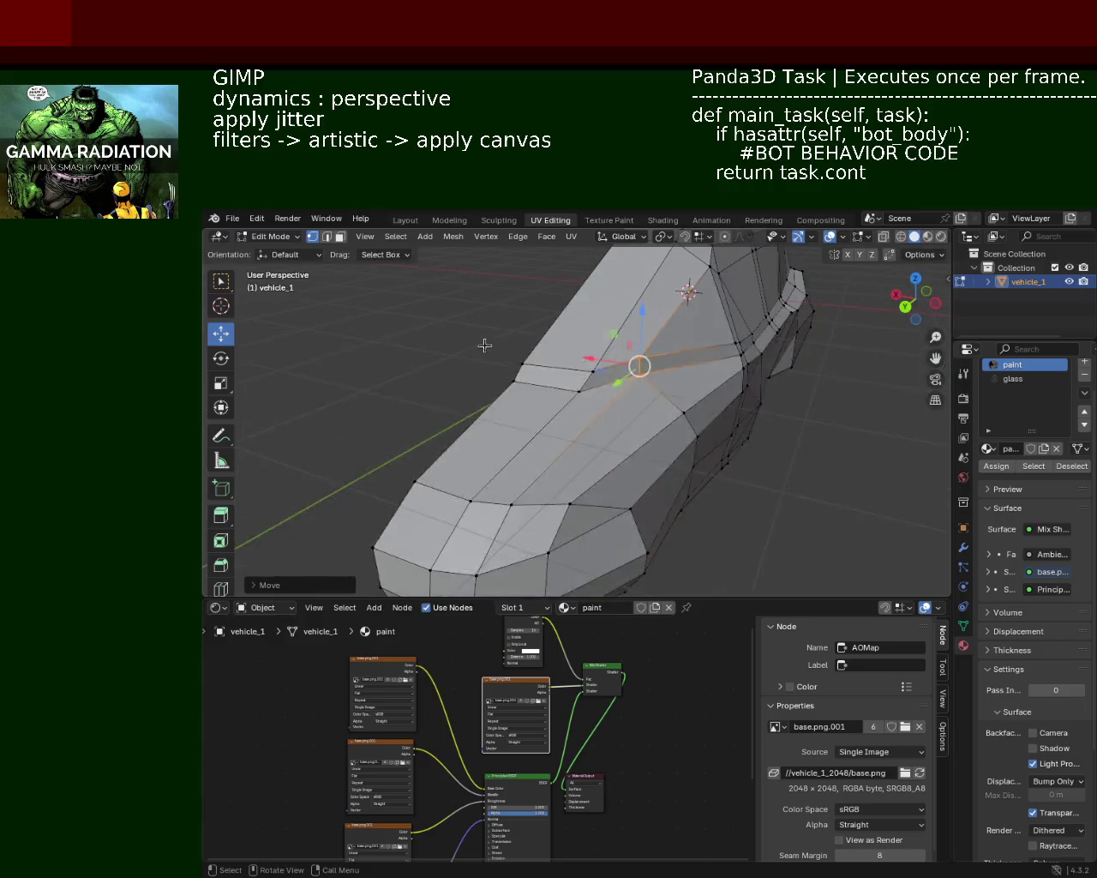
pyautogui.moveTo(599, 402); pyautogui.dragTo(599, 402)
pyautogui.moveTo(550, 317); pyautogui.dragTo(550, 327)
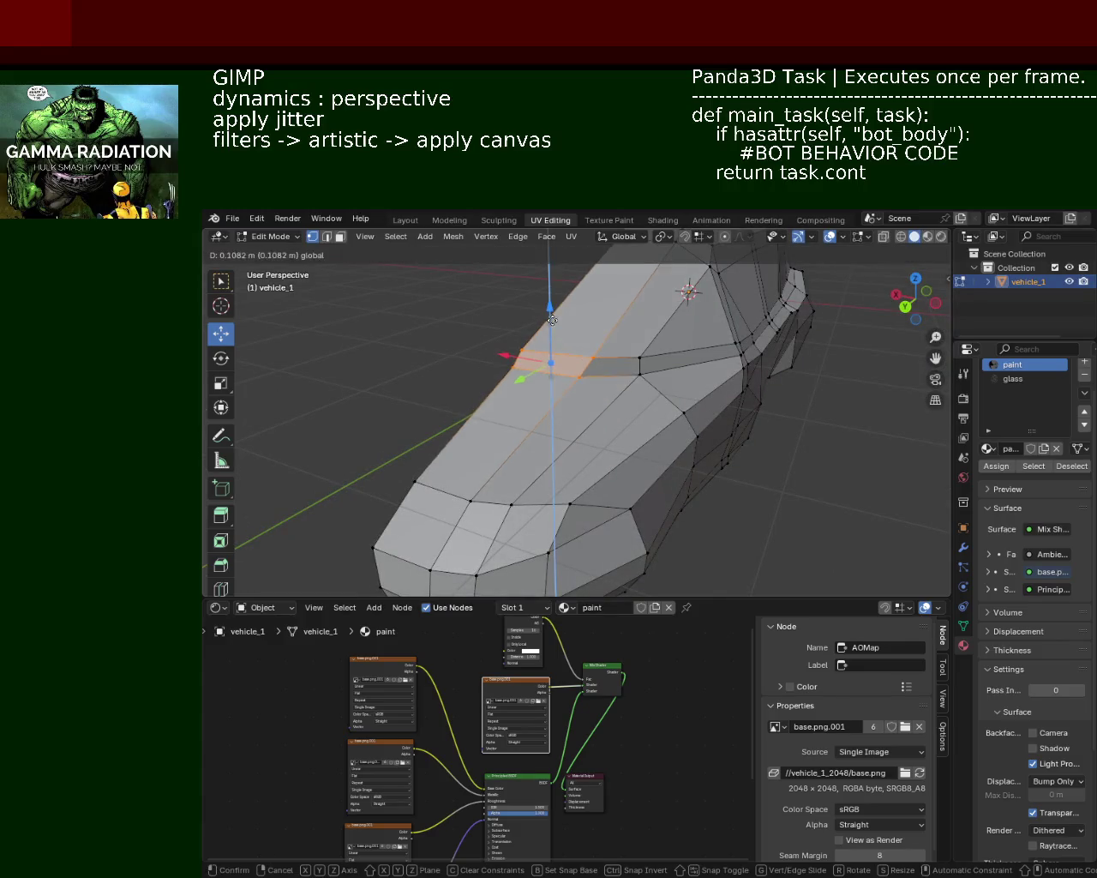
pyautogui.moveTo(550, 327); pyautogui.dragTo(510, 364, button='middle')
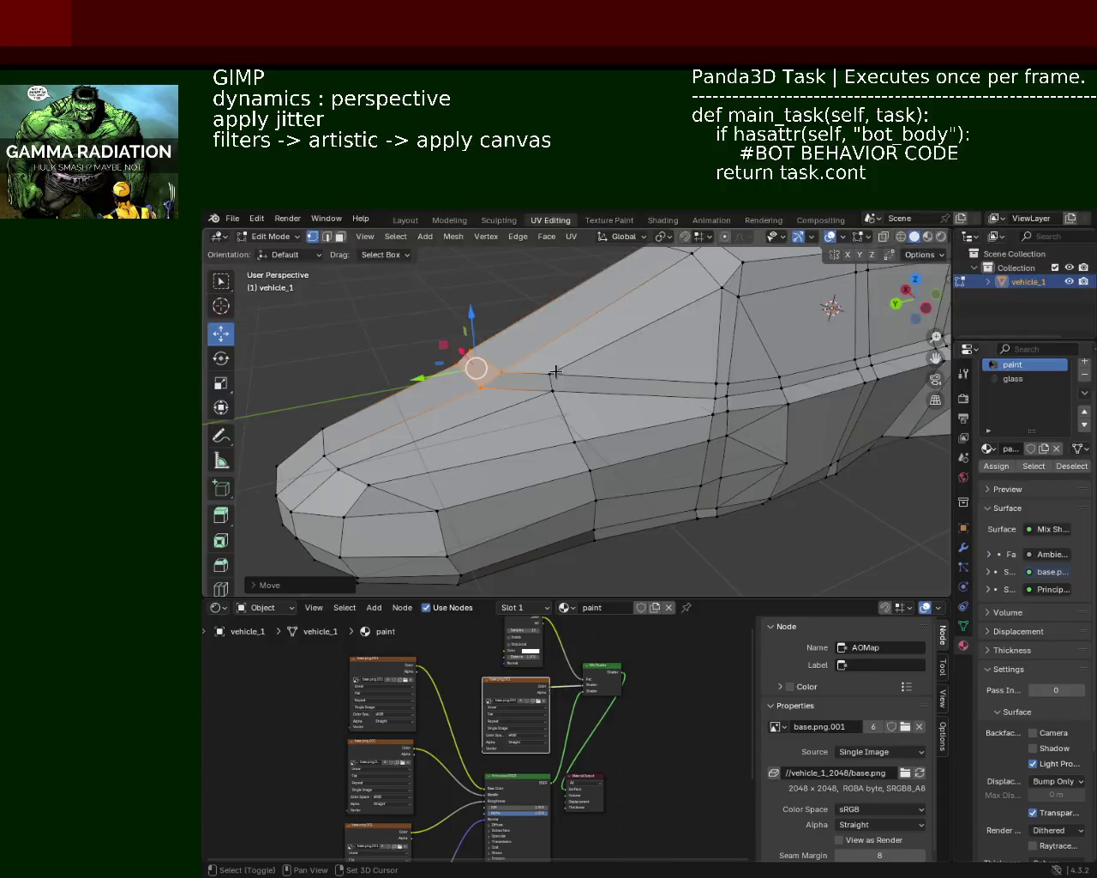
# Slide the hood selection and nose vertices along Y, by roughly 0.24 m and 0.07 m
pyautogui.press('g')
pyautogui.press('y')
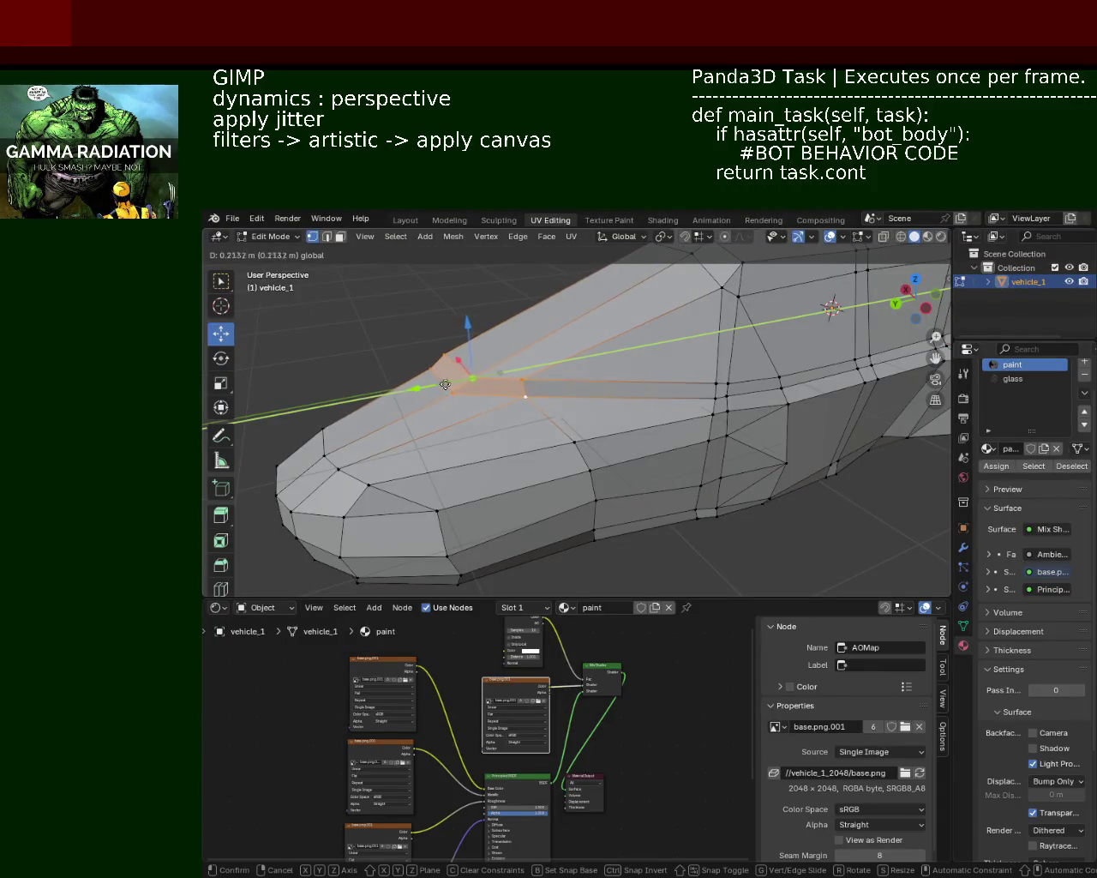
pyautogui.click(498, 378)
pyautogui.moveTo(498, 378)
pyautogui.mouseDown(button='middle')
pyautogui.moveTo(565, 351)
pyautogui.moveTo(553, 360)
pyautogui.mouseUp(button='middle')
pyautogui.moveTo(670, 382); pyautogui.dragTo(558, 385)
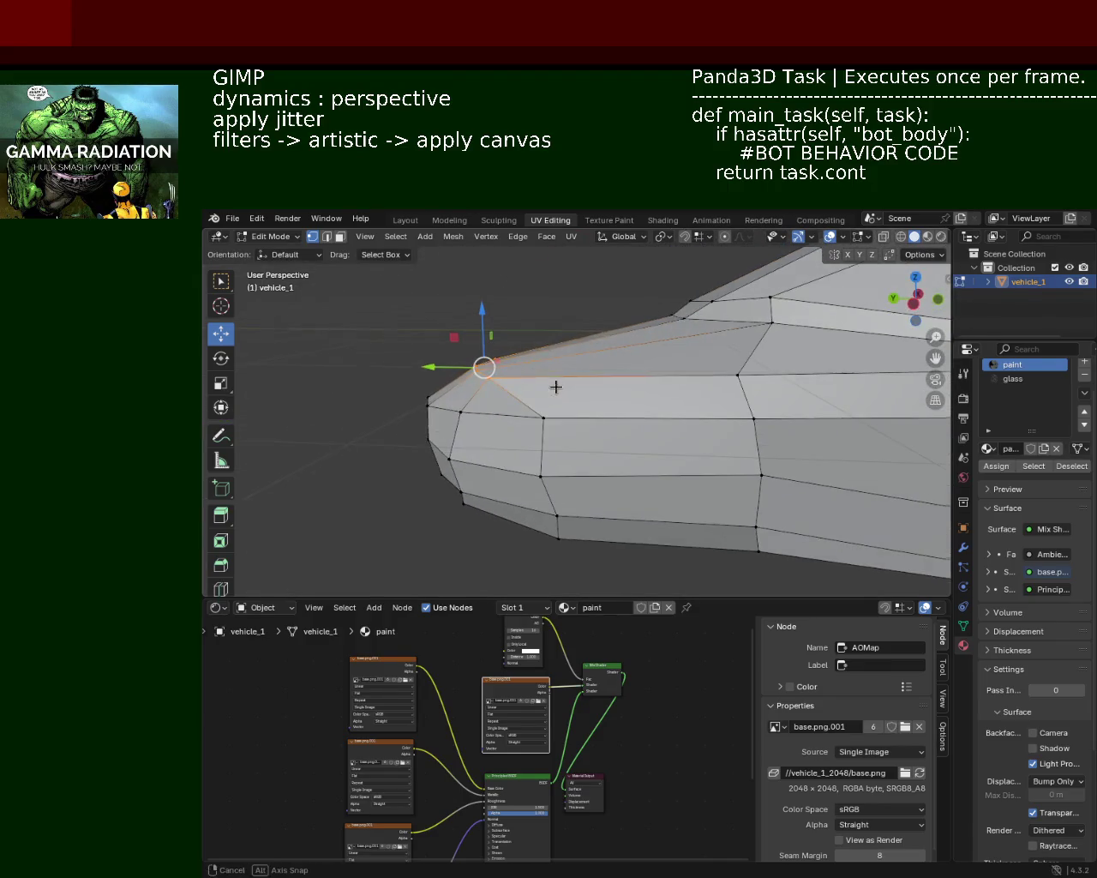
pyautogui.press('g')
pyautogui.press('y')
pyautogui.click(518, 332)
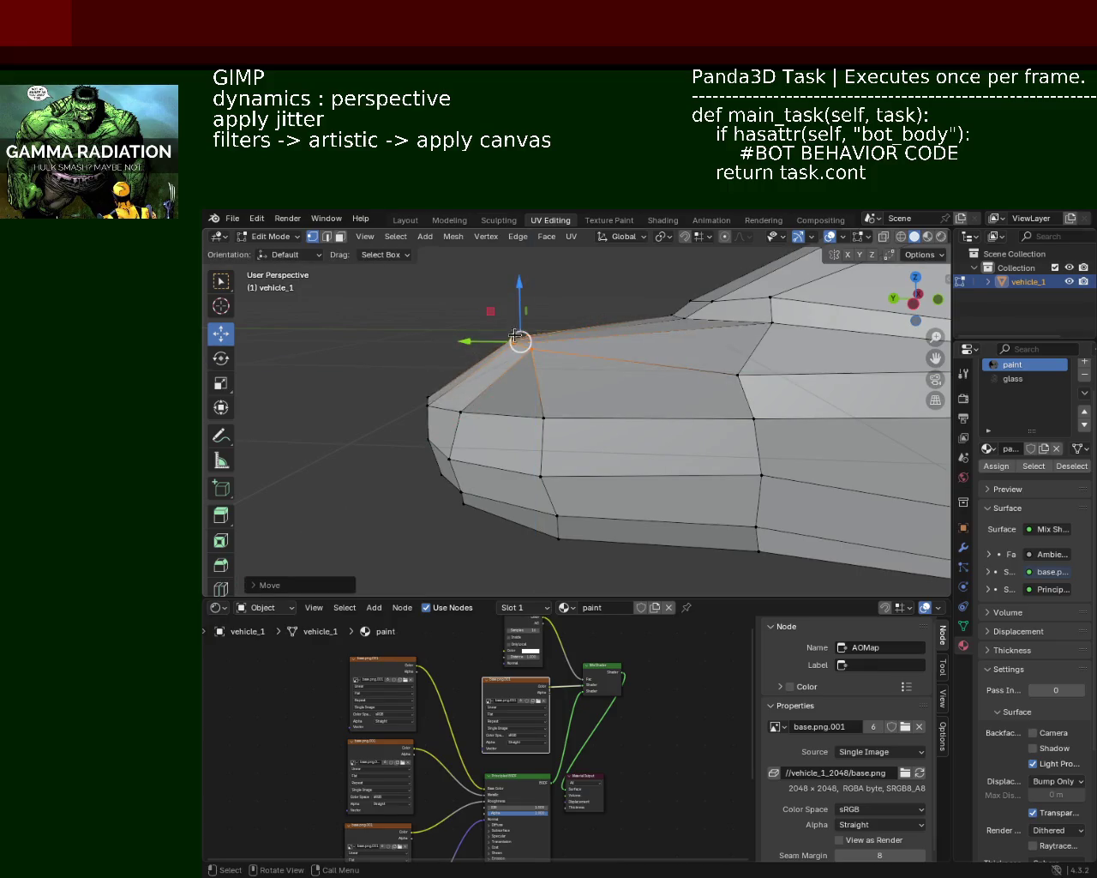
# Lower the front hood vertex slightly to reshape the car's nose
pyautogui.press('g')
pyautogui.hotkey('shift', 'y')
pyautogui.press('y')
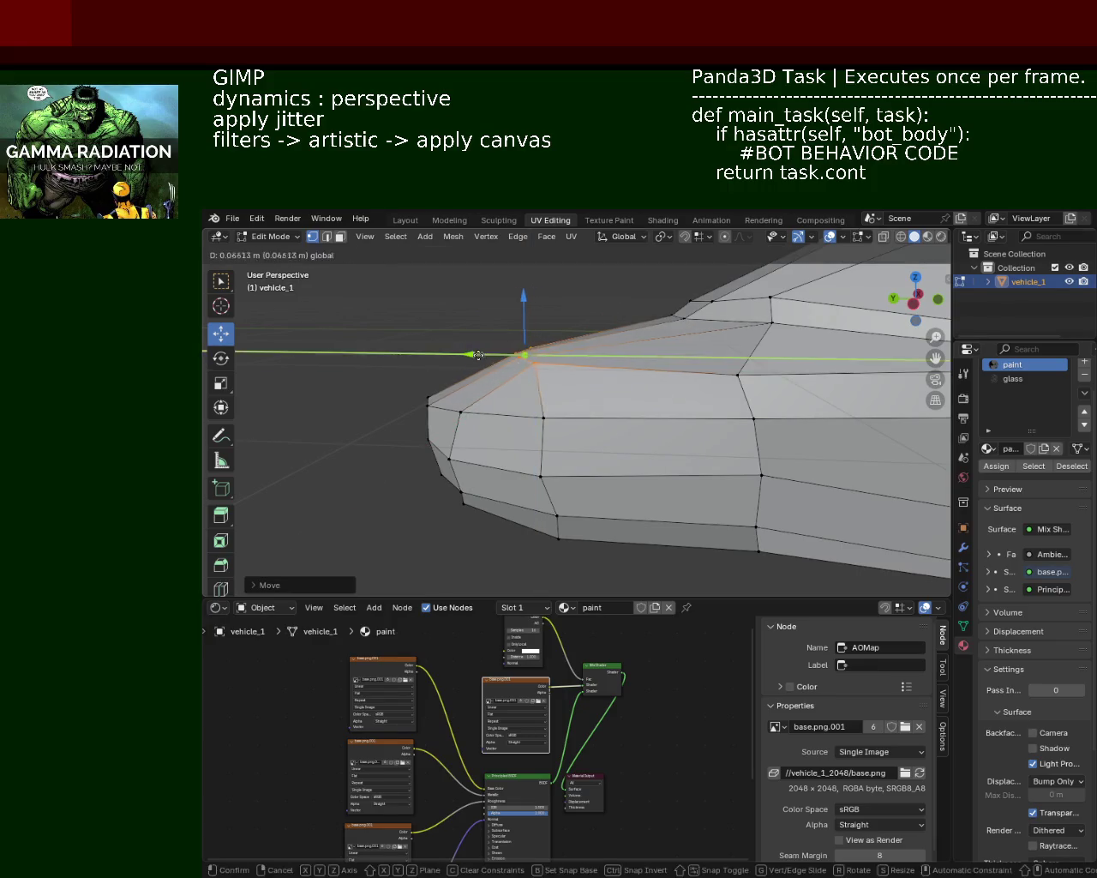
pyautogui.click(519, 342)
pyautogui.moveTo(519, 342)
pyautogui.mouseDown(button='middle')
pyautogui.moveTo(645, 442)
pyautogui.moveTo(584, 434)
pyautogui.mouseUp(button='middle')
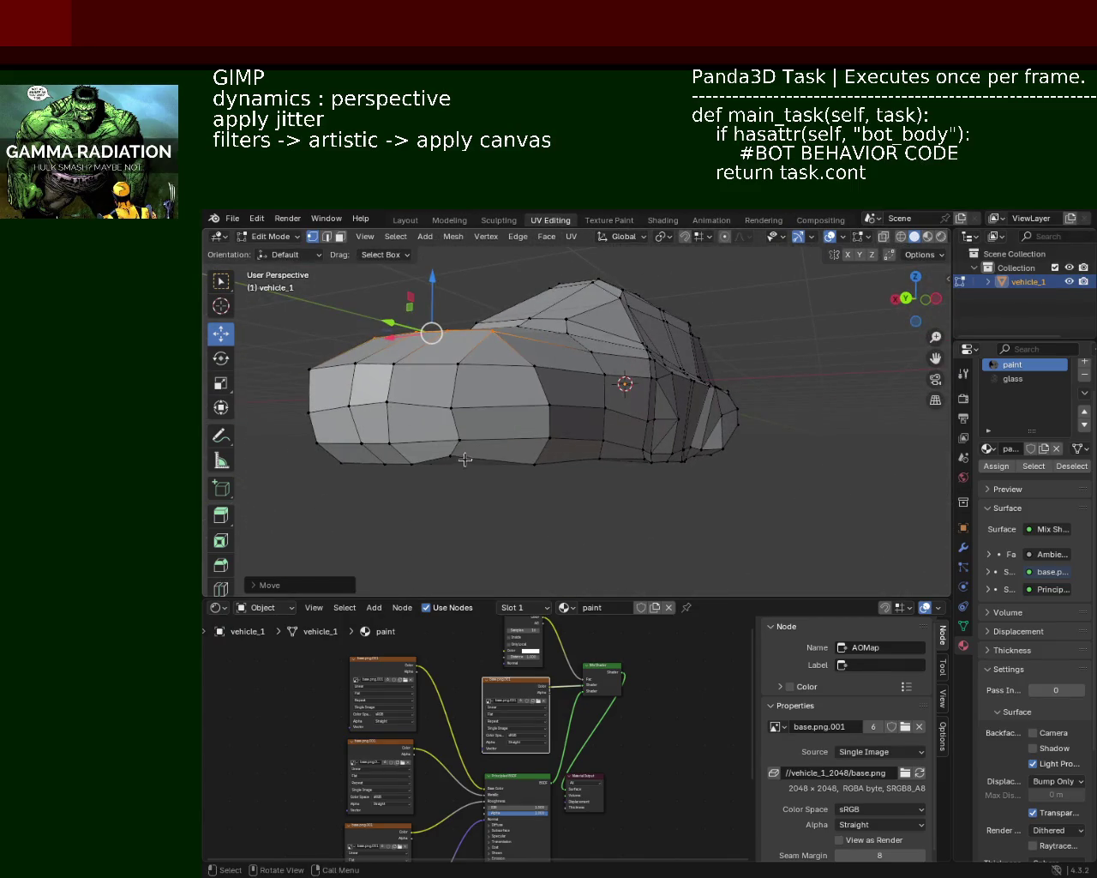
# Select an edge on the car body and move it along Z
pyautogui.click(465, 459)
pyautogui.press('g')
pyautogui.press('z')
pyautogui.press('Escape')
pyautogui.click(619, 417)
# Lower the lower edge loop along the car body on the Z axis
pyautogui.moveTo(619, 417)
pyautogui.mouseDown(button='middle')
pyautogui.moveTo(566, 416)
pyautogui.moveTo(514, 445)
pyautogui.mouseUp(button='middle')
pyautogui.click(514, 455)
pyautogui.press('g')
pyautogui.press('z')
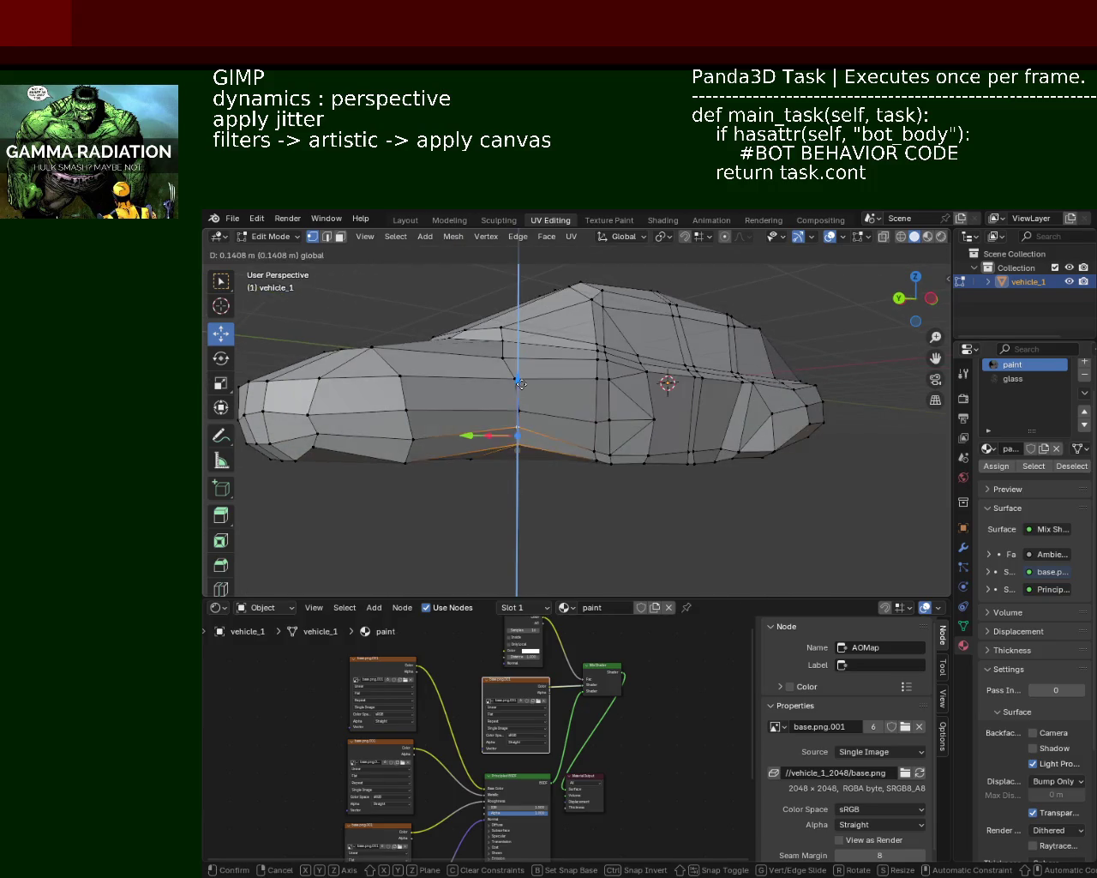
pyautogui.click(520, 383)
pyautogui.moveTo(520, 384); pyautogui.dragTo(540, 408, button='middle')
# Box-select a vertex near the rear and lower it vertically
pyautogui.click(690, 504)
pyautogui.moveTo(690, 504); pyautogui.dragTo(704, 497, button='middle')
pyautogui.moveTo(651, 455)
pyautogui.mouseDown()
pyautogui.moveTo(606, 455)
pyautogui.moveTo(614, 483)
pyautogui.moveTo(610, 419)
pyautogui.mouseUp()
pyautogui.moveTo(610, 429)
pyautogui.mouseDown(button='middle')
pyautogui.moveTo(643, 450)
pyautogui.moveTo(617, 428)
pyautogui.mouseUp(button='middle')
pyautogui.press('g')
pyautogui.press('y')
pyautogui.press('z')
pyautogui.click(603, 408)
# Select another rear vertex and move it along Z
pyautogui.scroll(2, 602, 408)
pyautogui.moveTo(725, 501); pyautogui.dragTo(774, 447)
pyautogui.moveTo(774, 447)
pyautogui.mouseDown(button='middle')
pyautogui.moveTo(787, 396)
pyautogui.moveTo(622, 414)
pyautogui.moveTo(724, 440)
pyautogui.mouseUp(button='middle')
pyautogui.press('g')
pyautogui.press('z')
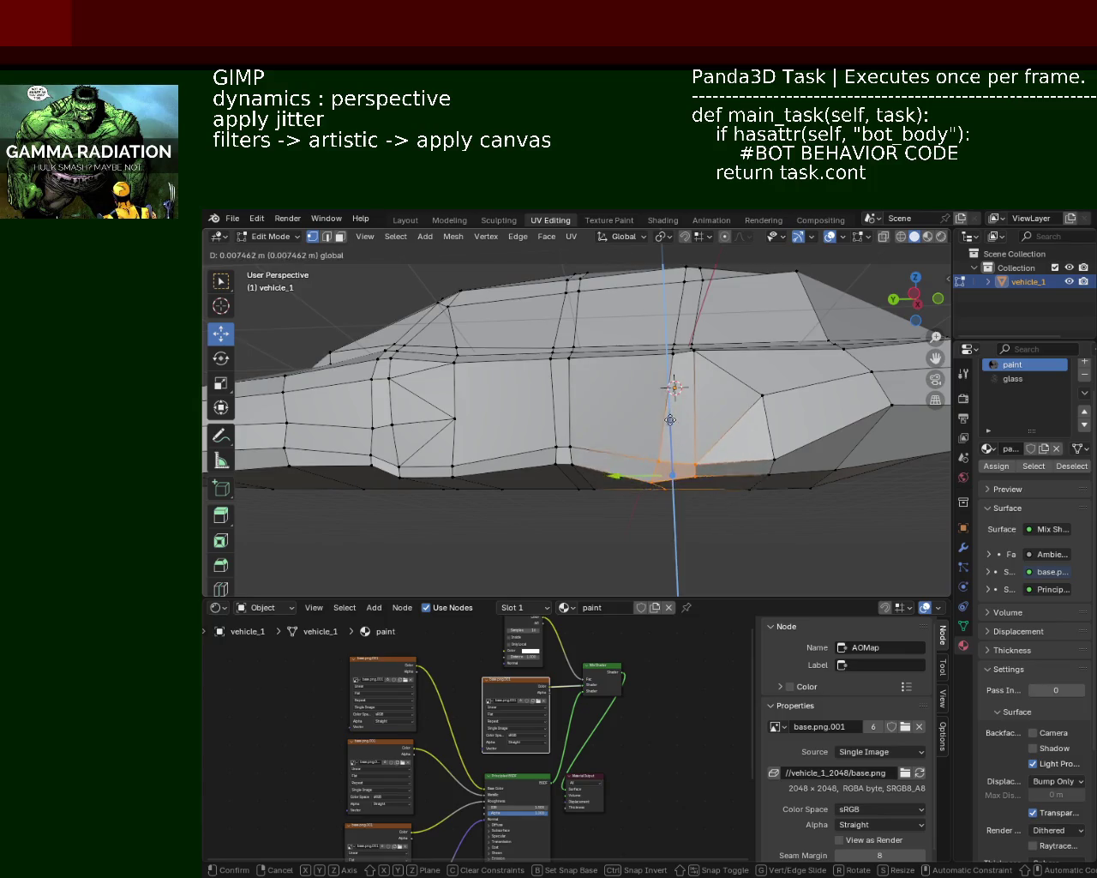
pyautogui.click(670, 421)
pyautogui.moveTo(670, 421)
pyautogui.mouseDown(button='middle')
pyautogui.moveTo(472, 455)
pyautogui.moveTo(732, 438)
pyautogui.mouseUp(button='middle')
# Nudge the edge loop and a side vertex slightly downward
pyautogui.scroll(-3, 502, 410)
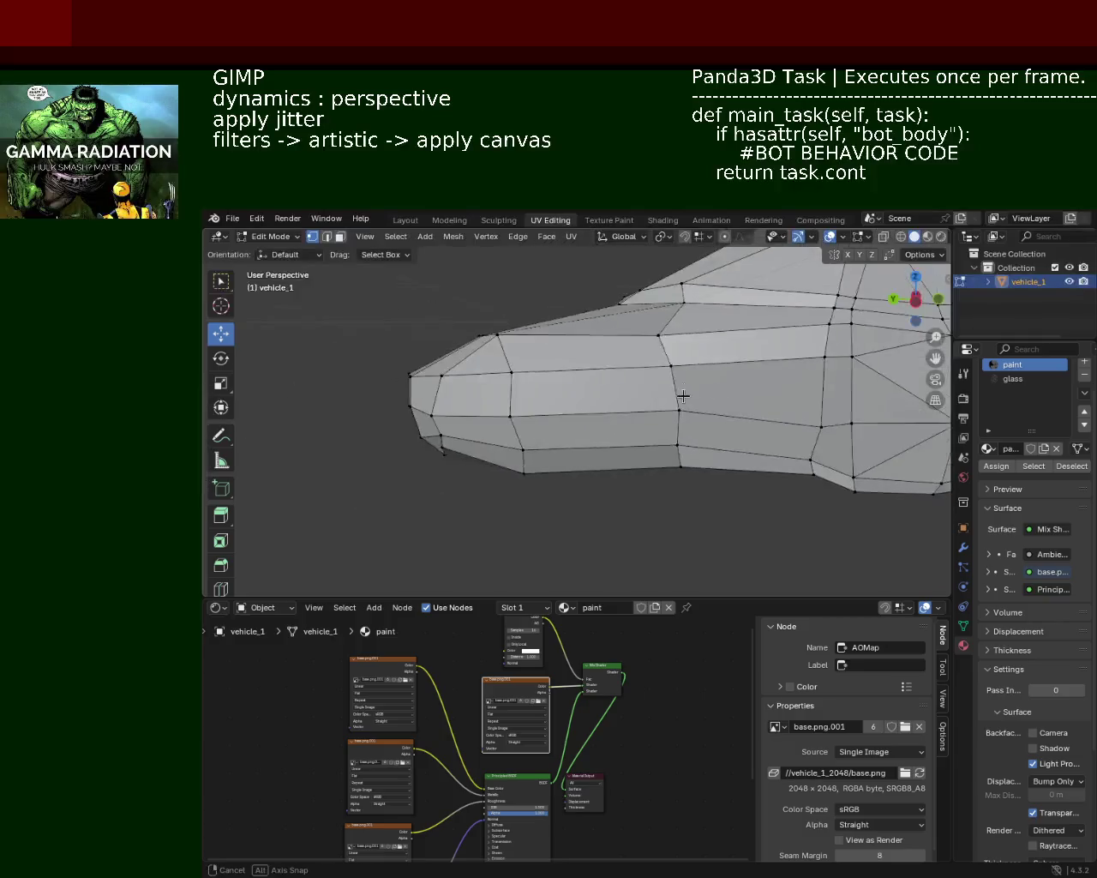
pyautogui.scroll(-2, 680, 395)
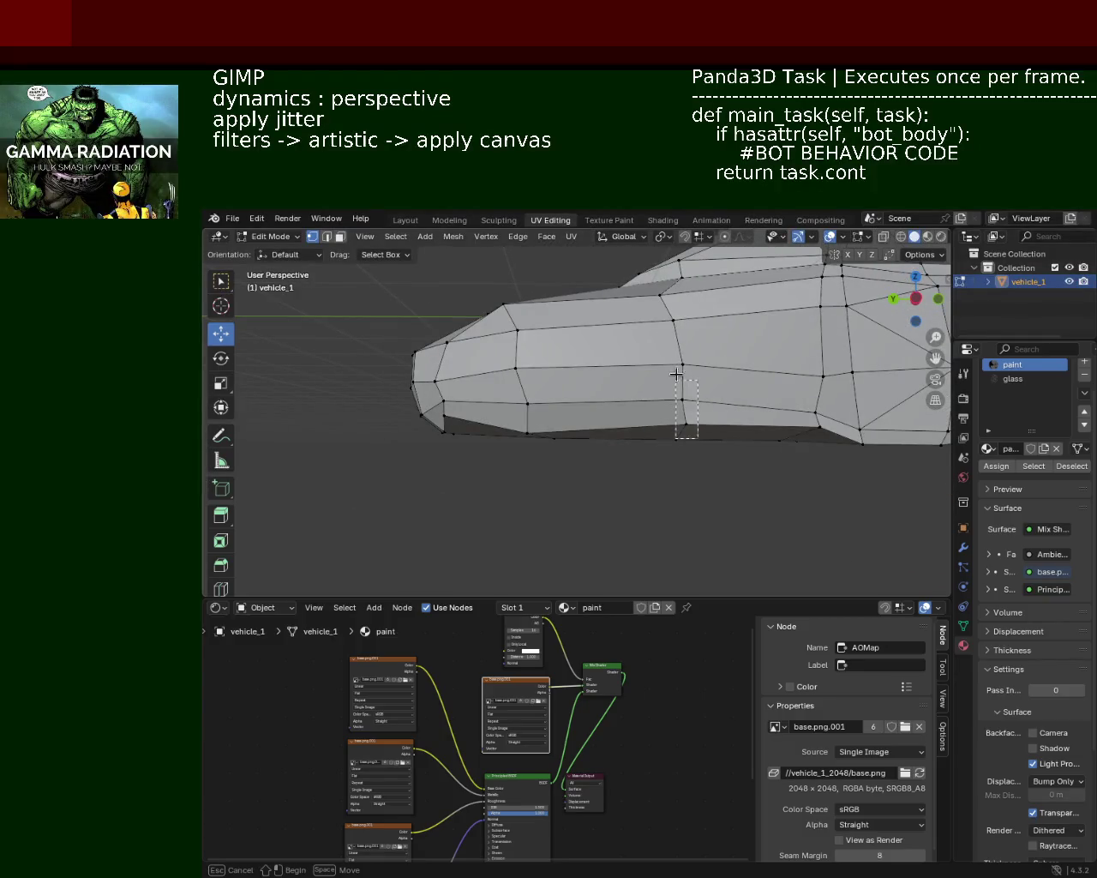
pyautogui.moveTo(680, 342)
pyautogui.mouseDown()
pyautogui.moveTo(679, 364)
pyautogui.moveTo(683, 351)
pyautogui.mouseUp()
pyautogui.moveTo(683, 352); pyautogui.dragTo(574, 397, button='middle')
pyautogui.click(496, 446)
pyautogui.moveTo(499, 427); pyautogui.dragTo(499, 433)
# Raise a vertex toward the car's front side along Z
pyautogui.moveTo(499, 433)
pyautogui.mouseDown(button='middle')
pyautogui.moveTo(652, 382)
pyautogui.moveTo(634, 444)
pyautogui.mouseUp(button='middle')
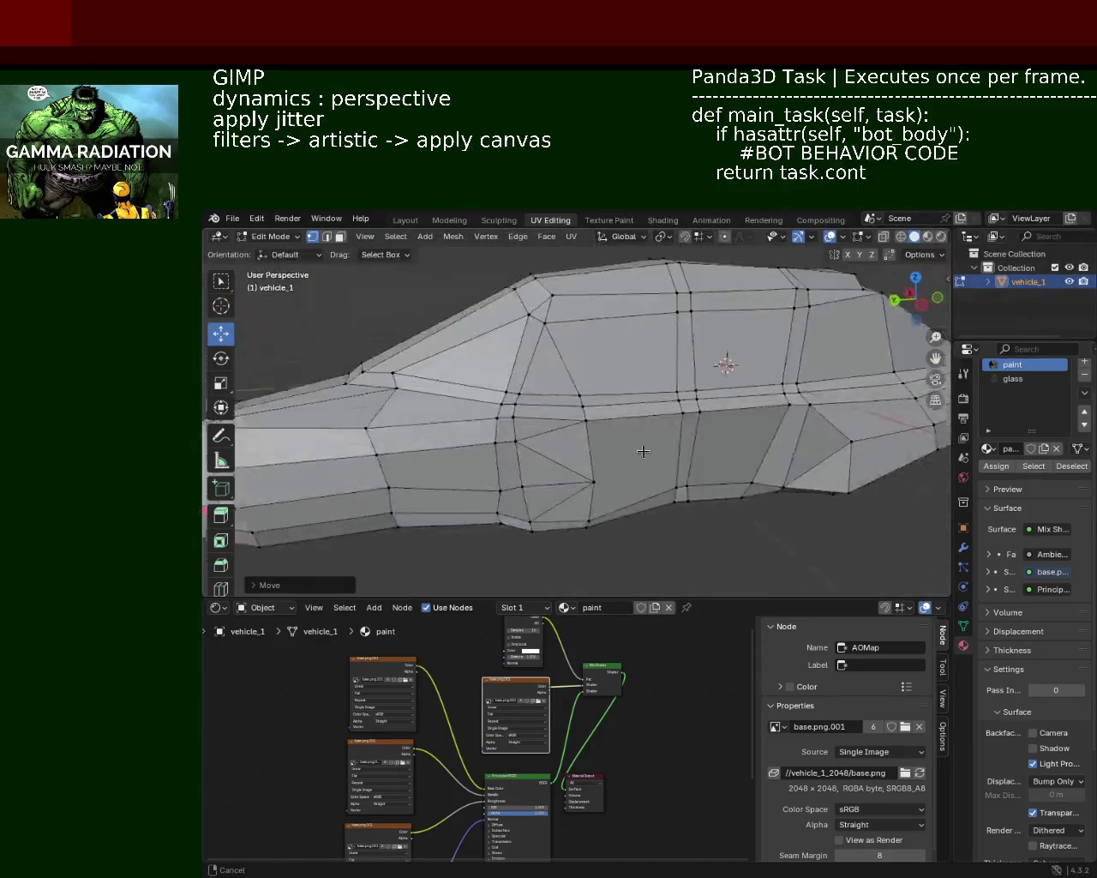
pyautogui.moveTo(634, 444)
pyautogui.mouseDown(button='middle')
pyautogui.moveTo(477, 410)
pyautogui.moveTo(624, 421)
pyautogui.mouseUp(button='middle')
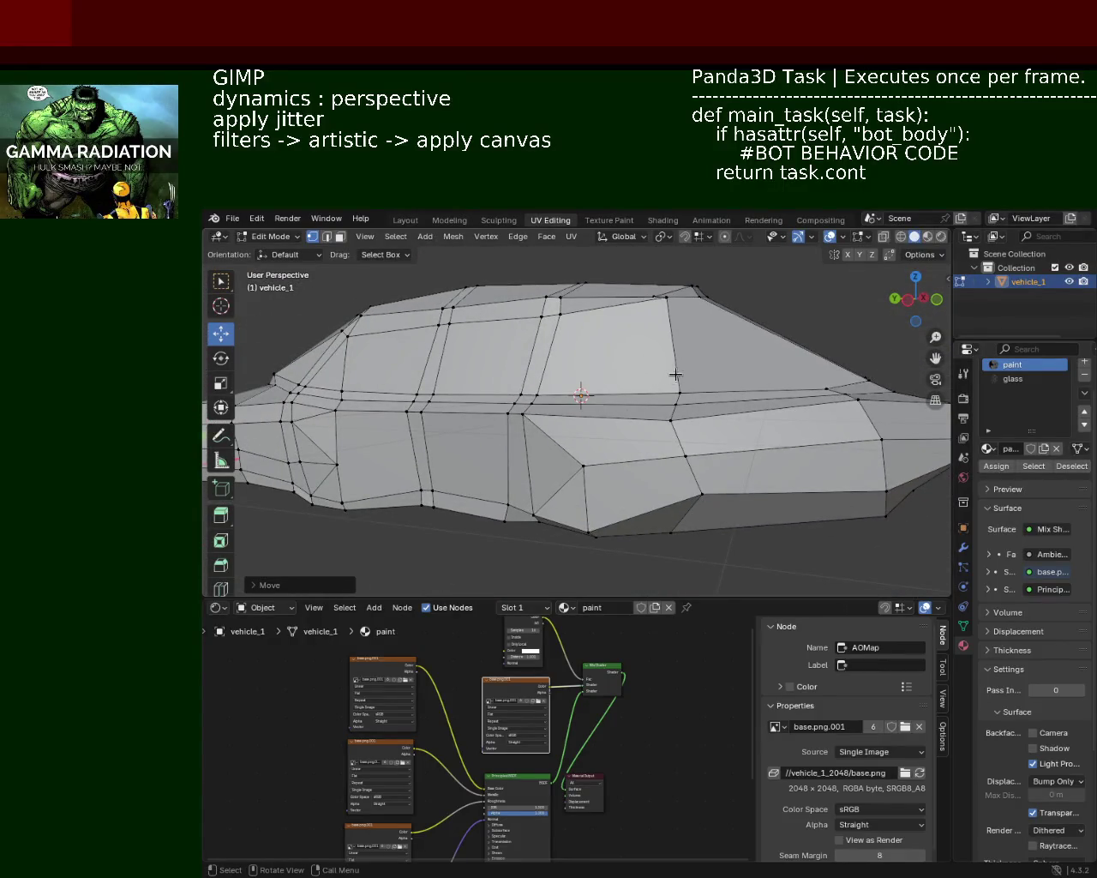
pyautogui.moveTo(677, 371); pyautogui.dragTo(715, 411, button='middle')
pyautogui.scroll(3, 686, 422)
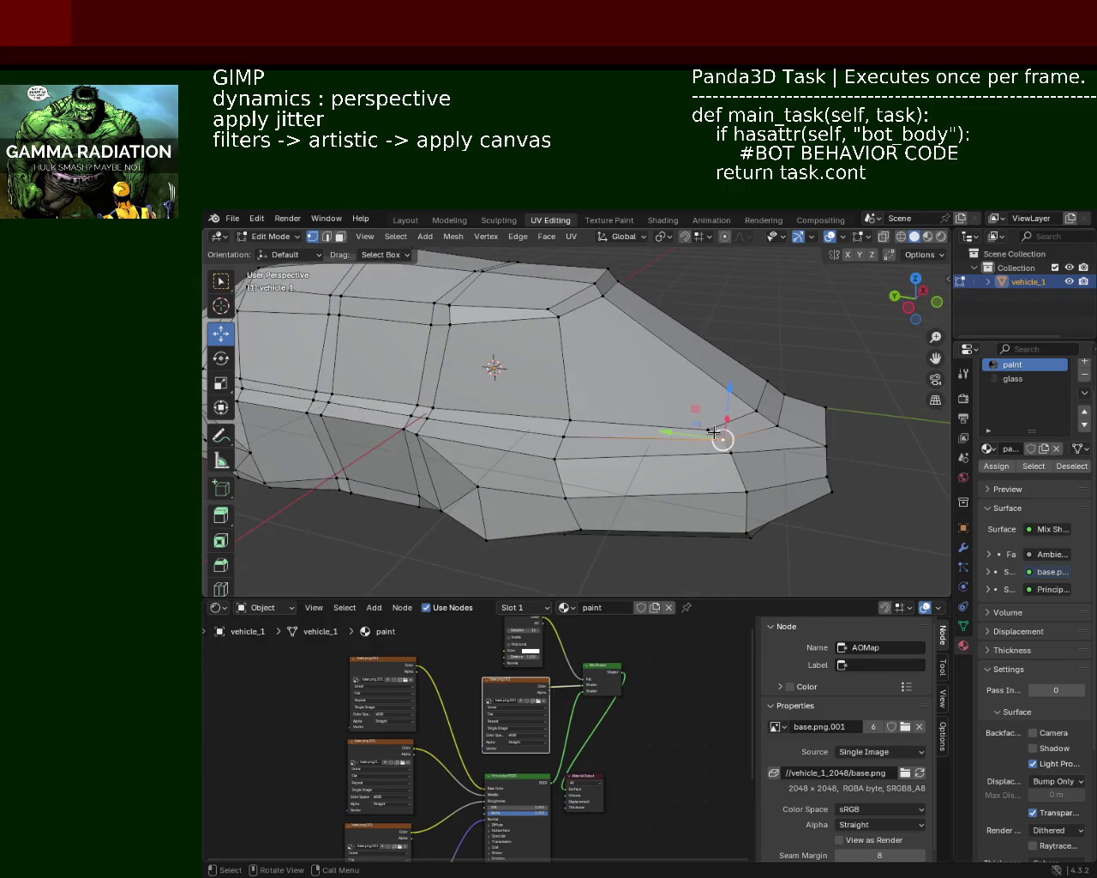
pyautogui.press('g')
pyautogui.press('z')
pyautogui.click(720, 384)
# Raise another body vertex along Z in two moves
pyautogui.moveTo(719, 384)
pyautogui.mouseDown(button='middle')
pyautogui.moveTo(631, 367)
pyautogui.moveTo(543, 385)
pyautogui.moveTo(655, 357)
pyautogui.moveTo(564, 342)
pyautogui.moveTo(634, 361)
pyautogui.moveTo(712, 358)
pyautogui.mouseUp(button='middle')
pyautogui.click(670, 318)
pyautogui.press('g')
pyautogui.press('z')
pyautogui.click(634, 339)
pyautogui.press('g')
pyautogui.press('z')
pyautogui.click(554, 296)
# Shift a different vertex along Y, then X, then Y again
pyautogui.click(708, 343)
pyautogui.press('g')
pyautogui.press('y')
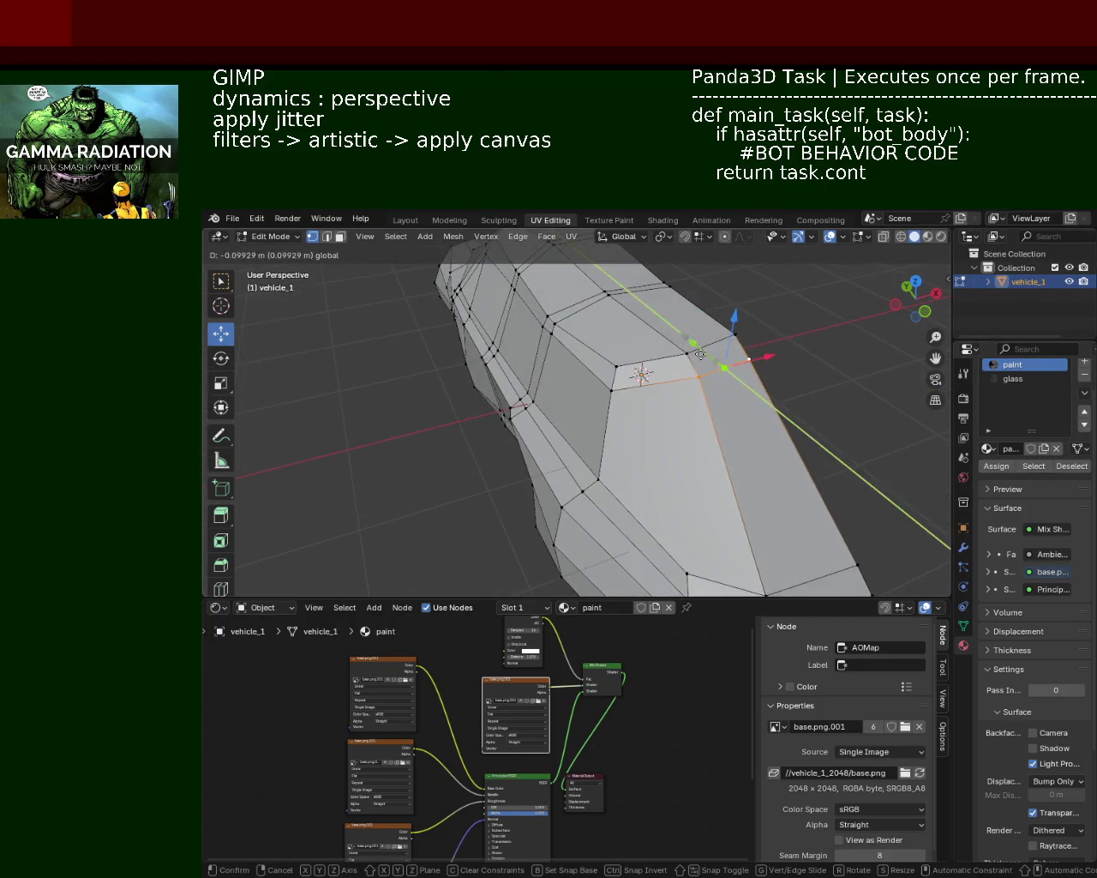
pyautogui.click(656, 399)
pyautogui.moveTo(657, 399)
pyautogui.mouseDown(button='middle')
pyautogui.moveTo(771, 361)
pyautogui.moveTo(646, 330)
pyautogui.mouseUp(button='middle')
pyautogui.press('g')
pyautogui.press('x')
pyautogui.click(617, 322)
pyautogui.press('g')
pyautogui.press('y')
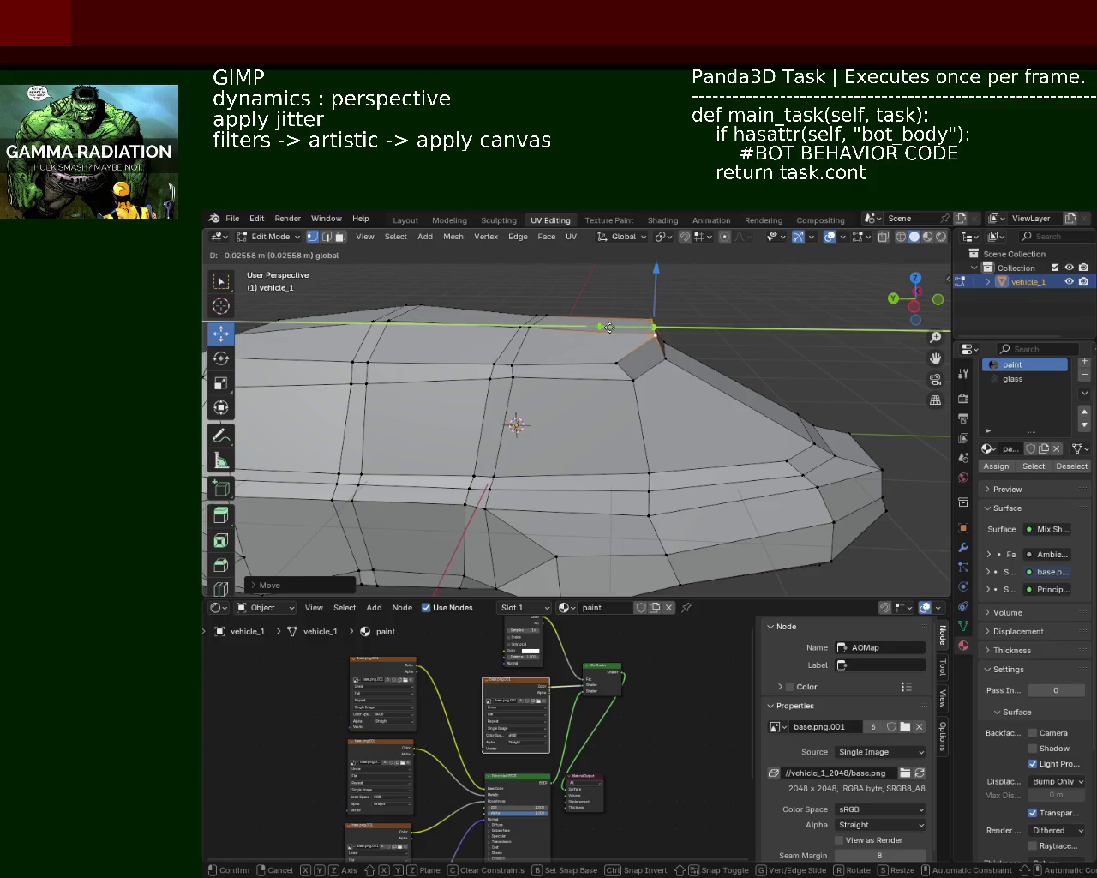
pyautogui.click(610, 327)
# Move a roof-edge vertex along Y and lower it along Z
pyautogui.press('g')
pyautogui.click(651, 311)
pyautogui.press('g')
pyautogui.press('y')
pyautogui.click(651, 303)
pyautogui.press('g')
pyautogui.press('z')
pyautogui.click(647, 305)
# Fine-tune the roof vertex with three small Y-axis shifts
pyautogui.moveTo(647, 304); pyautogui.dragTo(574, 319, button='middle')
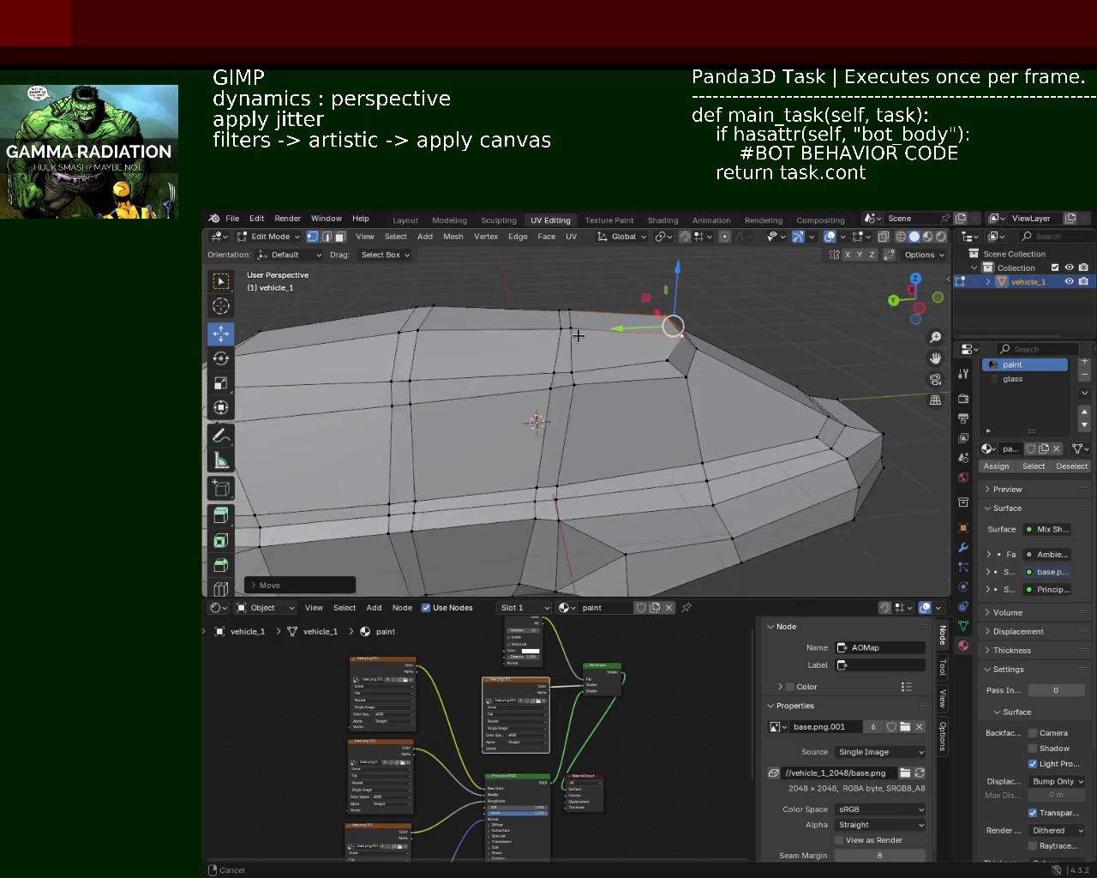
pyautogui.press('g')
pyautogui.press('y')
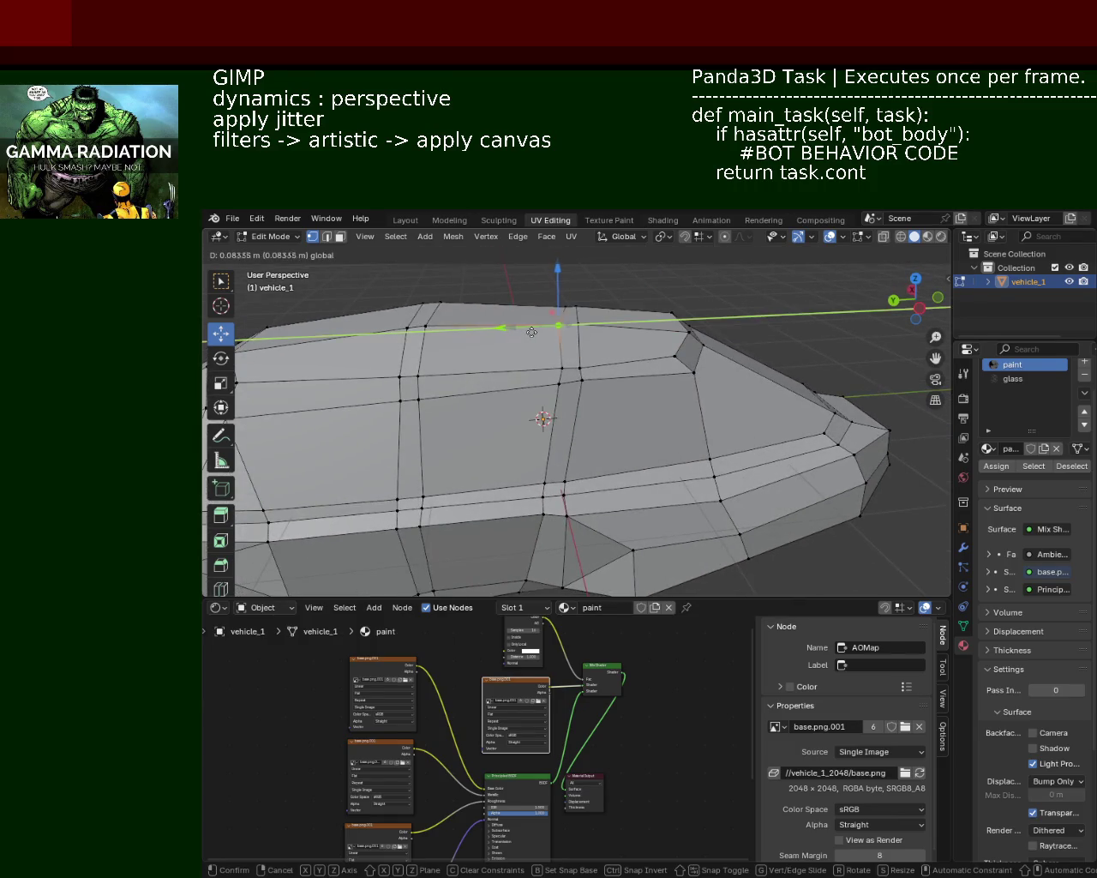
pyautogui.click(553, 322)
pyautogui.press('g')
pyautogui.press('y')
pyautogui.click(558, 312)
pyautogui.press('g')
pyautogui.press('y')
pyautogui.click(562, 312)
# Adjust the next vertex with Y, Z and Y moves
pyautogui.moveTo(374, 299); pyautogui.dragTo(543, 352, button='middle')
pyautogui.press('g')
pyautogui.press('y')
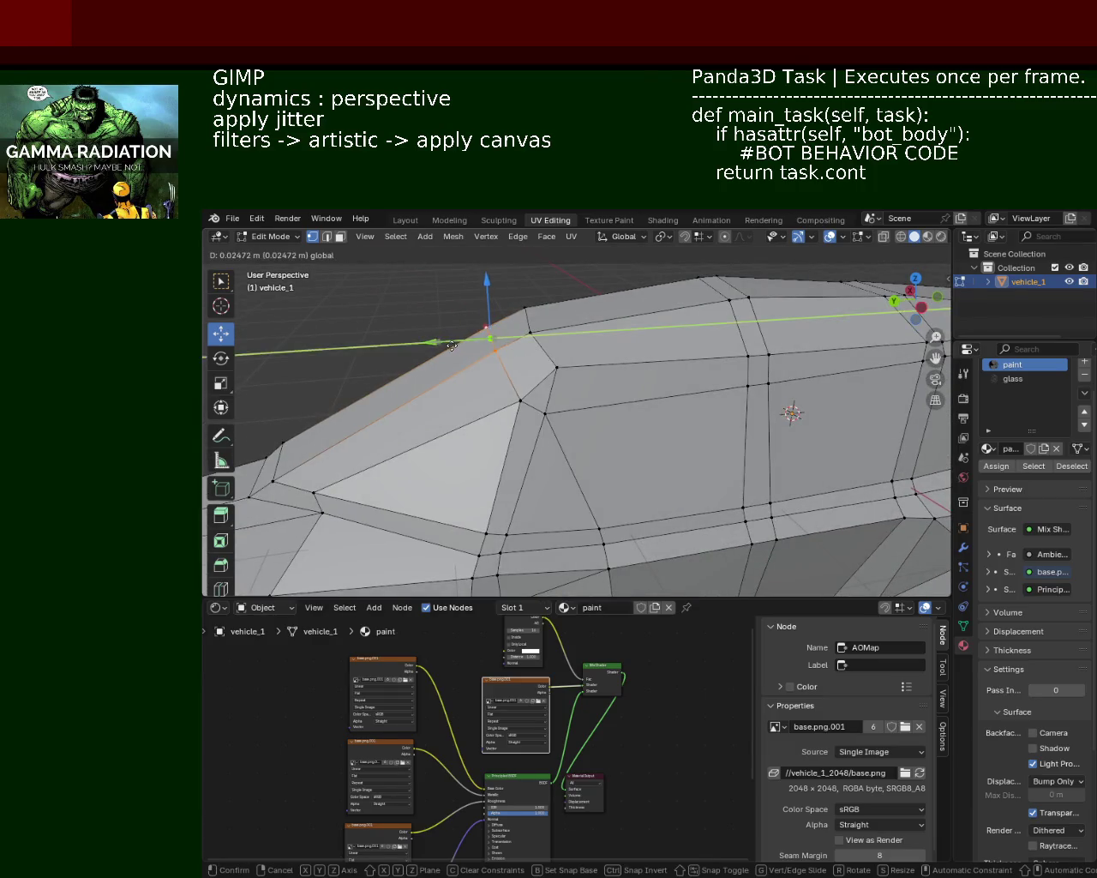
pyautogui.click(476, 340)
pyautogui.press('g')
pyautogui.press('z')
pyautogui.click(489, 339)
pyautogui.press('g')
pyautogui.press('y')
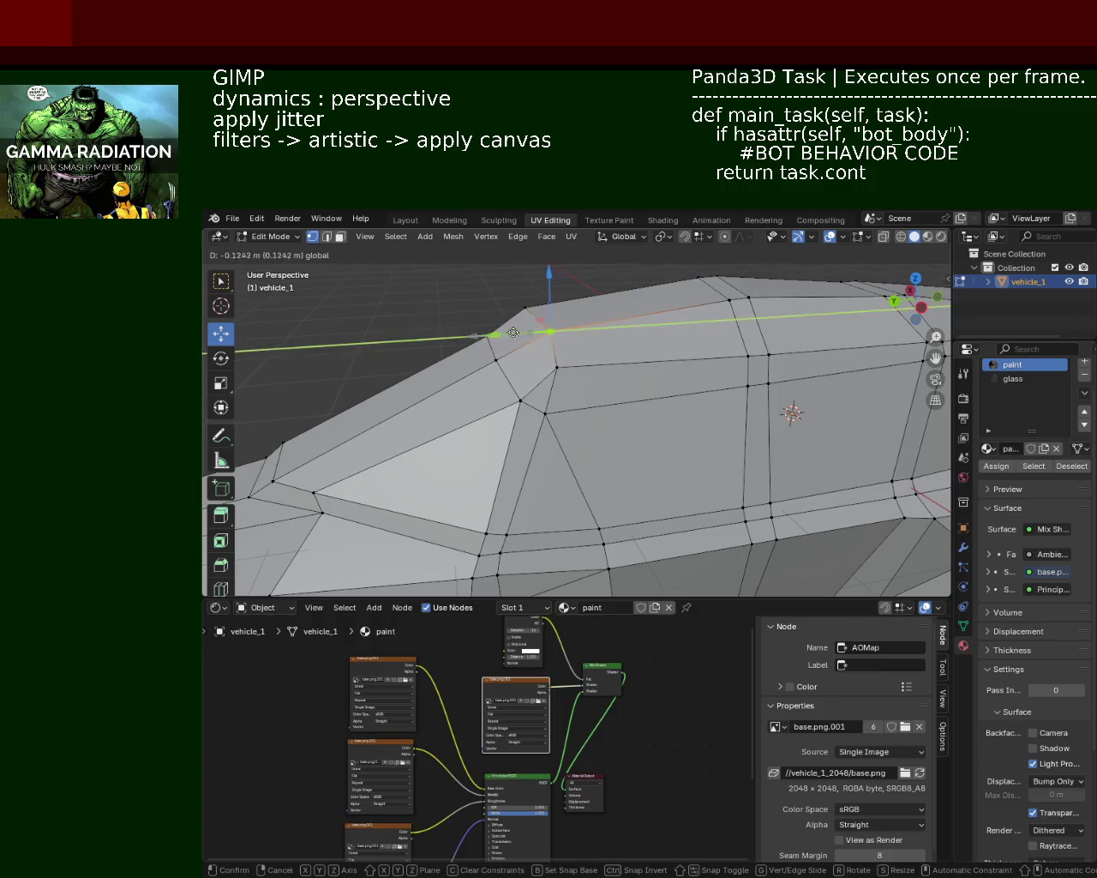
pyautogui.click(514, 360)
# Move the front tip vertex of the nose along Z
pyautogui.moveTo(514, 360); pyautogui.dragTo(600, 368, button='middle')
pyautogui.scroll(-3, 540, 337)
pyautogui.scroll(3, 529, 365)
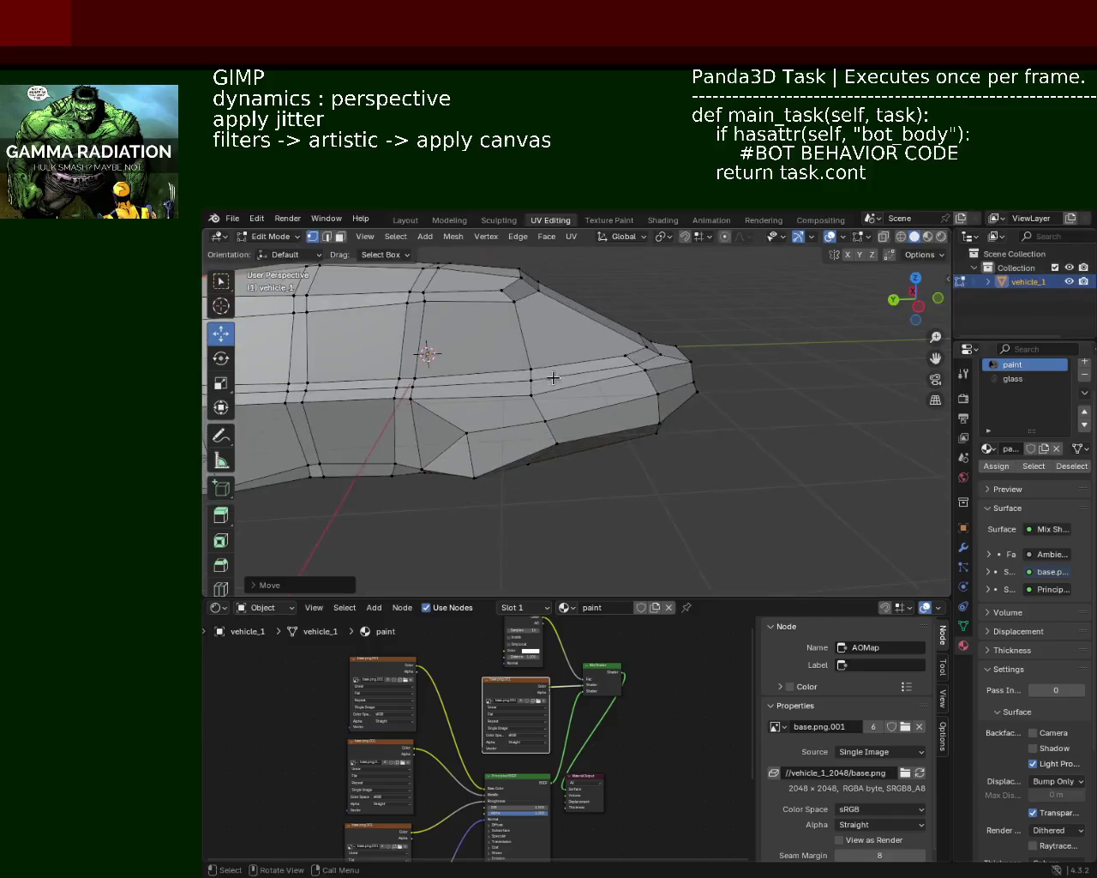
pyautogui.click(642, 362)
pyautogui.press('g')
pyautogui.press('z')
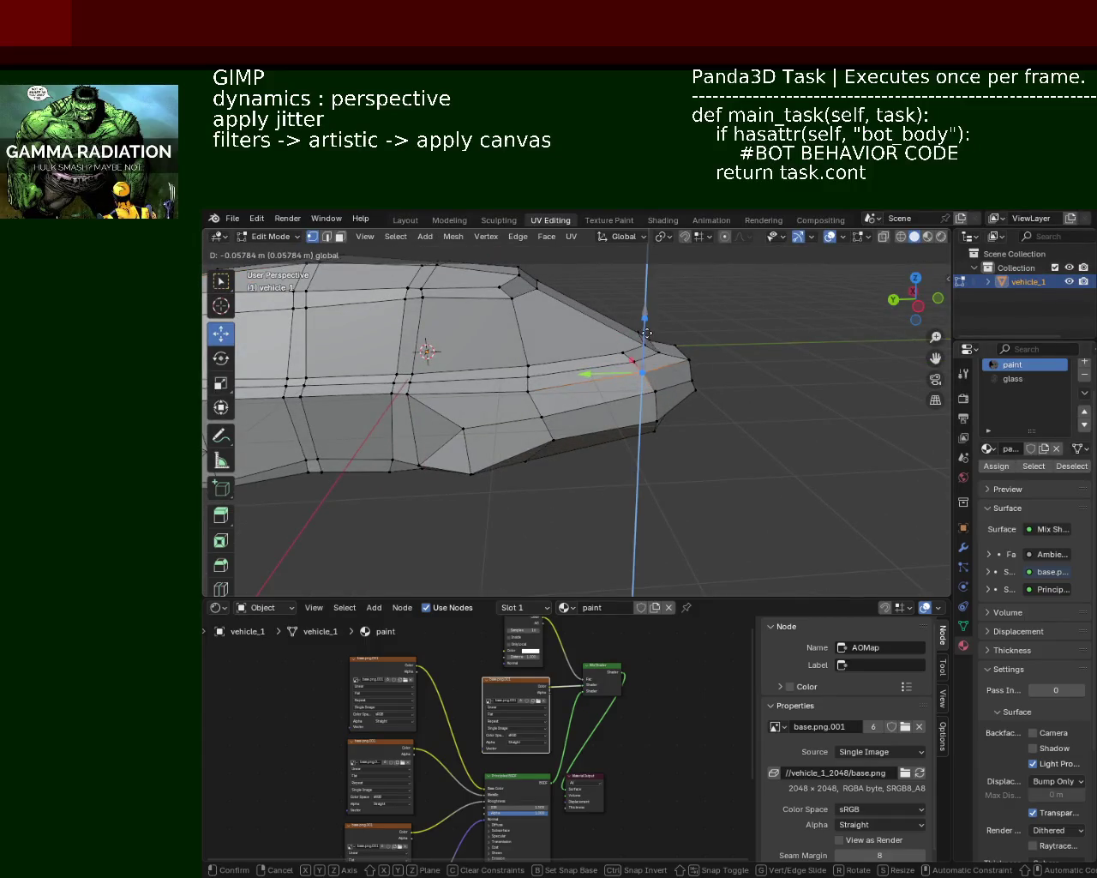
pyautogui.click(647, 332)
pyautogui.moveTo(647, 332)
pyautogui.mouseDown(button='middle')
pyautogui.moveTo(515, 434)
pyautogui.moveTo(609, 446)
pyautogui.moveTo(610, 428)
pyautogui.moveTo(657, 426)
pyautogui.mouseUp(button='middle')
pyautogui.scroll(-5, 686, 409)
# Slide a vertex along its edge at the car's end, then add a second vertex
pyautogui.moveTo(435, 375)
pyautogui.mouseDown(button='middle')
pyautogui.moveTo(372, 394)
pyautogui.moveTo(865, 406)
pyautogui.mouseUp(button='middle')
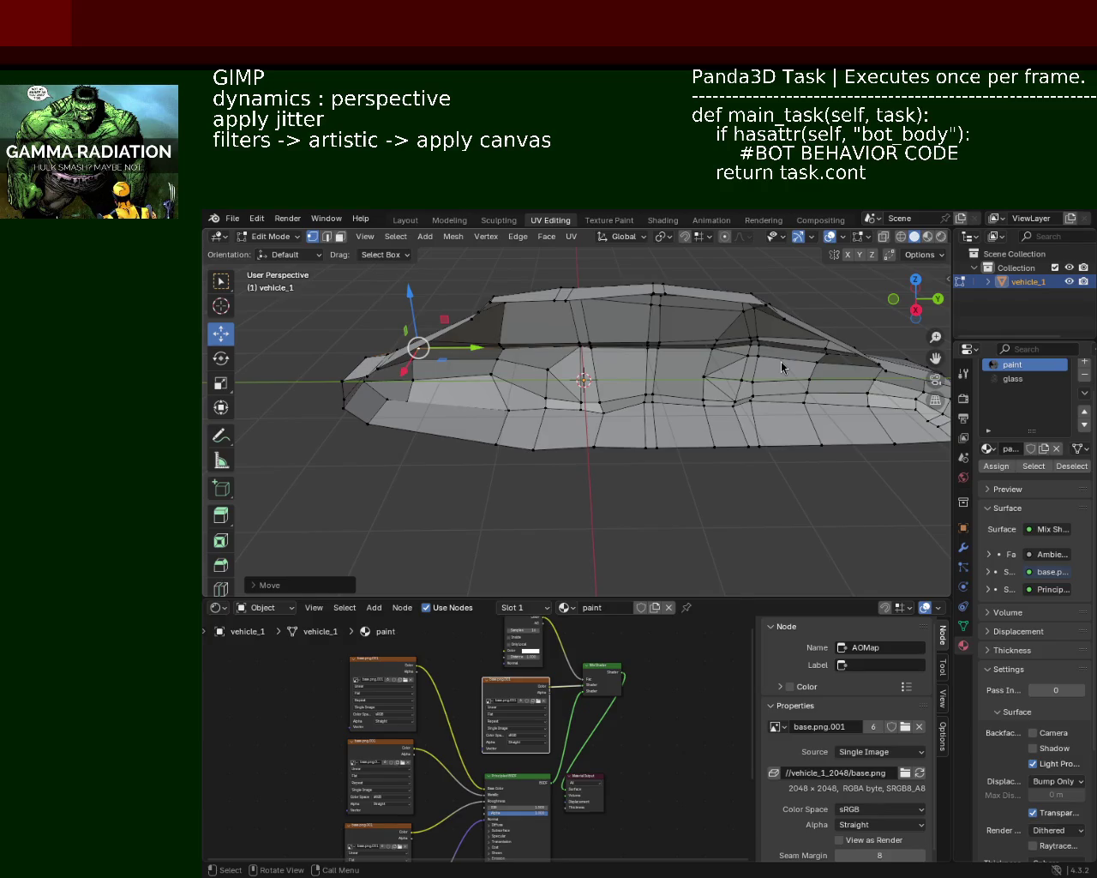
pyautogui.scroll(1, 485, 313)
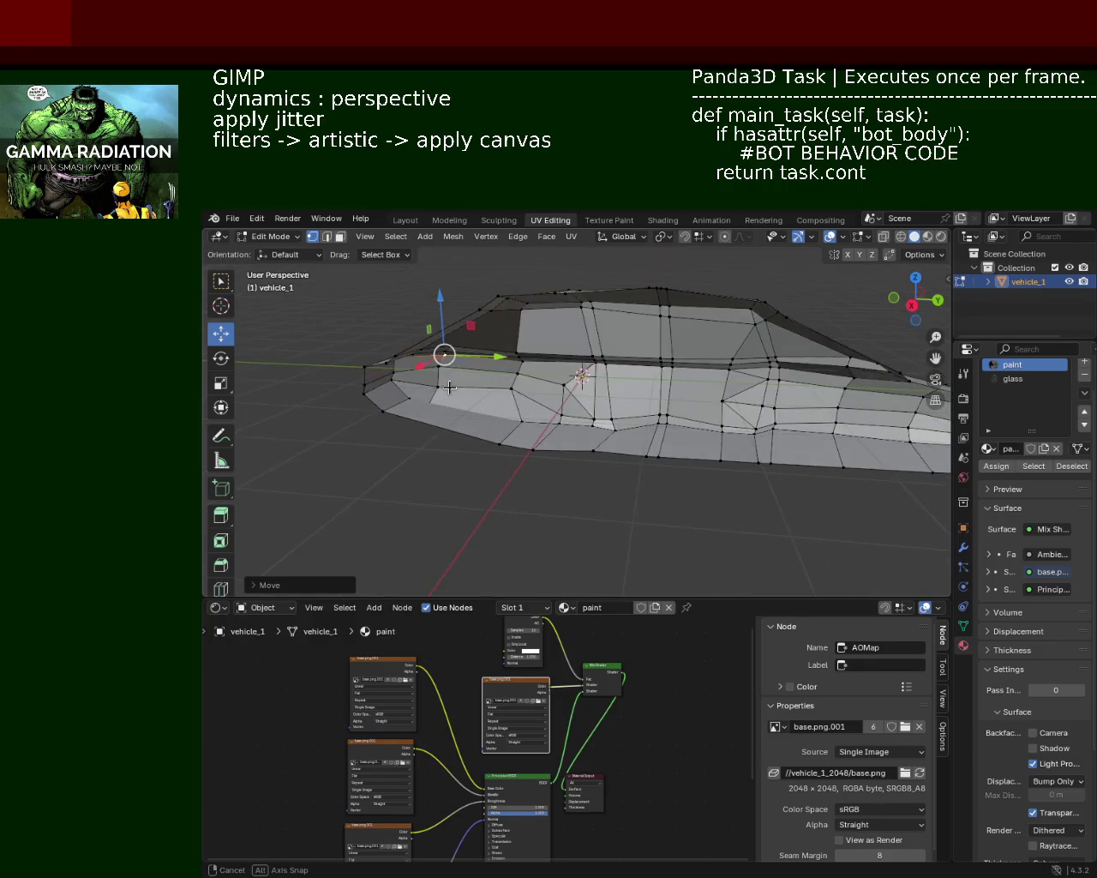
pyautogui.scroll(1, 514, 360)
pyautogui.scroll(2, 546, 418)
pyautogui.scroll(2, 546, 418)
pyautogui.moveTo(546, 417)
pyautogui.mouseDown(button='middle')
pyautogui.moveTo(519, 355)
pyautogui.moveTo(591, 386)
pyautogui.mouseUp(button='middle')
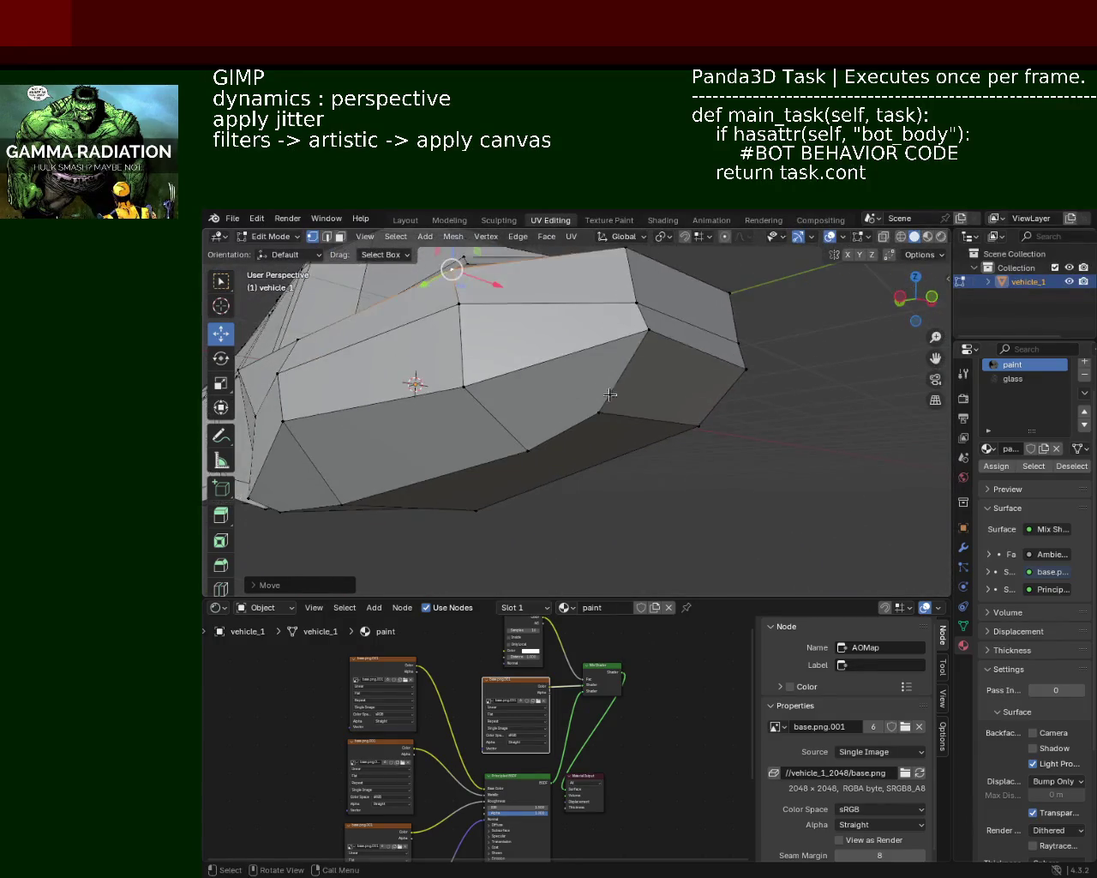
pyautogui.scroll(2, 588, 379)
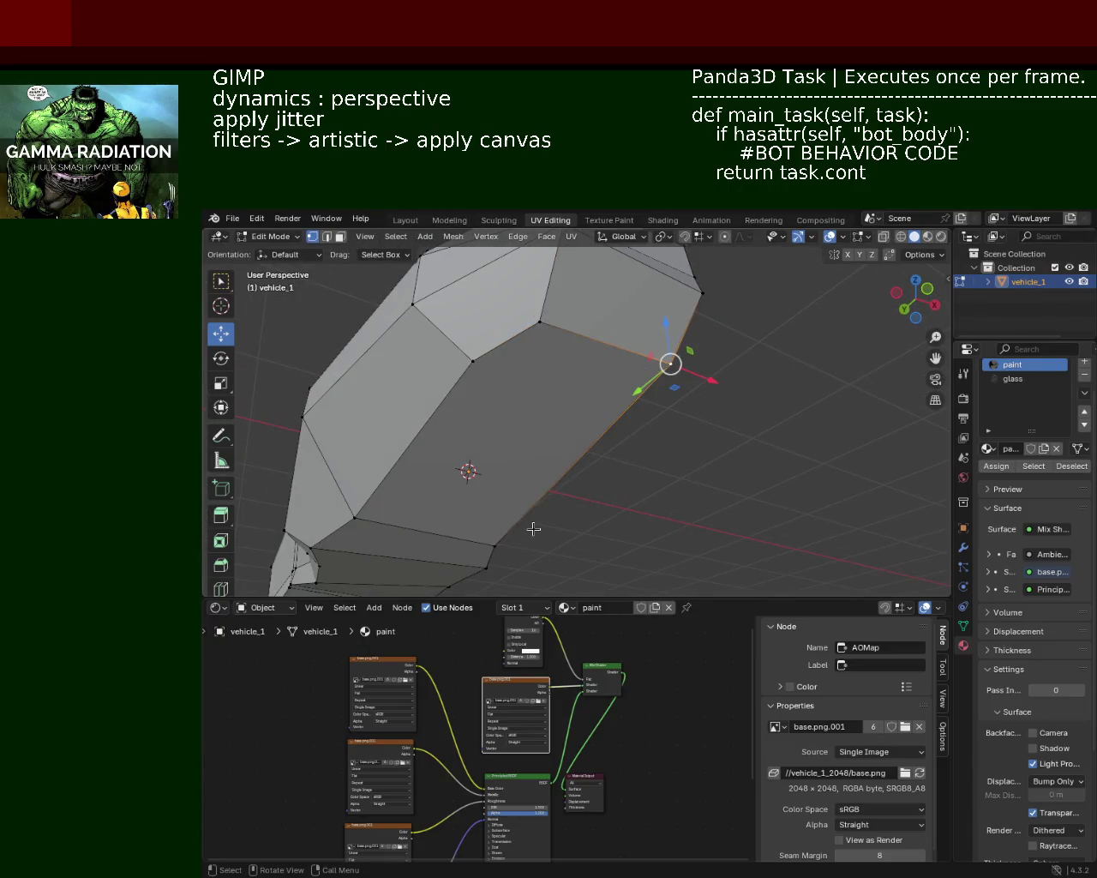
pyautogui.hotkey('alt', 'a')
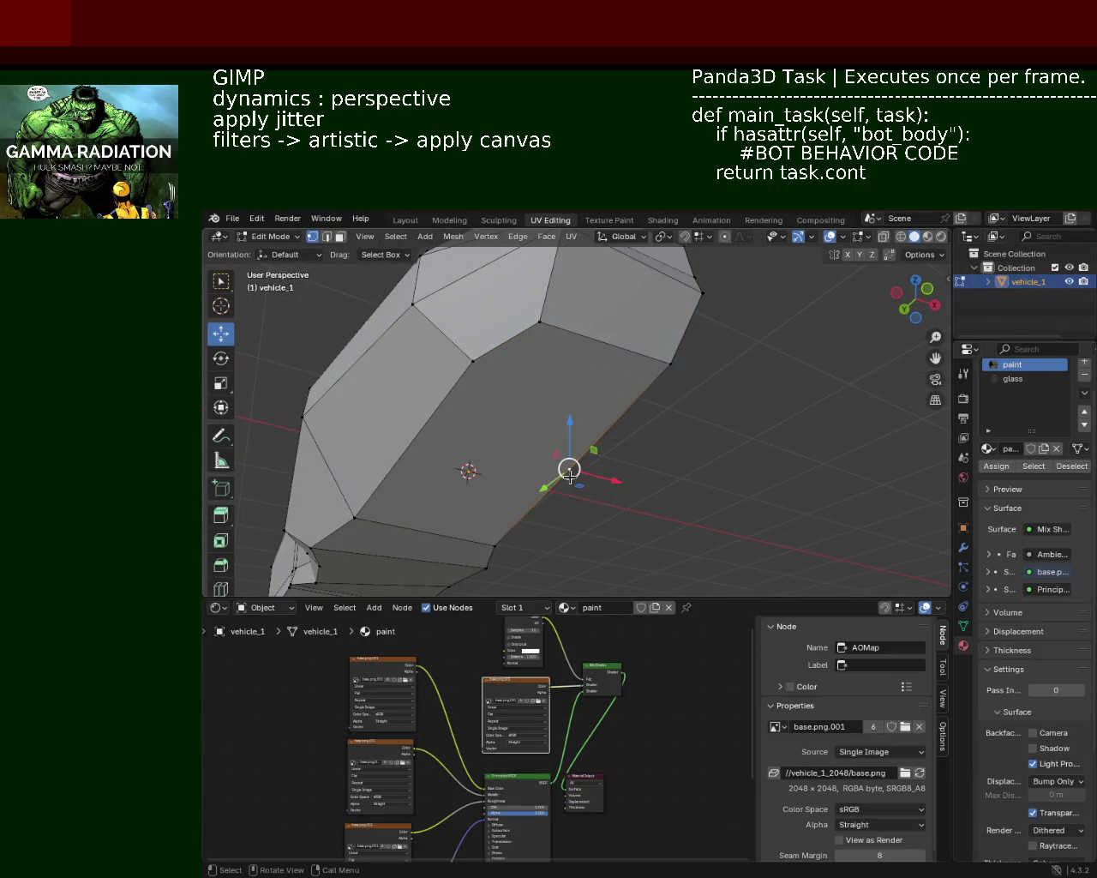
pyautogui.hotkey('shift', 'v')
pyautogui.click(639, 413)
pyautogui.keyDown('shift'); pyautogui.click(488, 372); pyautogui.keyUp('shift')
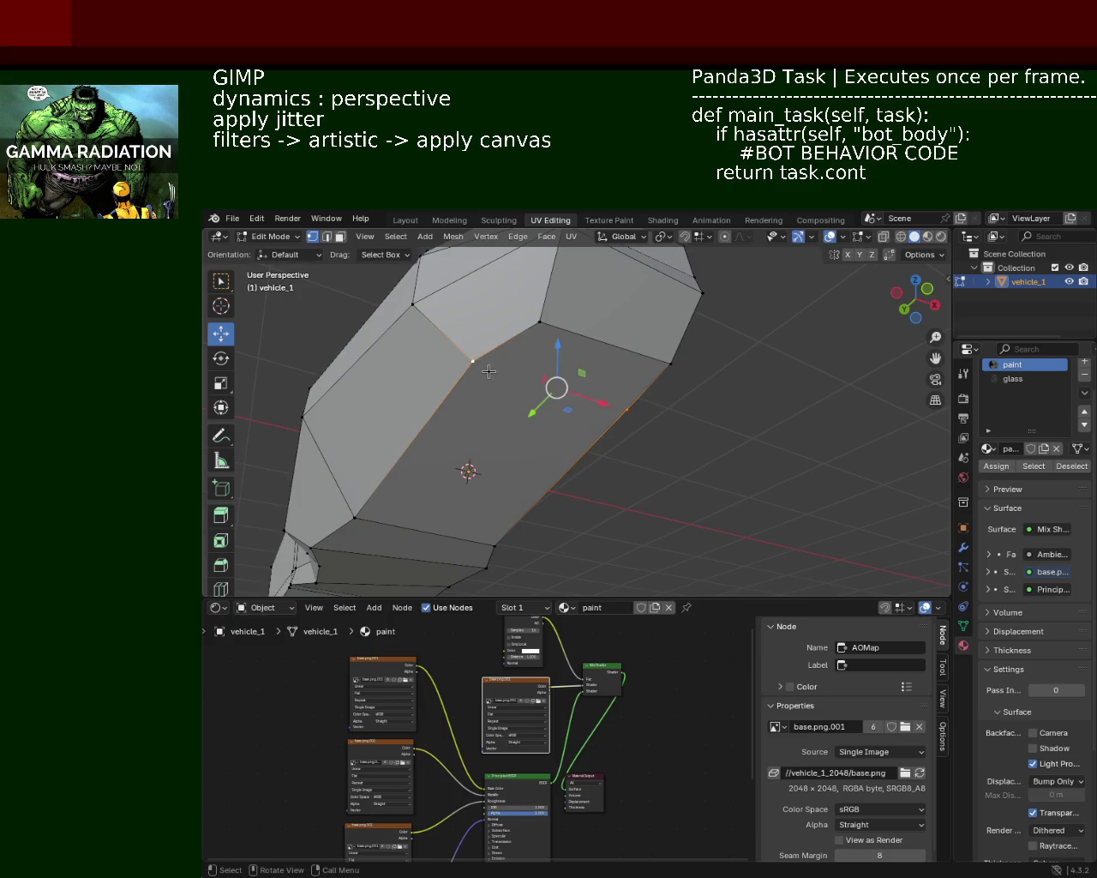
pyautogui.moveTo(540, 376)
pyautogui.mouseDown(button='middle')
pyautogui.moveTo(607, 449)
pyautogui.moveTo(513, 389)
pyautogui.moveTo(610, 423)
pyautogui.moveTo(554, 419)
pyautogui.mouseUp(button='middle')
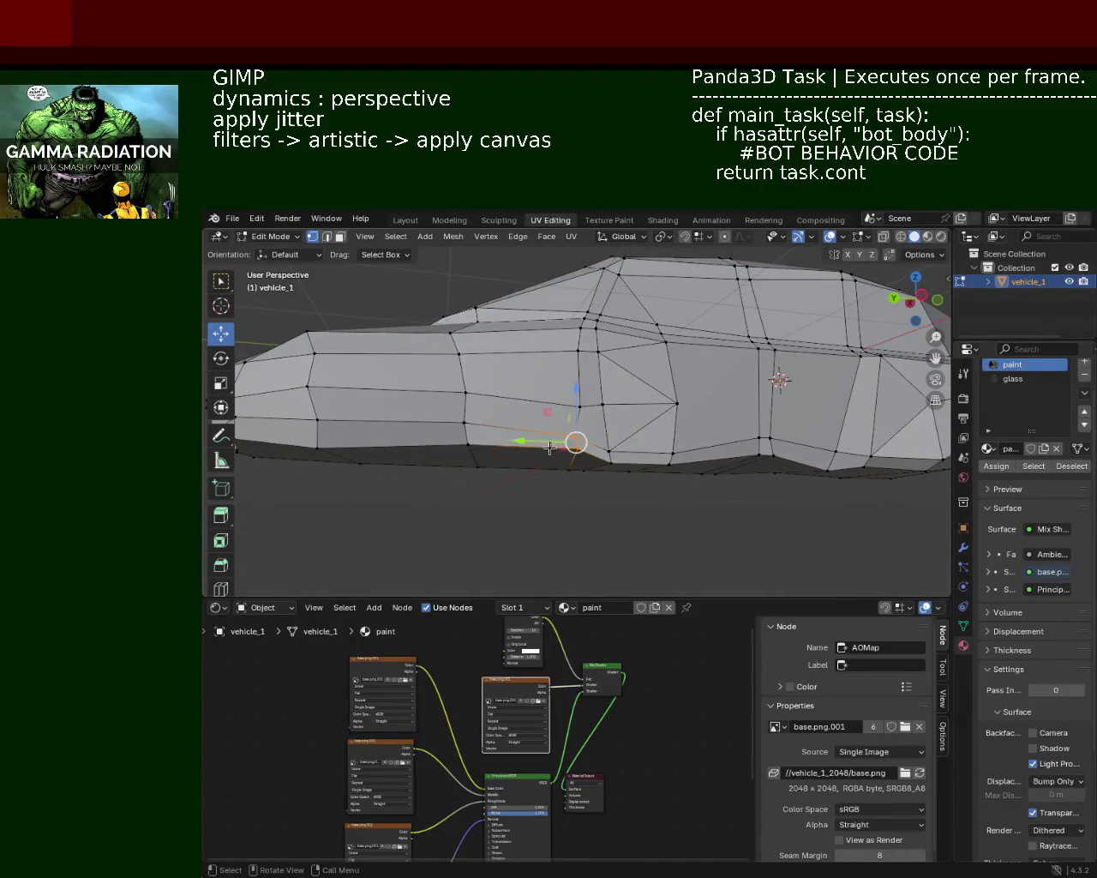
# Shift the selected lower-side vertex along Y, Z and X
pyautogui.moveTo(558, 441); pyautogui.dragTo(551, 433)
pyautogui.moveTo(554, 421); pyautogui.dragTo(532, 456, button='middle')
pyautogui.moveTo(577, 403)
pyautogui.mouseDown()
pyautogui.moveTo(578, 374)
pyautogui.moveTo(619, 432)
pyautogui.moveTo(607, 403)
pyautogui.mouseUp()
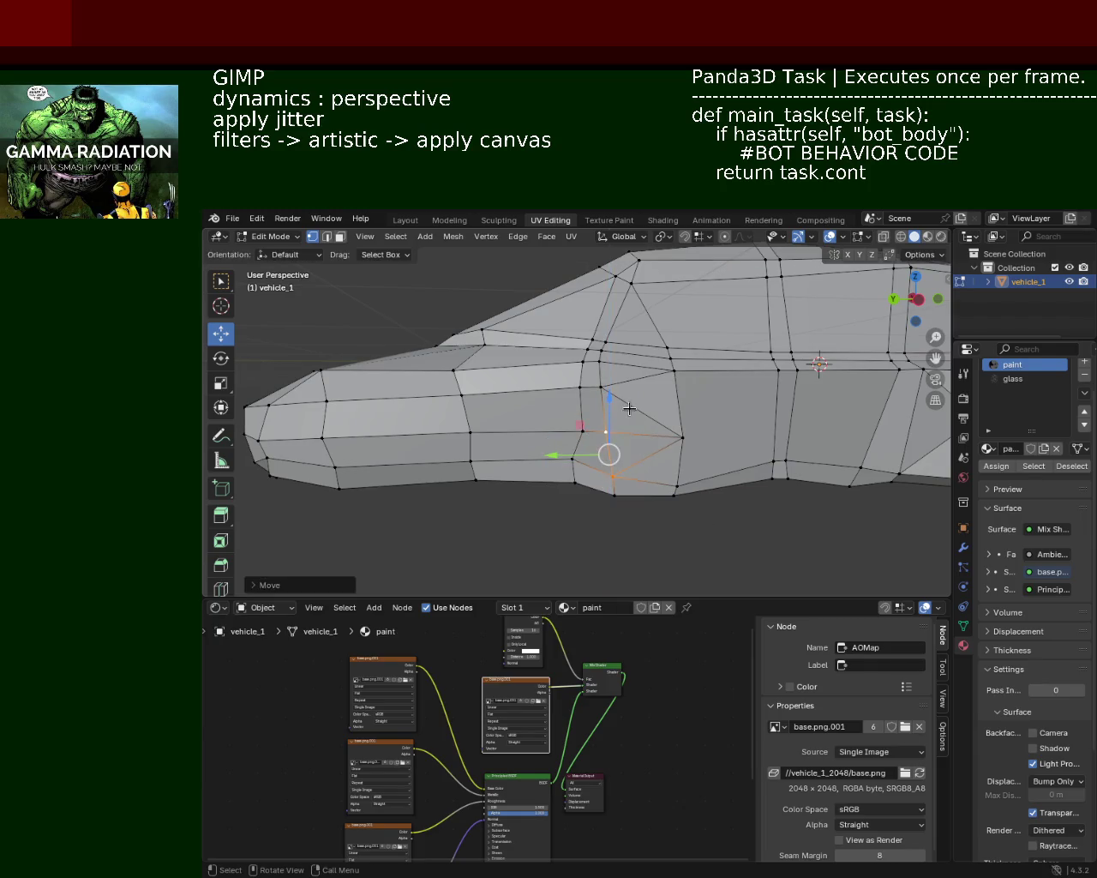
pyautogui.moveTo(607, 403); pyautogui.dragTo(676, 522, button='middle')
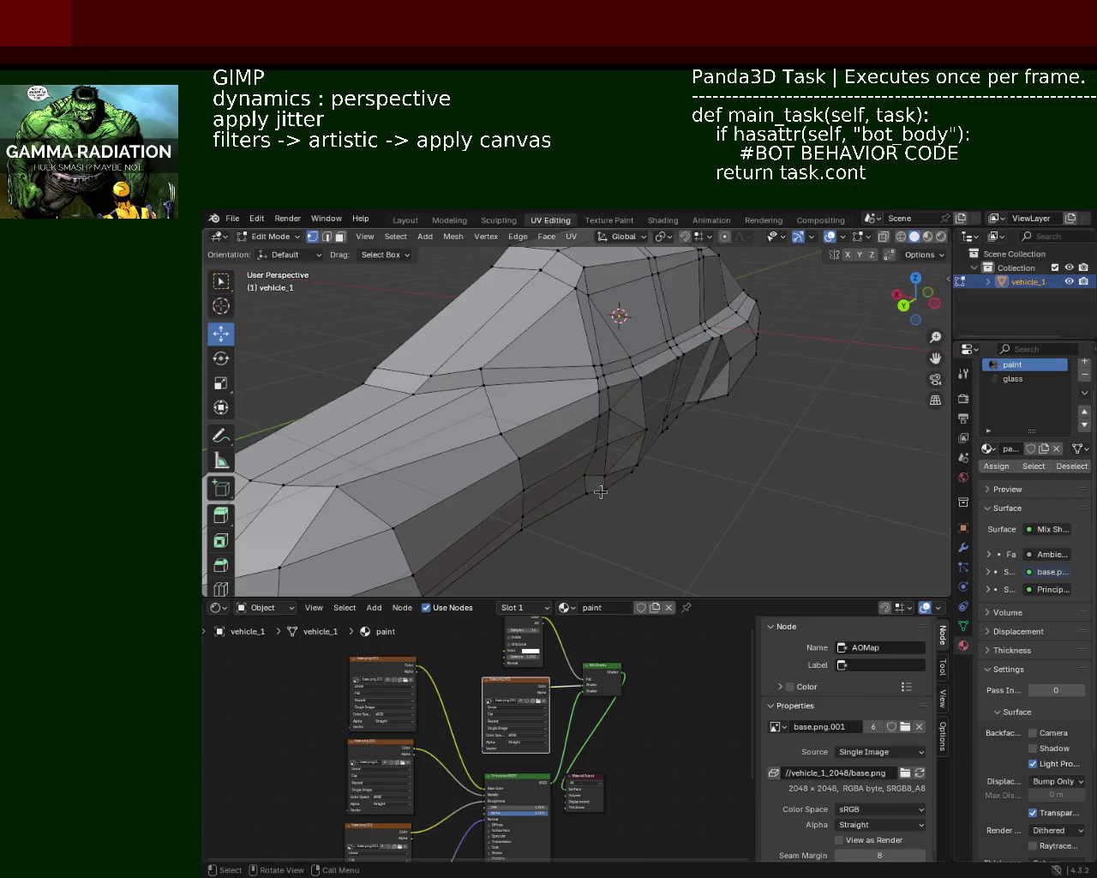
pyautogui.keyDown('ctrl'); pyautogui.moveTo(606, 462); pyautogui.dragTo(606, 455, button='middle'); pyautogui.keyUp('ctrl')
pyautogui.moveTo(588, 478)
pyautogui.mouseDown()
pyautogui.moveTo(606, 422)
pyautogui.moveTo(588, 416)
pyautogui.mouseUp()
pyautogui.moveTo(588, 417)
pyautogui.mouseDown(button='middle')
pyautogui.moveTo(651, 427)
pyautogui.moveTo(511, 451)
pyautogui.moveTo(482, 475)
pyautogui.mouseUp(button='middle')
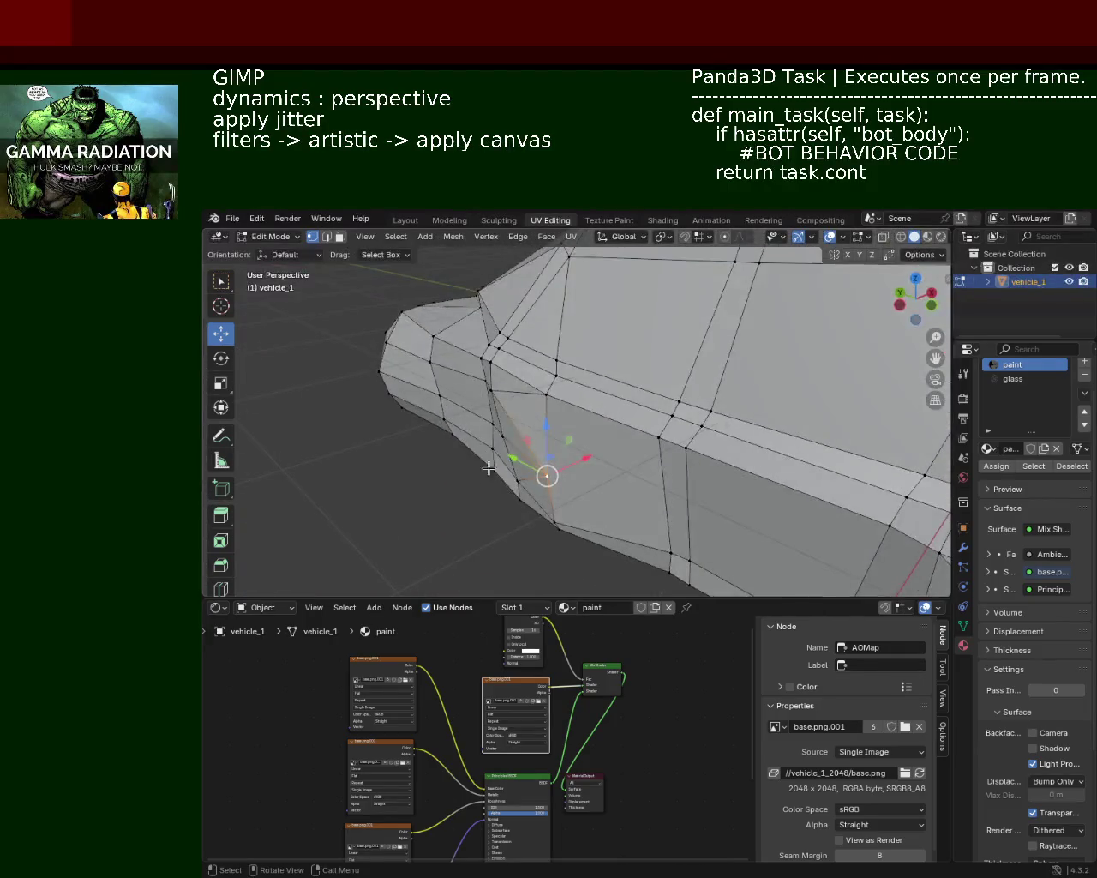
pyautogui.moveTo(497, 447); pyautogui.dragTo(557, 424)
# Move further lower-flank vertices along X to even the bottom line
pyautogui.moveTo(557, 425)
pyautogui.mouseDown(button='middle')
pyautogui.moveTo(600, 374)
pyautogui.moveTo(603, 524)
pyautogui.moveTo(604, 510)
pyautogui.mouseUp(button='middle')
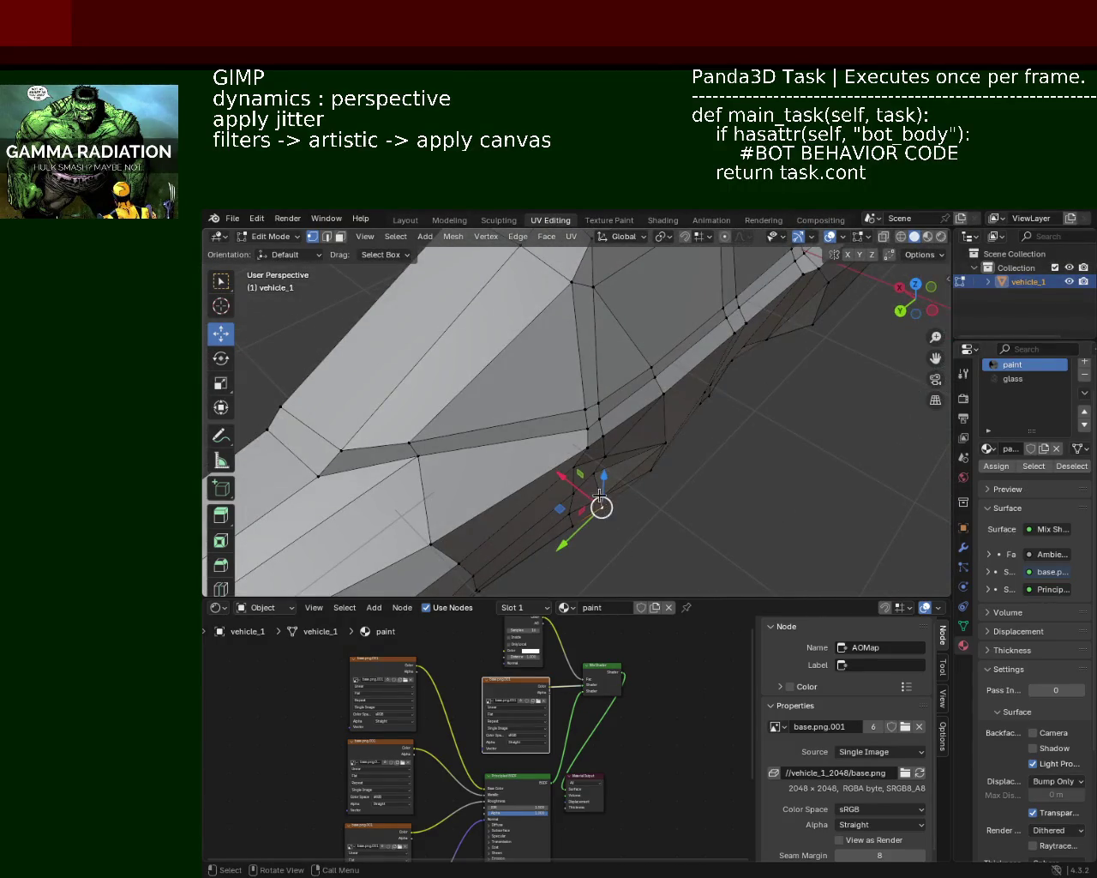
pyautogui.moveTo(575, 478); pyautogui.dragTo(600, 492)
pyautogui.moveTo(600, 493)
pyautogui.mouseDown(button='middle')
pyautogui.moveTo(606, 506)
pyautogui.moveTo(626, 462)
pyautogui.moveTo(643, 477)
pyautogui.moveTo(633, 472)
pyautogui.mouseUp(button='middle')
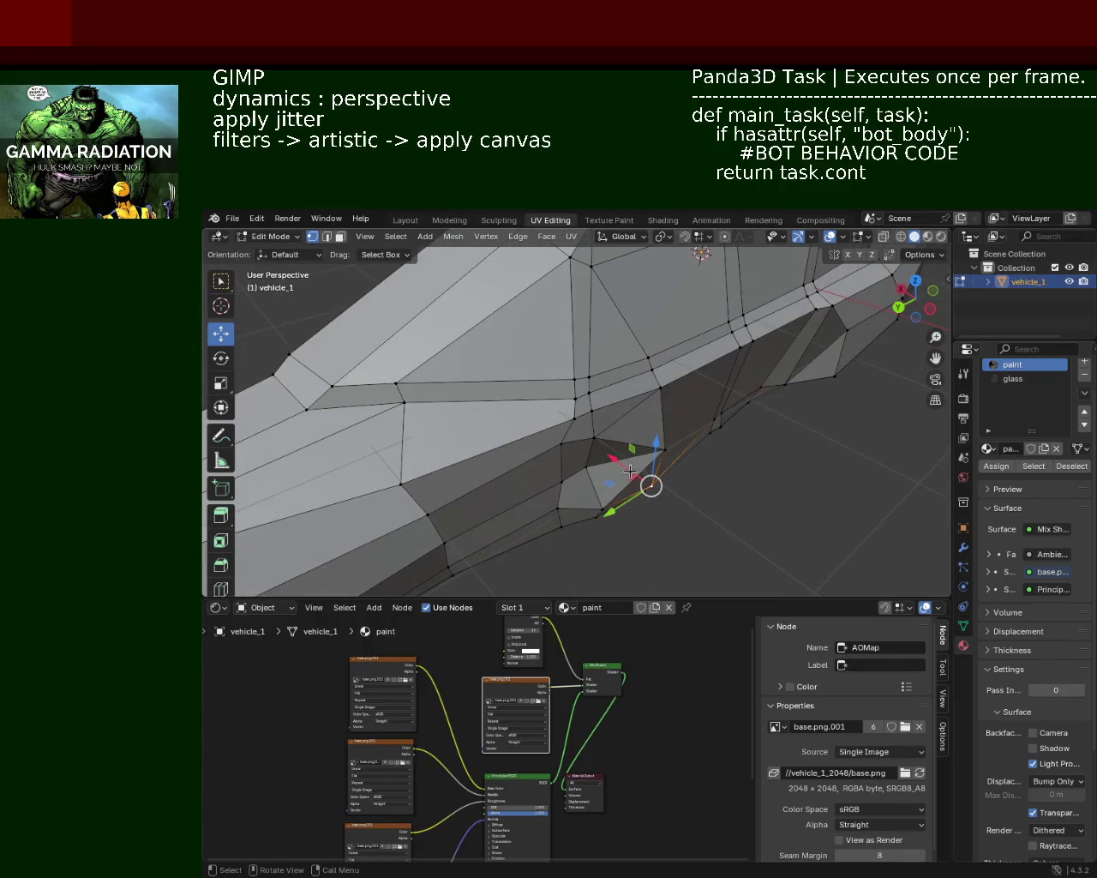
pyautogui.moveTo(630, 471); pyautogui.dragTo(643, 480)
pyautogui.moveTo(643, 480); pyautogui.dragTo(658, 469, button='middle')
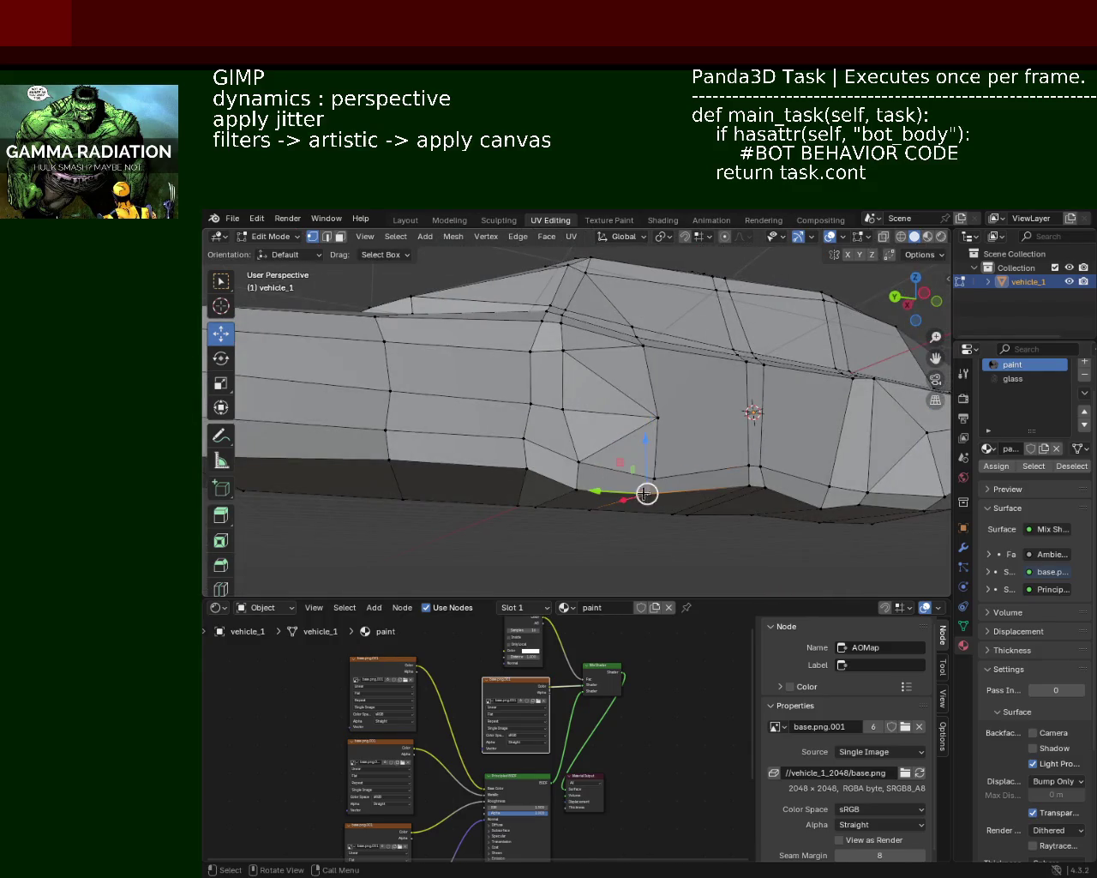
pyautogui.moveTo(646, 460); pyautogui.dragTo(644, 495)
pyautogui.moveTo(644, 495)
pyautogui.mouseDown(button='middle')
pyautogui.moveTo(708, 488)
pyautogui.moveTo(690, 508)
pyautogui.mouseUp(button='middle')
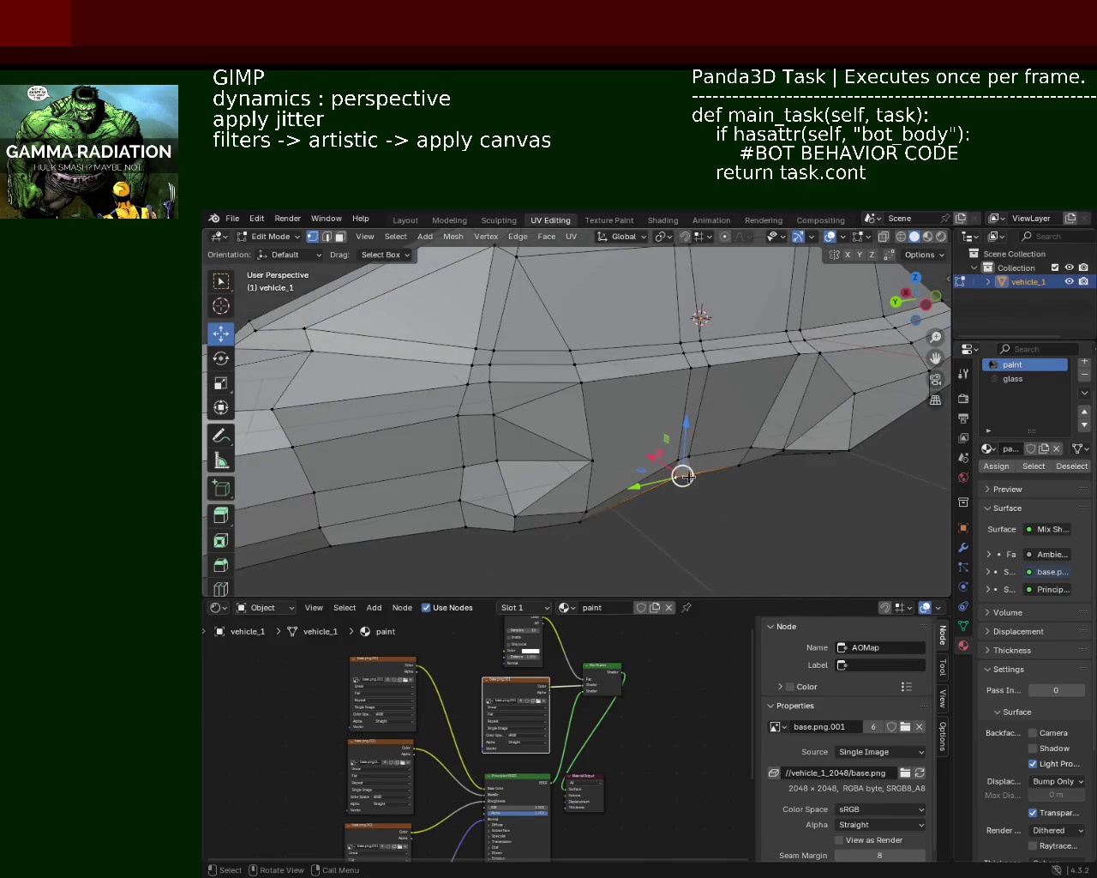
pyautogui.moveTo(650, 460); pyautogui.dragTo(678, 472)
pyautogui.moveTo(678, 473)
pyautogui.mouseDown(button='middle')
pyautogui.moveTo(527, 465)
pyautogui.moveTo(494, 421)
pyautogui.moveTo(725, 420)
pyautogui.mouseUp(button='middle')
pyautogui.moveTo(456, 375)
pyautogui.mouseDown(button='middle')
pyautogui.moveTo(505, 433)
pyautogui.moveTo(502, 365)
pyautogui.mouseUp(button='middle')
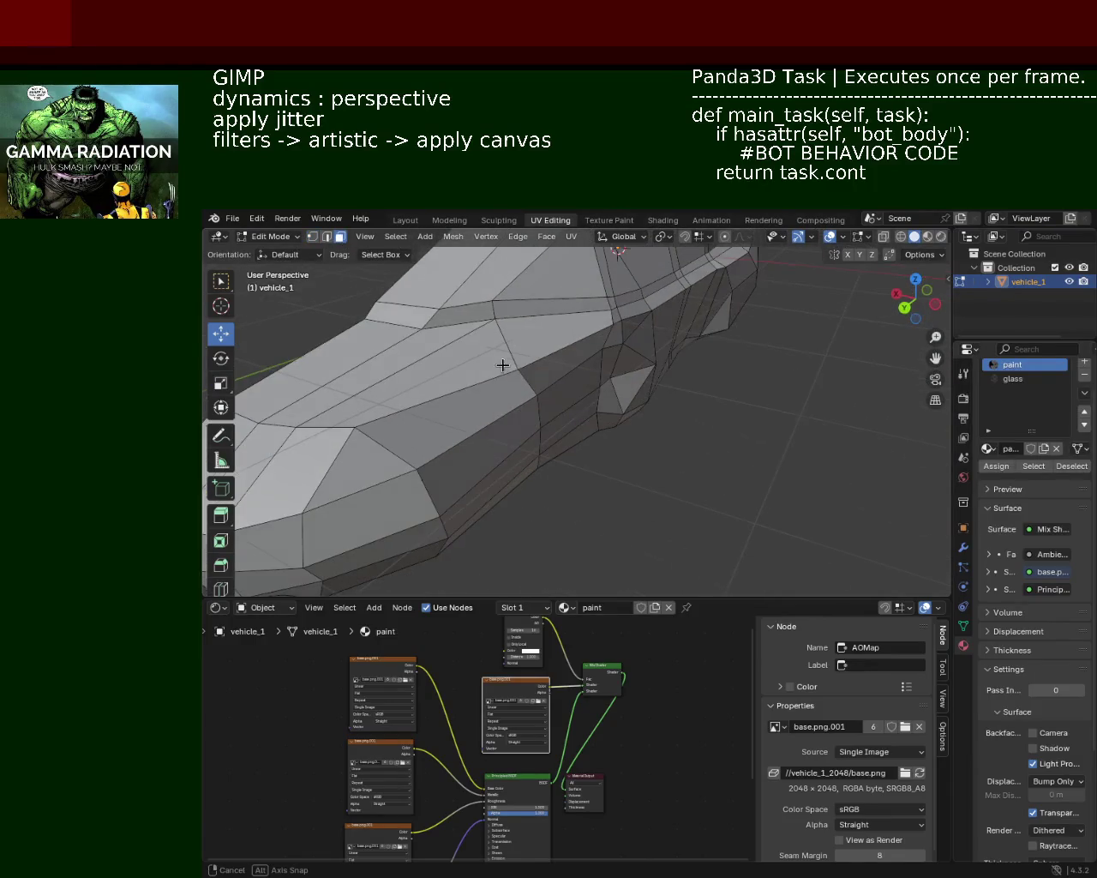
# Push the selected side face outward along the X axis in two passes
pyautogui.press('g')
pyautogui.press('x')
pyautogui.click(480, 467)
pyautogui.moveTo(480, 467)
pyautogui.mouseDown(button='middle')
pyautogui.moveTo(468, 391)
pyautogui.moveTo(561, 392)
pyautogui.moveTo(465, 417)
pyautogui.mouseUp(button='middle')
pyautogui.press('g')
pyautogui.hotkey('shift', 'z')
pyautogui.press('x')
pyautogui.click(497, 413)
pyautogui.moveTo(496, 413)
pyautogui.mouseDown(button='middle')
pyautogui.moveTo(723, 395)
pyautogui.moveTo(570, 415)
pyautogui.moveTo(596, 433)
pyautogui.mouseUp(button='middle')
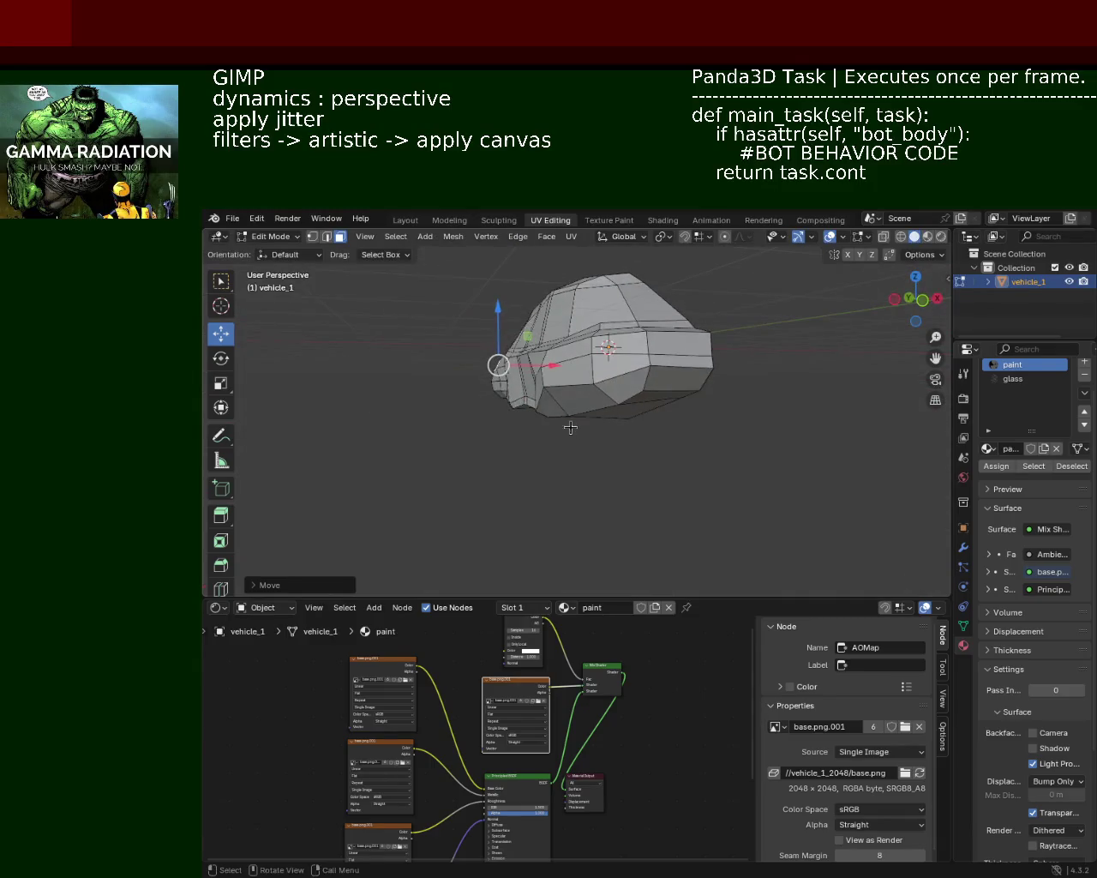
# Zoom toward the front corner and slide the face further along X
pyautogui.scroll(4, 600, 438)
pyautogui.scroll(3, 600, 437)
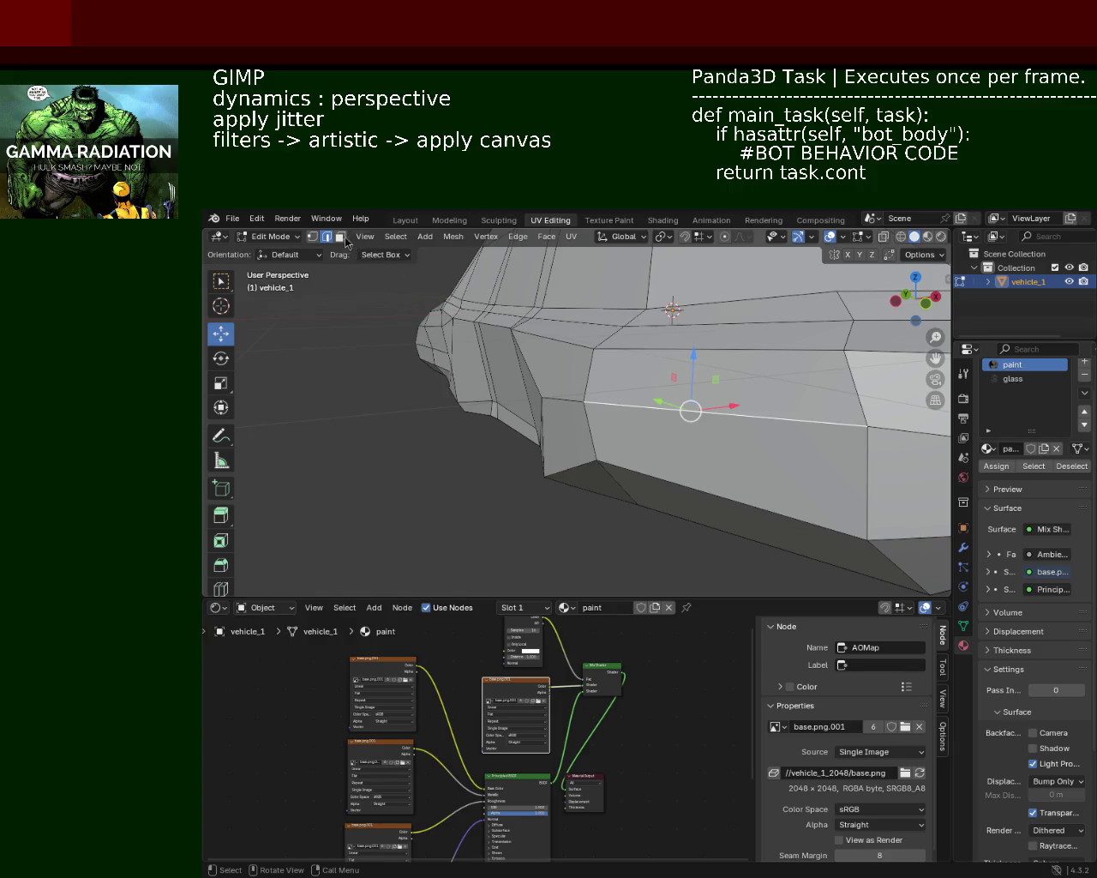
pyautogui.moveTo(632, 459)
pyautogui.mouseDown(button='middle')
pyautogui.moveTo(439, 442)
pyautogui.moveTo(466, 423)
pyautogui.moveTo(720, 489)
pyautogui.moveTo(580, 453)
pyautogui.moveTo(642, 434)
pyautogui.moveTo(495, 428)
pyautogui.moveTo(544, 425)
pyautogui.mouseUp(button='middle')
pyautogui.press('g')
pyautogui.press('x')
pyautogui.press('Escape')
pyautogui.press('g')
pyautogui.press('x')
pyautogui.press('Escape')
pyautogui.moveTo(596, 428); pyautogui.dragTo(634, 449)
pyautogui.moveTo(634, 448)
pyautogui.mouseDown(button='middle')
pyautogui.moveTo(751, 400)
pyautogui.moveTo(646, 436)
pyautogui.moveTo(519, 459)
pyautogui.moveTo(596, 455)
pyautogui.mouseUp(button='middle')
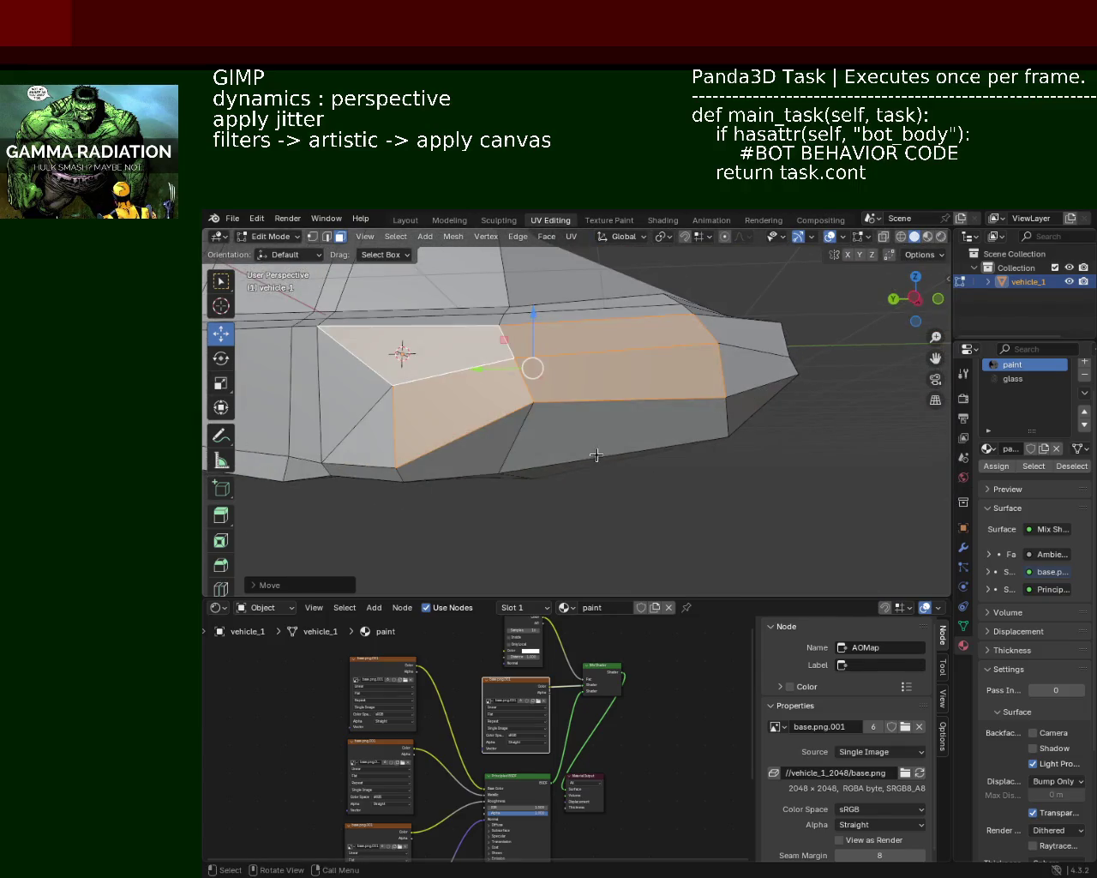
# In edge select mode, move an edge on the car's side along the Y axis
pyautogui.click(328, 238)
pyautogui.click(701, 360)
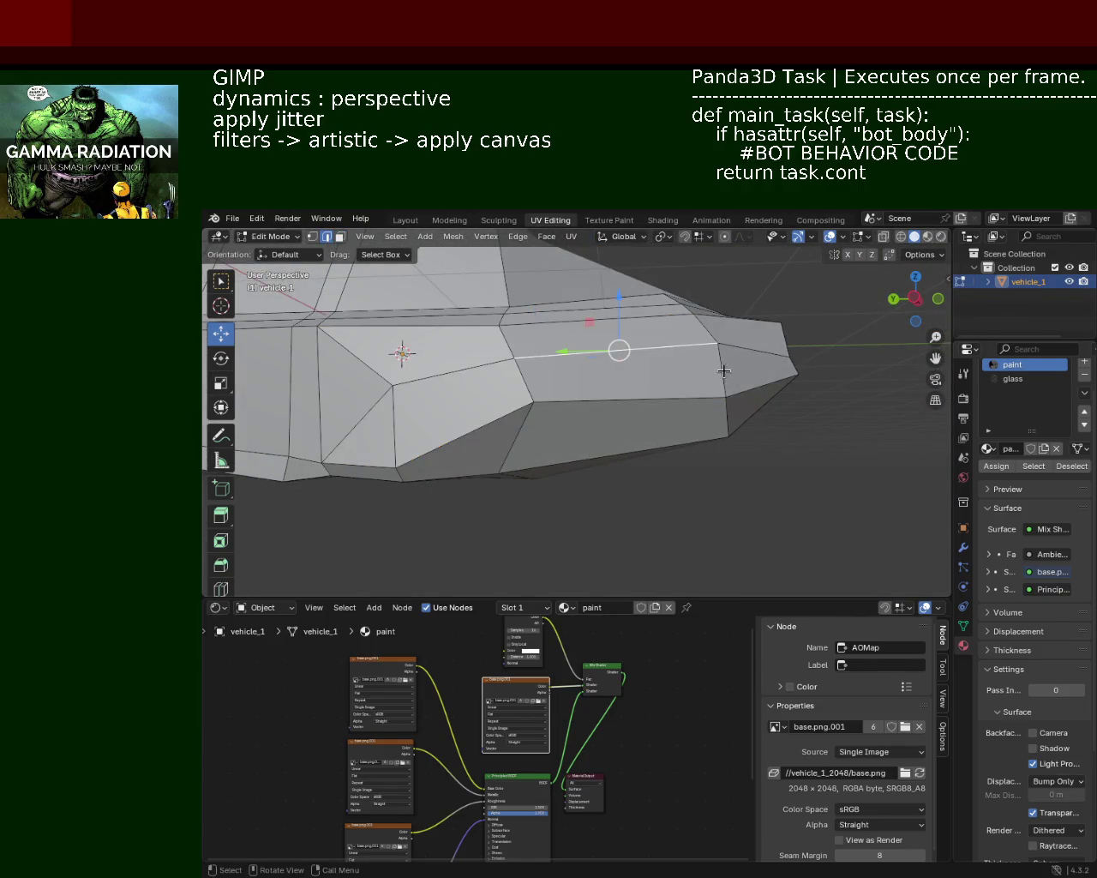
pyautogui.moveTo(706, 334); pyautogui.dragTo(729, 446, button='middle')
pyautogui.moveTo(683, 451); pyautogui.dragTo(691, 470)
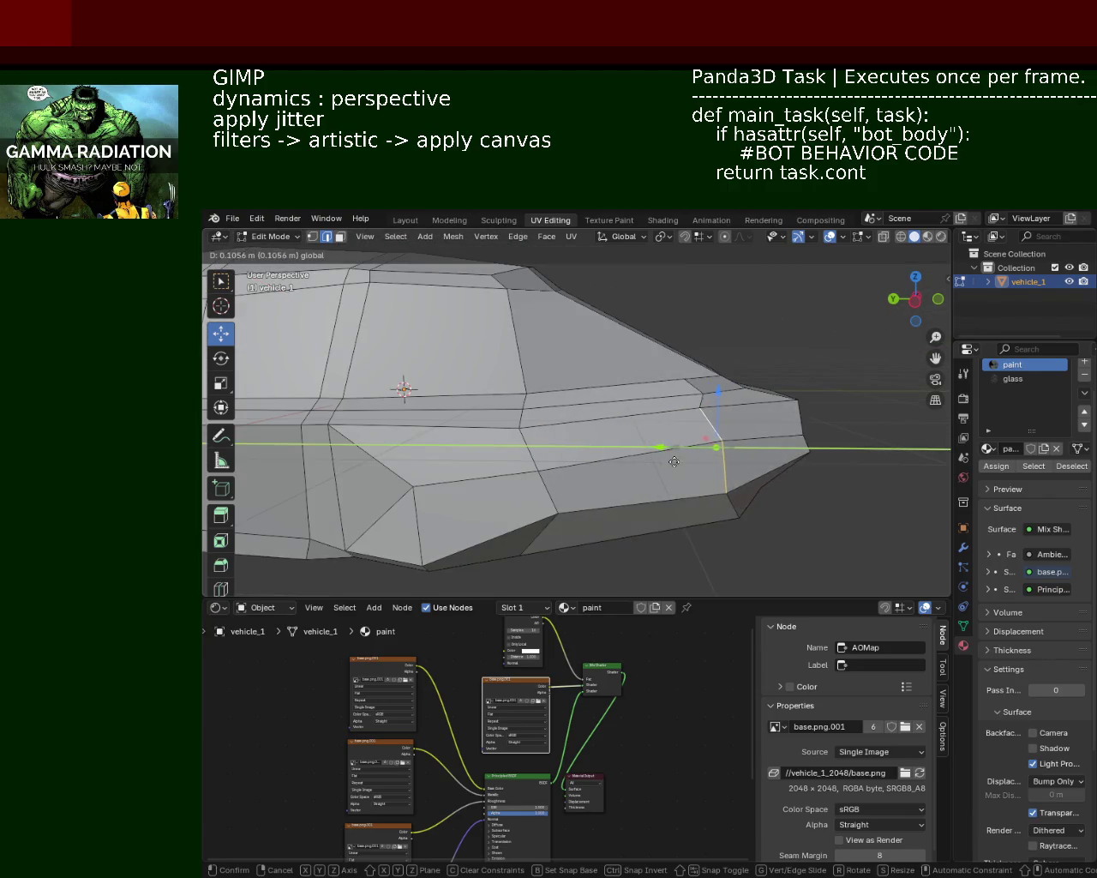
pyautogui.click(685, 469)
pyautogui.moveTo(676, 462)
pyautogui.mouseDown(button='middle')
pyautogui.moveTo(657, 428)
pyautogui.moveTo(317, 445)
pyautogui.moveTo(595, 514)
pyautogui.moveTo(522, 422)
pyautogui.moveTo(644, 446)
pyautogui.moveTo(740, 419)
pyautogui.moveTo(632, 448)
pyautogui.moveTo(552, 407)
pyautogui.mouseUp(button='middle')
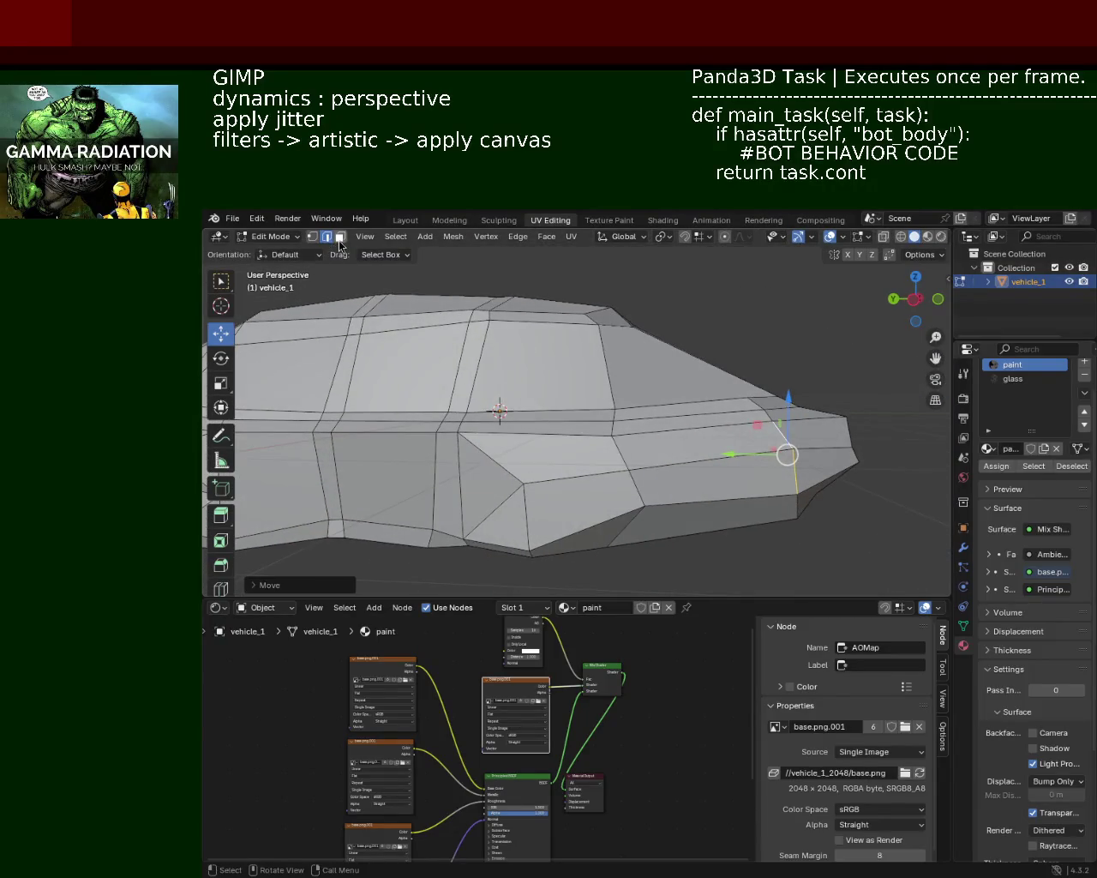
# Raise the selected edge along Z, then lift the thin strip face into a sliver
pyautogui.moveTo(541, 385); pyautogui.dragTo(539, 368)
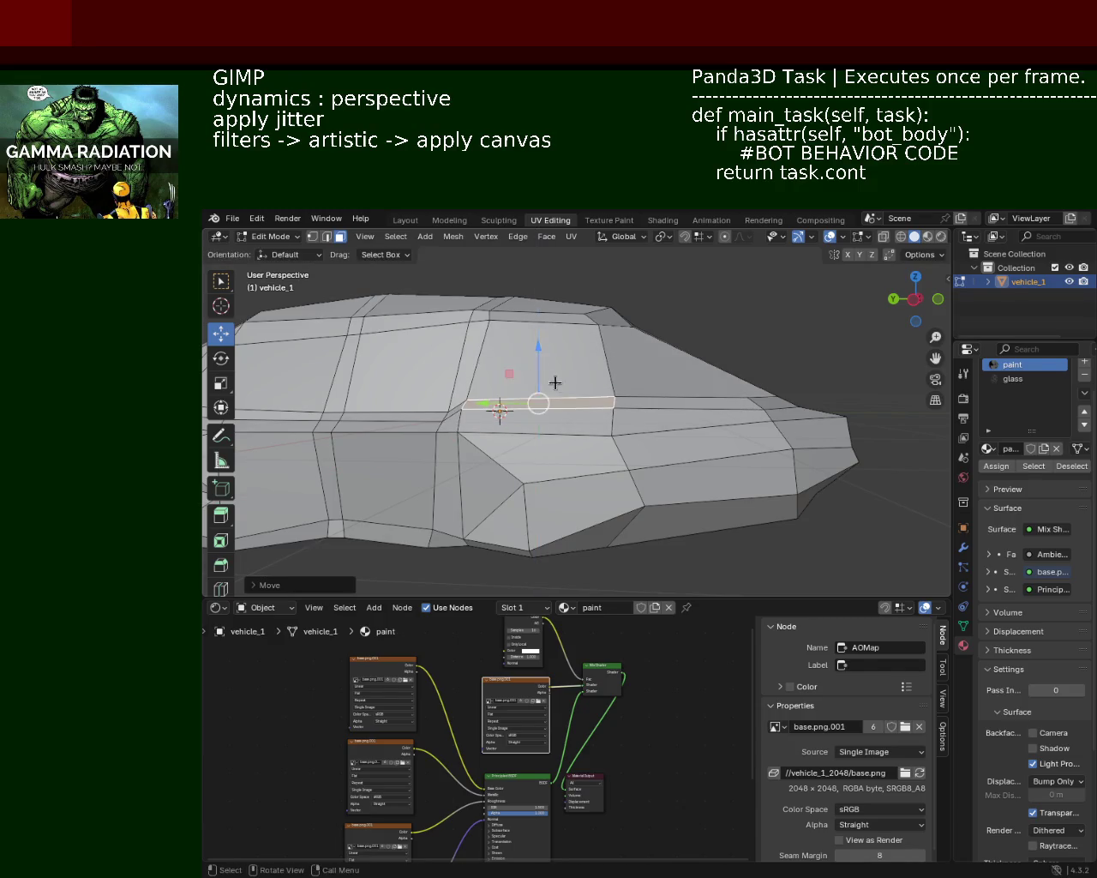
pyautogui.moveTo(540, 368); pyautogui.dragTo(633, 415, button='middle')
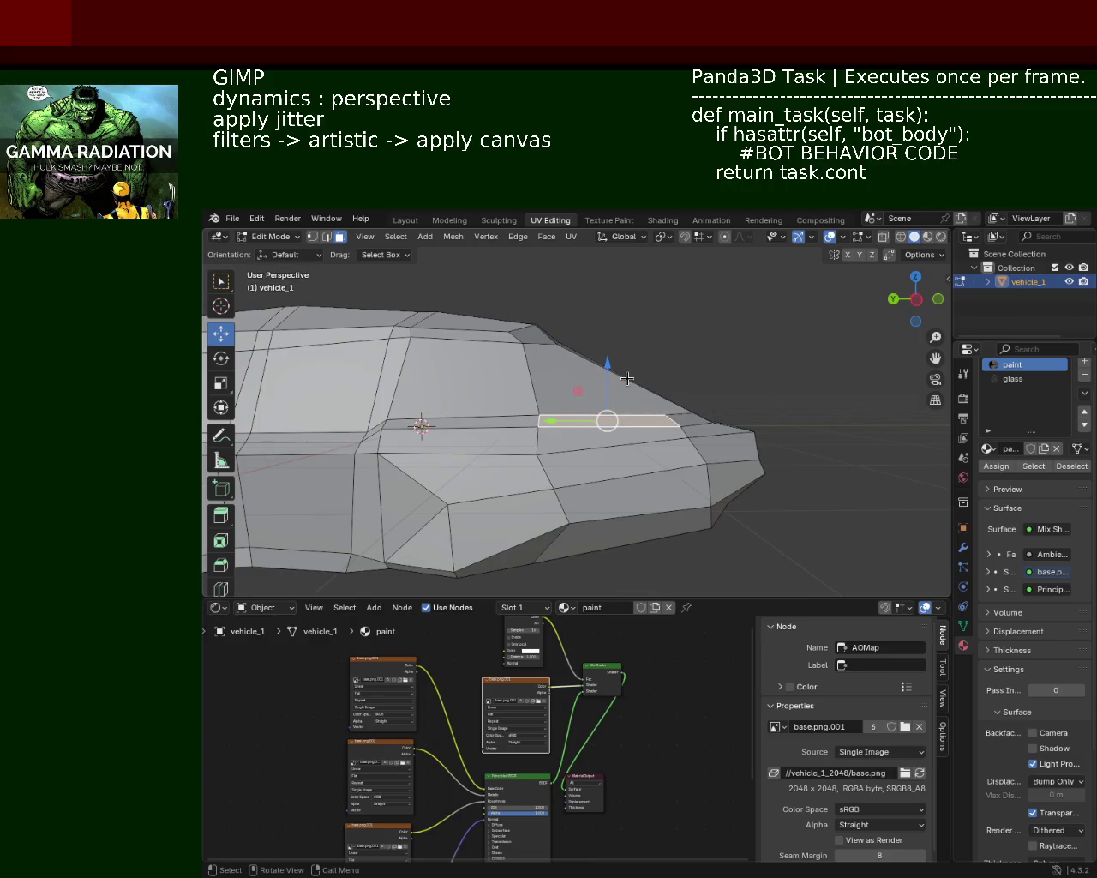
pyautogui.click(598, 364)
pyautogui.hotkey('ctrl', 'z')
pyautogui.hotkey('ctrl', 'shift', 'z')
pyautogui.click(612, 426)
pyautogui.moveTo(611, 402); pyautogui.dragTo(608, 383)
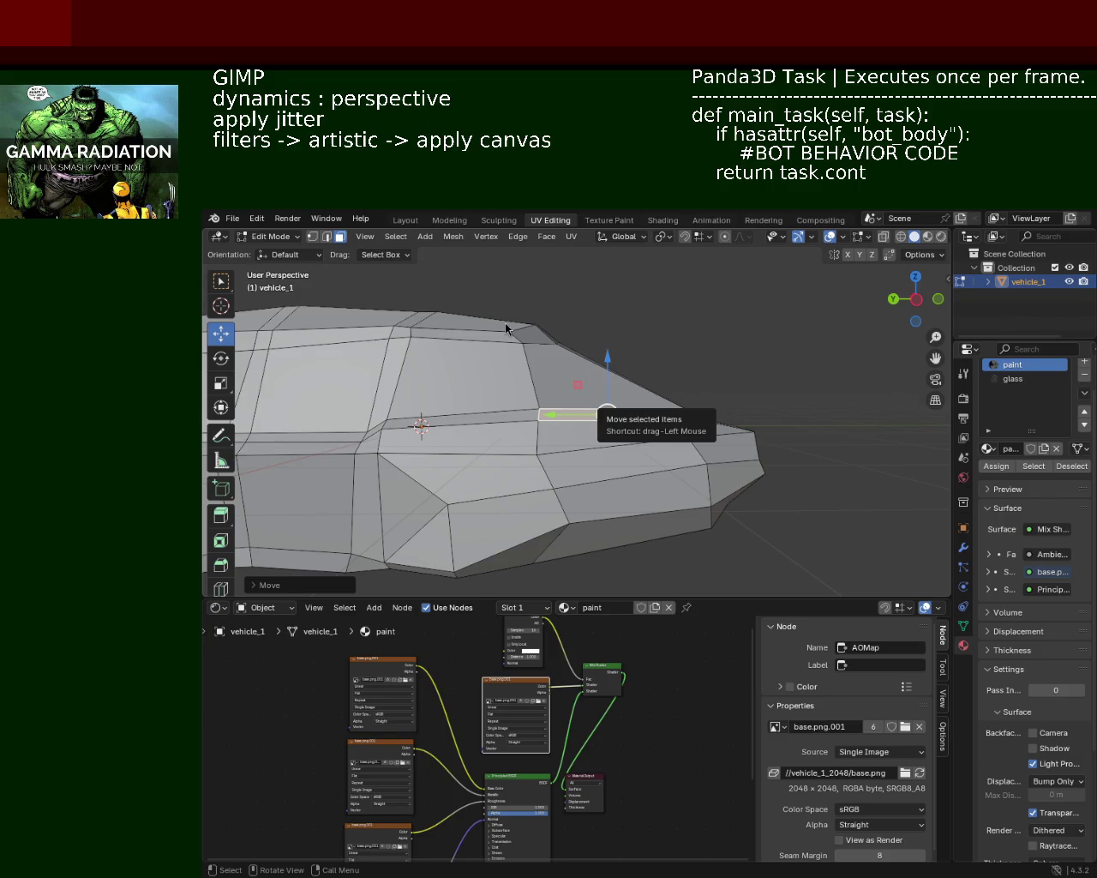
# Slide the selected face left along the strip and add the two faces beside it
pyautogui.scroll(3, 468, 437)
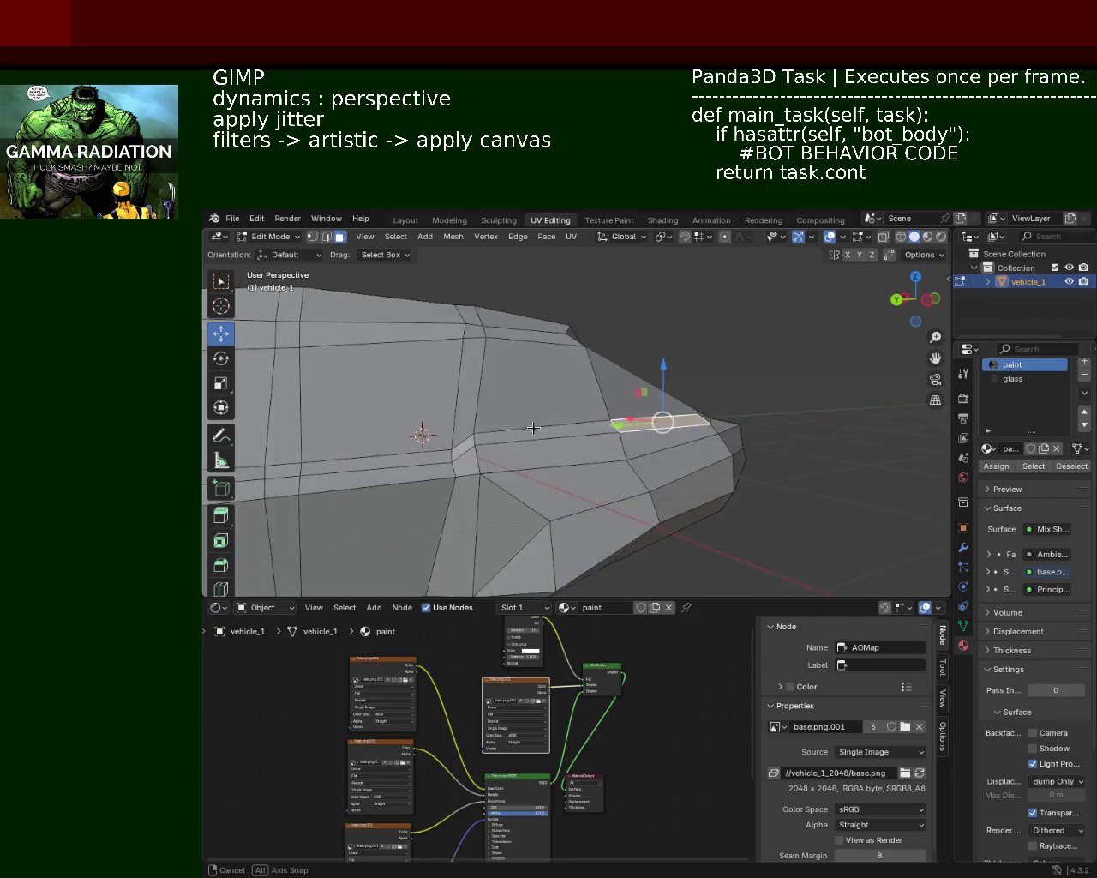
pyautogui.keyDown('shift'); pyautogui.moveTo(468, 437); pyautogui.dragTo(668, 400, button='middle'); pyautogui.keyUp('shift')
pyautogui.moveTo(595, 443)
pyautogui.keyDown('shift'); pyautogui.mouseDown(button='middle')
pyautogui.moveTo(455, 426)
pyautogui.moveTo(666, 369)
pyautogui.moveTo(552, 386)
pyautogui.mouseUp(button='middle'); pyautogui.keyUp('shift')
pyautogui.moveTo(745, 408); pyautogui.dragTo(503, 393)
pyautogui.keyDown('shift'); pyautogui.click(477, 410); pyautogui.keyUp('shift')
pyautogui.keyDown('shift'); pyautogui.click(540, 426); pyautogui.keyUp('shift')
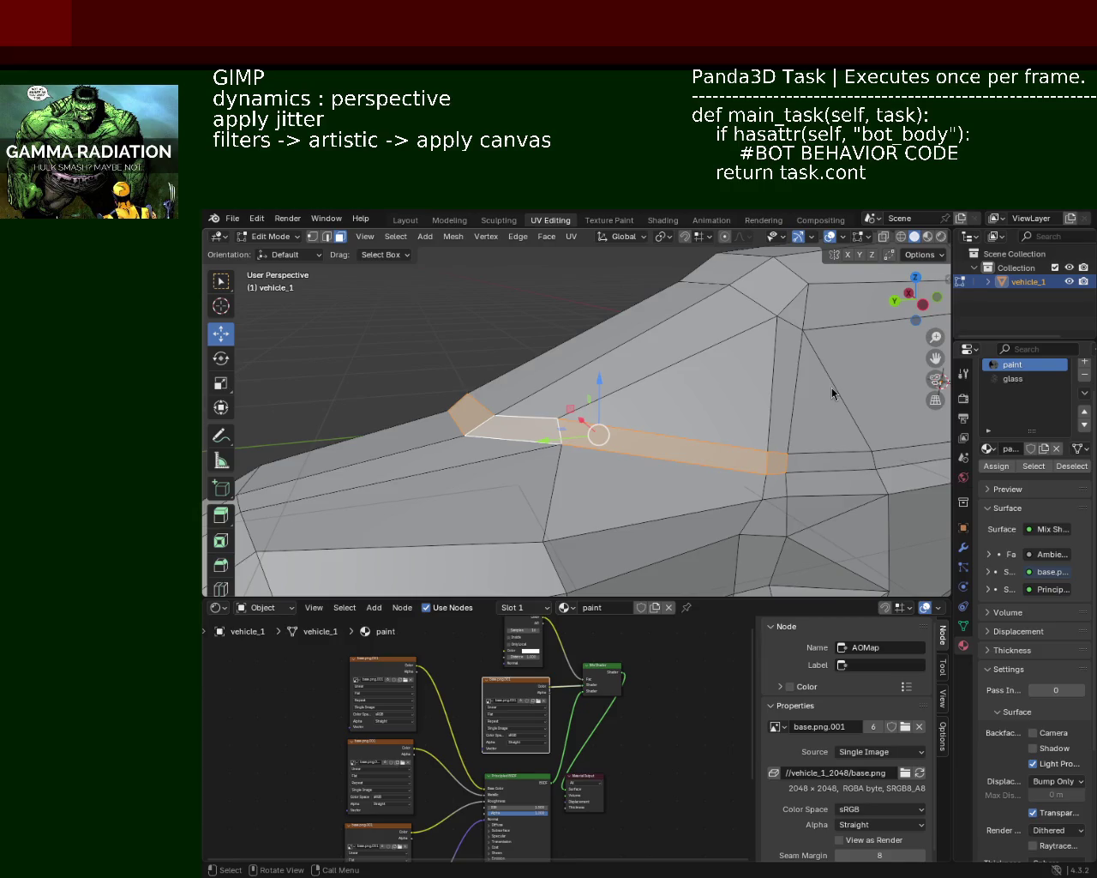
# Add a window face on the right side and lower the selection slightly along Z
pyautogui.moveTo(537, 427)
pyautogui.mouseDown(button='middle')
pyautogui.moveTo(581, 437)
pyautogui.moveTo(604, 405)
pyautogui.moveTo(597, 413)
pyautogui.moveTo(504, 384)
pyautogui.moveTo(661, 399)
pyautogui.moveTo(607, 397)
pyautogui.mouseUp(button='middle')
pyautogui.keyDown('shift'); pyautogui.click(688, 392); pyautogui.keyUp('shift')
pyautogui.moveTo(515, 331); pyautogui.dragTo(514, 331)
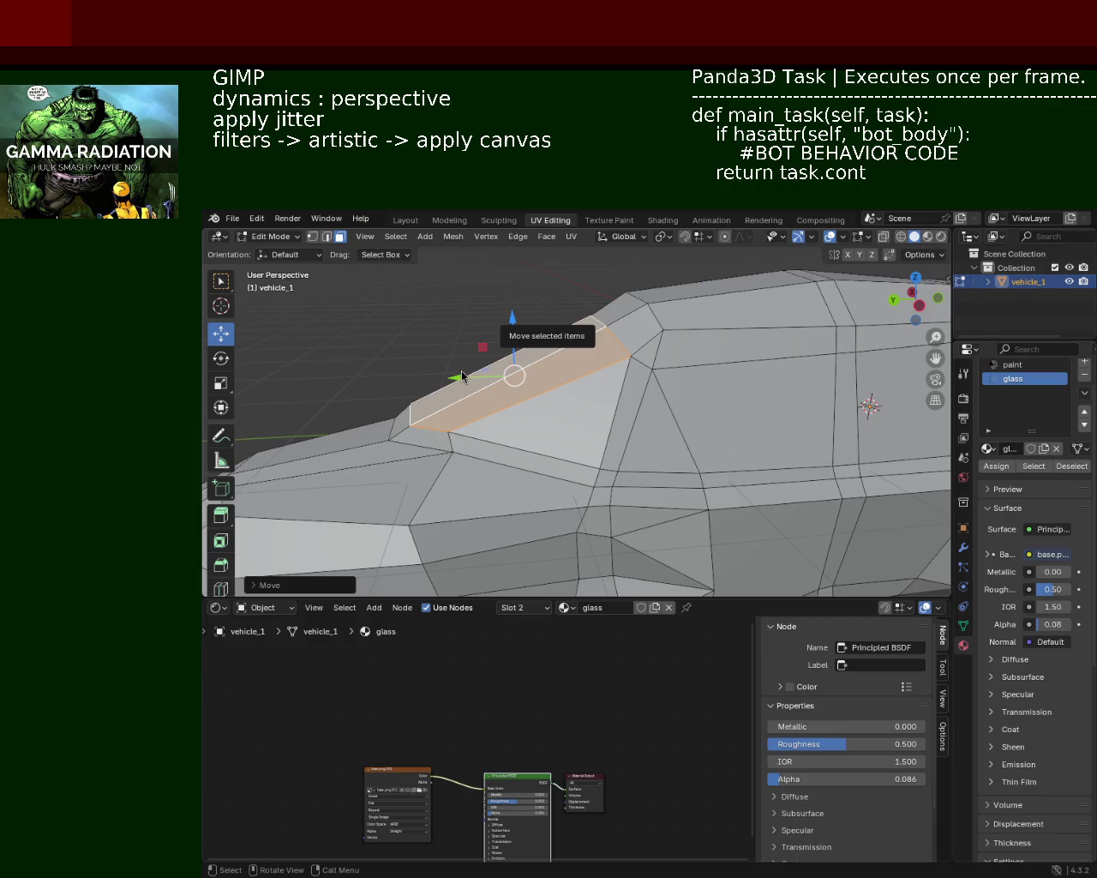
# Select the faces across the car's front top and shift them along Y
pyautogui.moveTo(446, 432); pyautogui.dragTo(553, 390, button='middle')
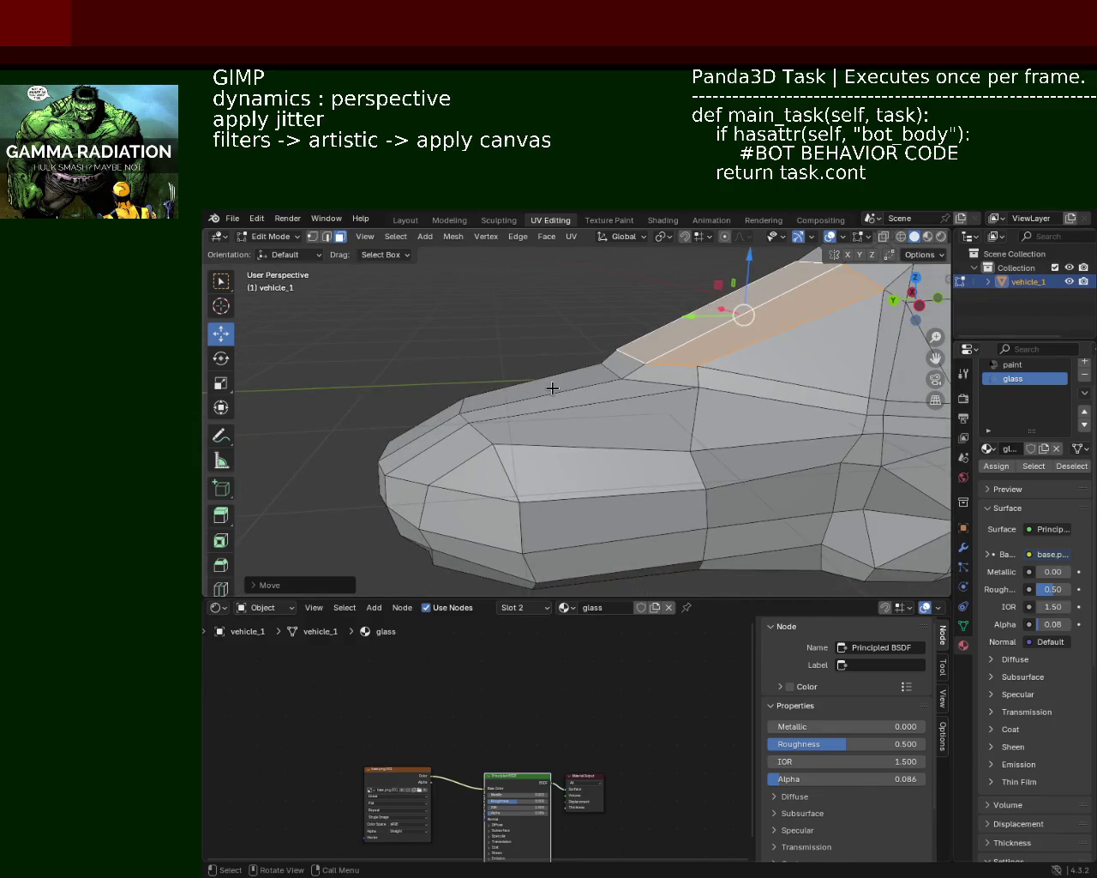
pyautogui.click(531, 385)
pyautogui.keyDown('shift'); pyautogui.click(551, 407); pyautogui.keyUp('shift')
pyautogui.keyDown('shift'); pyautogui.click(551, 430); pyautogui.keyUp('shift')
pyautogui.keyDown('shift'); pyautogui.click(448, 449); pyautogui.keyUp('shift')
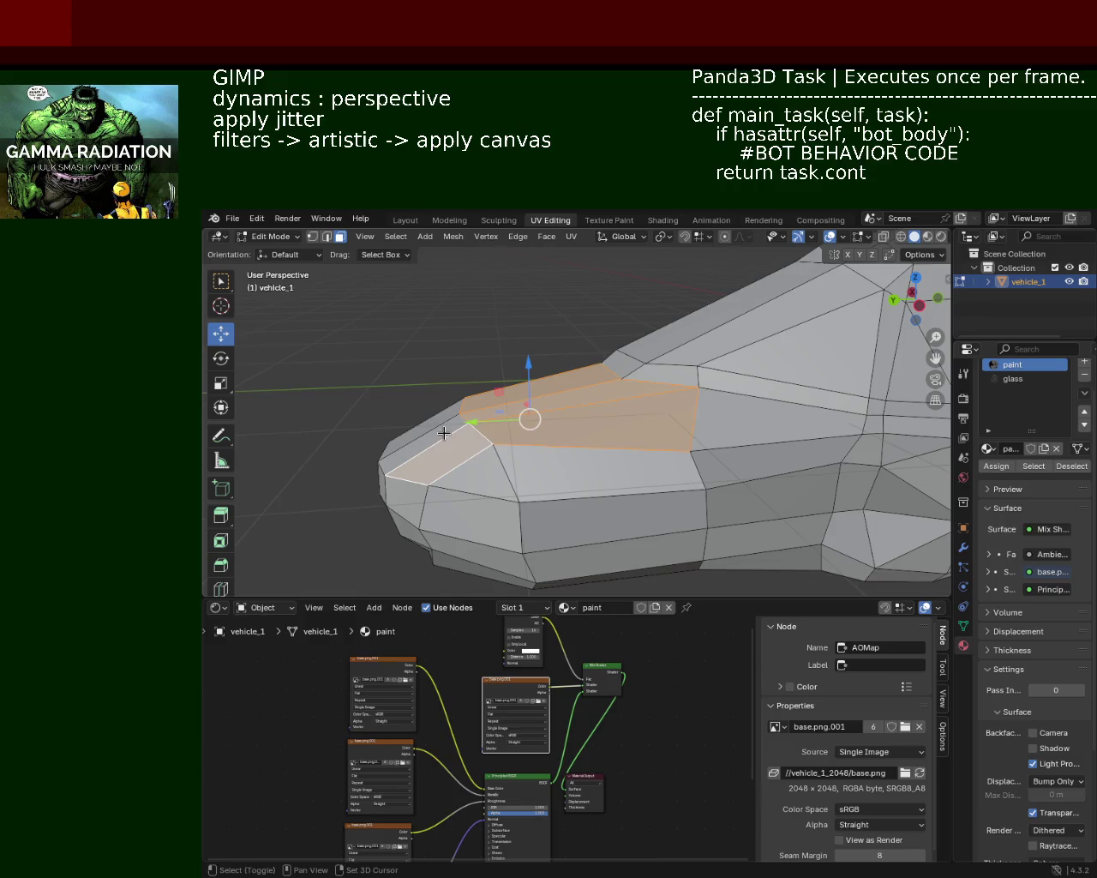
pyautogui.keyDown('shift'); pyautogui.click(444, 426); pyautogui.keyUp('shift')
pyautogui.moveTo(444, 426); pyautogui.dragTo(469, 426)
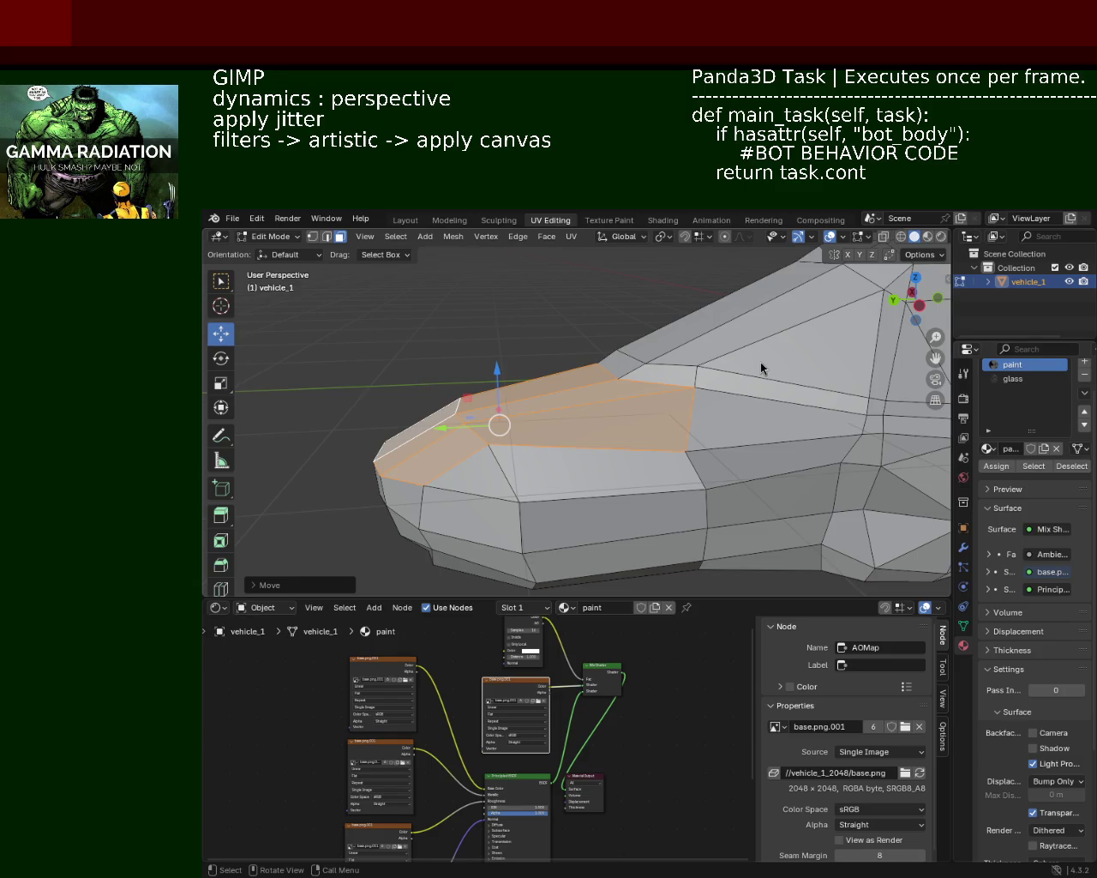
# Select the nose band and its neighbouring faces and move them up along Z
pyautogui.moveTo(577, 412)
pyautogui.keyDown('shift'); pyautogui.mouseDown(button='middle')
pyautogui.moveTo(581, 400)
pyautogui.moveTo(692, 370)
pyautogui.mouseUp(button='middle'); pyautogui.keyUp('shift')
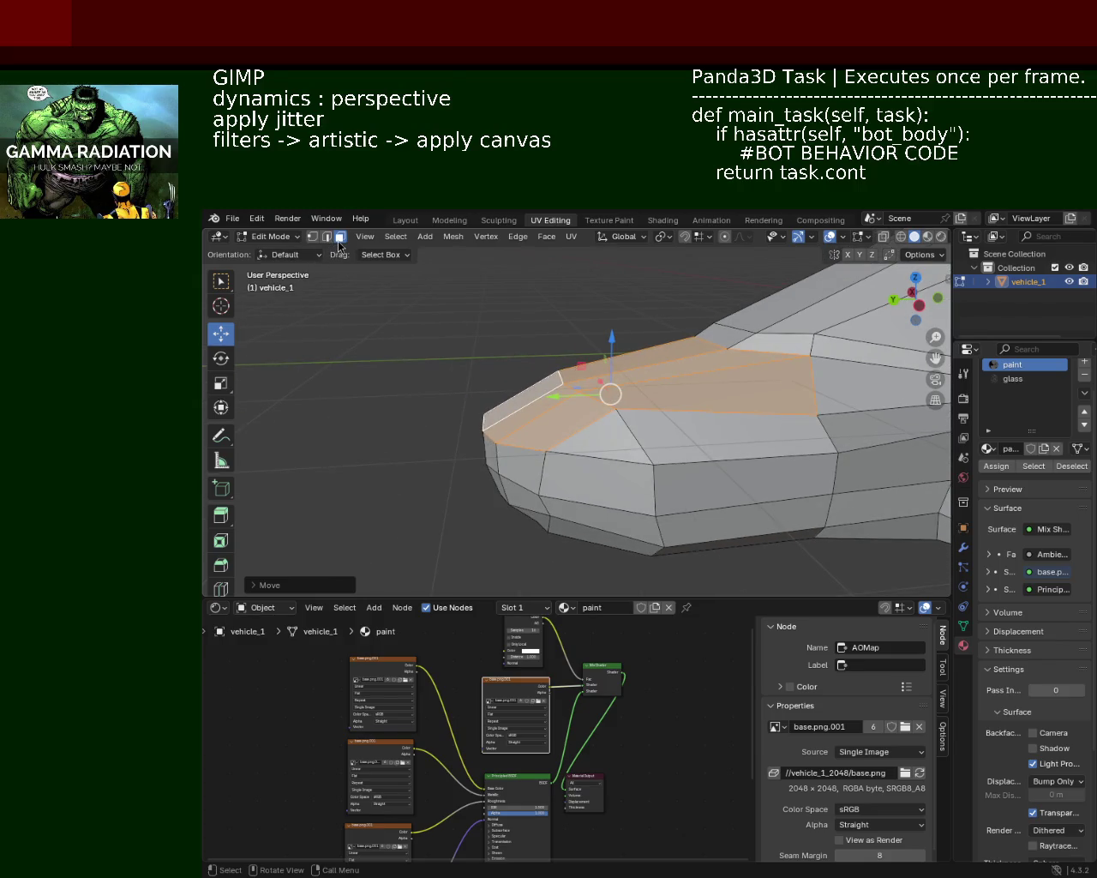
pyautogui.click(439, 421)
pyautogui.keyDown('shift'); pyautogui.moveTo(443, 428); pyautogui.dragTo(568, 439, button='middle'); pyautogui.keyUp('shift')
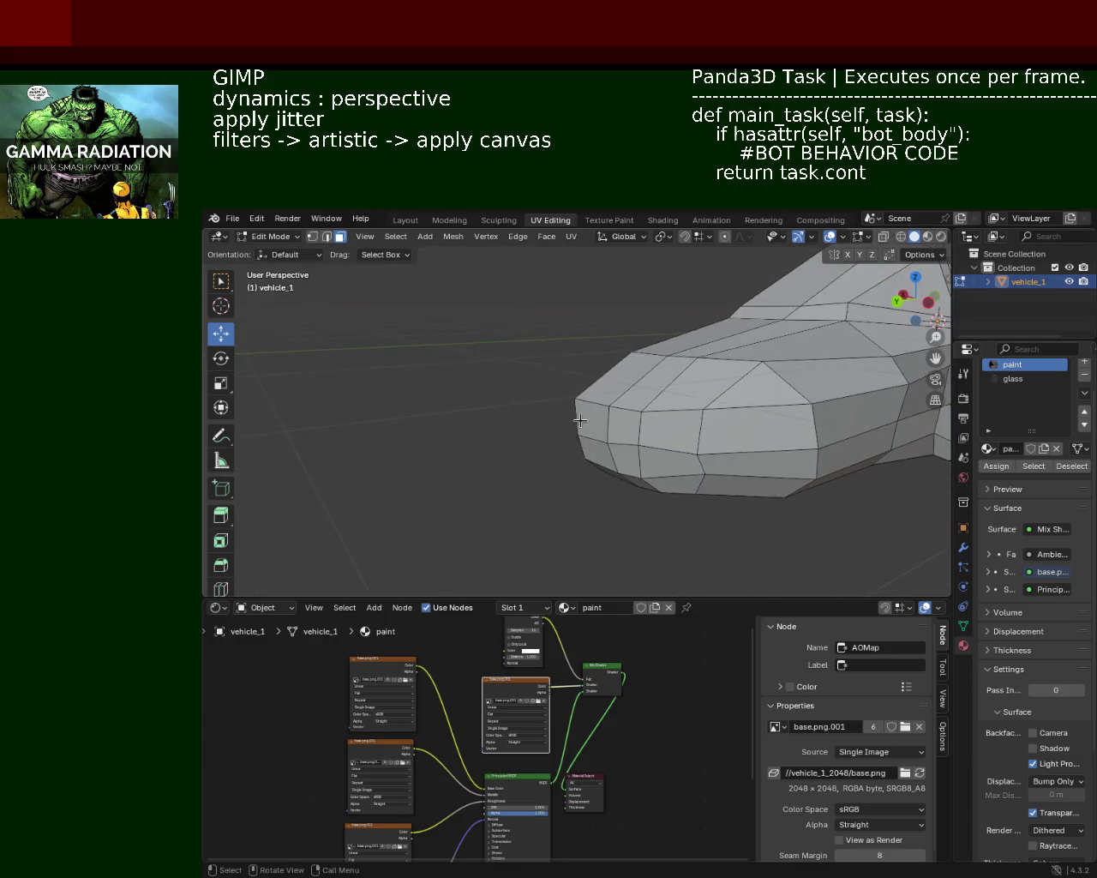
pyautogui.keyDown('shift'); pyautogui.click(624, 426); pyautogui.keyUp('shift')
pyautogui.keyDown('shift'); pyautogui.click(660, 438); pyautogui.keyUp('shift')
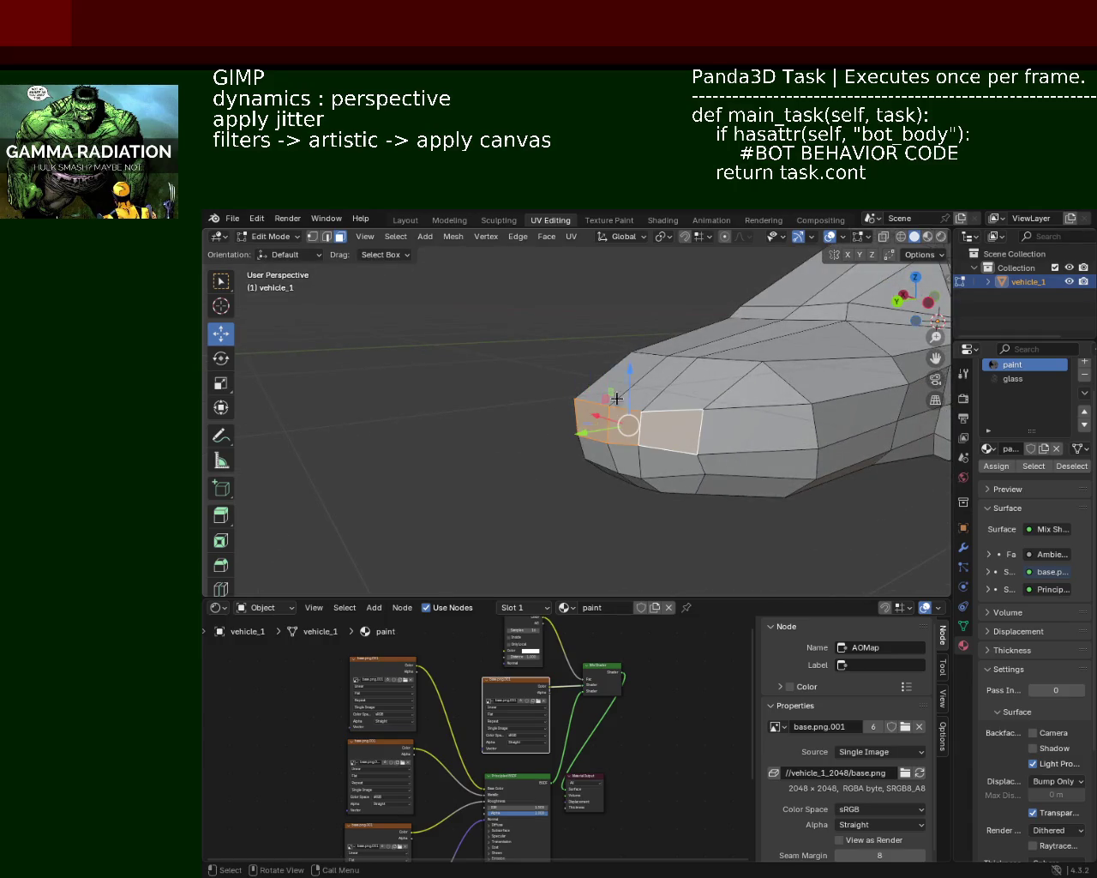
pyautogui.keyDown('alt'); pyautogui.click(644, 347); pyautogui.keyUp('alt')
pyautogui.click(602, 420)
pyautogui.keyDown('shift'); pyautogui.click(669, 428); pyautogui.keyUp('shift')
pyautogui.keyDown('shift'); pyautogui.click(738, 428); pyautogui.keyUp('shift')
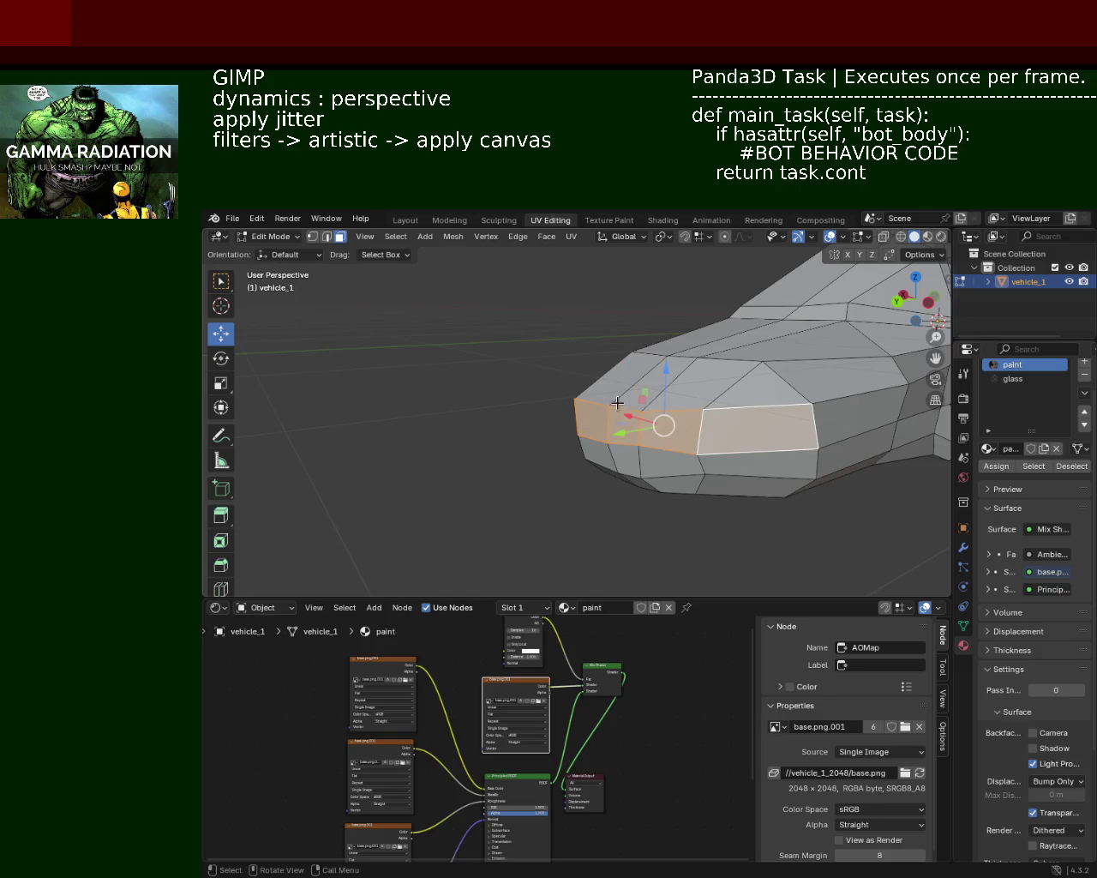
pyautogui.moveTo(669, 381); pyautogui.dragTo(668, 403)
# Raise a small lower face along Z, then inspect the front corner and lower side
pyautogui.moveTo(668, 403)
pyautogui.mouseDown(button='middle')
pyautogui.moveTo(749, 402)
pyautogui.moveTo(608, 375)
pyautogui.moveTo(588, 408)
pyautogui.moveTo(580, 382)
pyautogui.moveTo(531, 377)
pyautogui.moveTo(595, 385)
pyautogui.mouseUp(button='middle')
pyautogui.scroll(-4, 749, 402)
pyautogui.scroll(2, 609, 375)
pyautogui.scroll(3, 587, 374)
pyautogui.scroll(-3, 588, 374)
pyautogui.scroll(2, 580, 382)
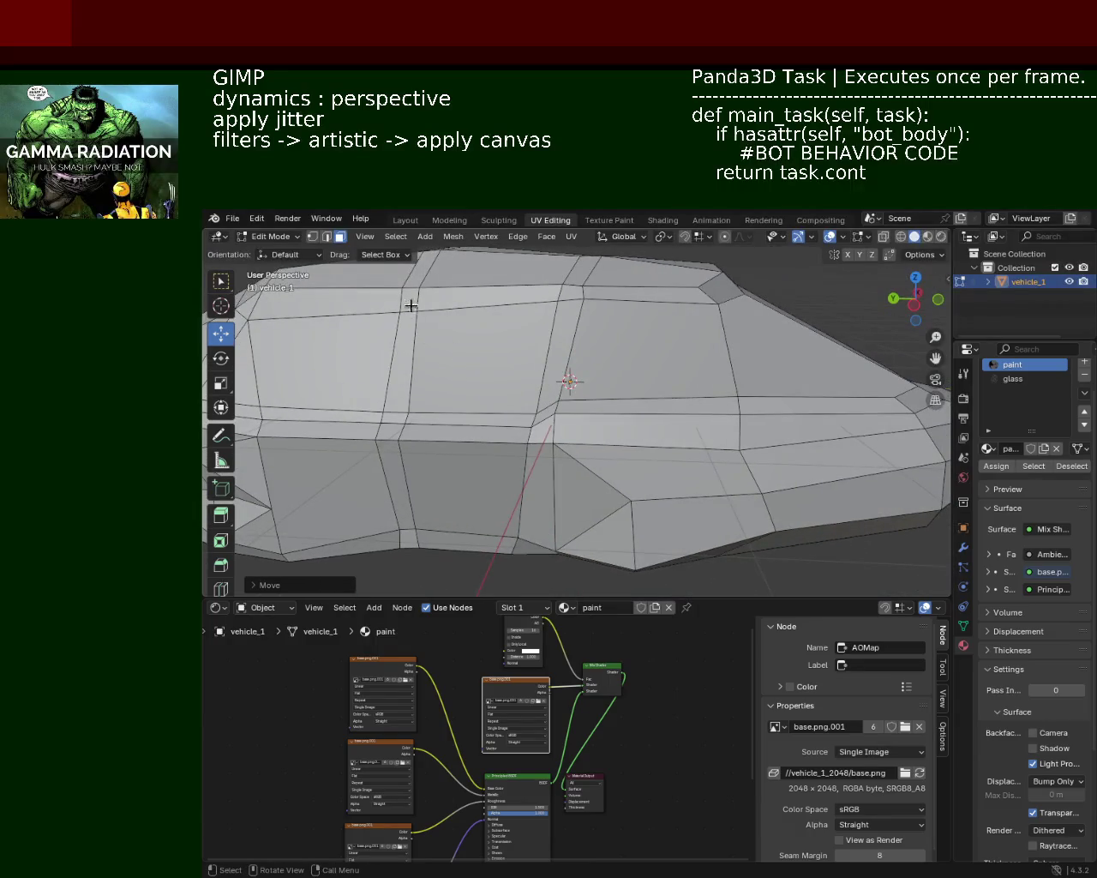
pyautogui.click(326, 236)
pyautogui.click(540, 407)
pyautogui.hotkey('alt', 'a')
pyautogui.click(340, 237)
pyautogui.click(543, 413)
pyautogui.moveTo(543, 360); pyautogui.dragTo(545, 348)
pyautogui.moveTo(545, 348)
pyautogui.mouseDown(button='middle')
pyautogui.moveTo(394, 353)
pyautogui.moveTo(699, 364)
pyautogui.mouseUp(button='middle')
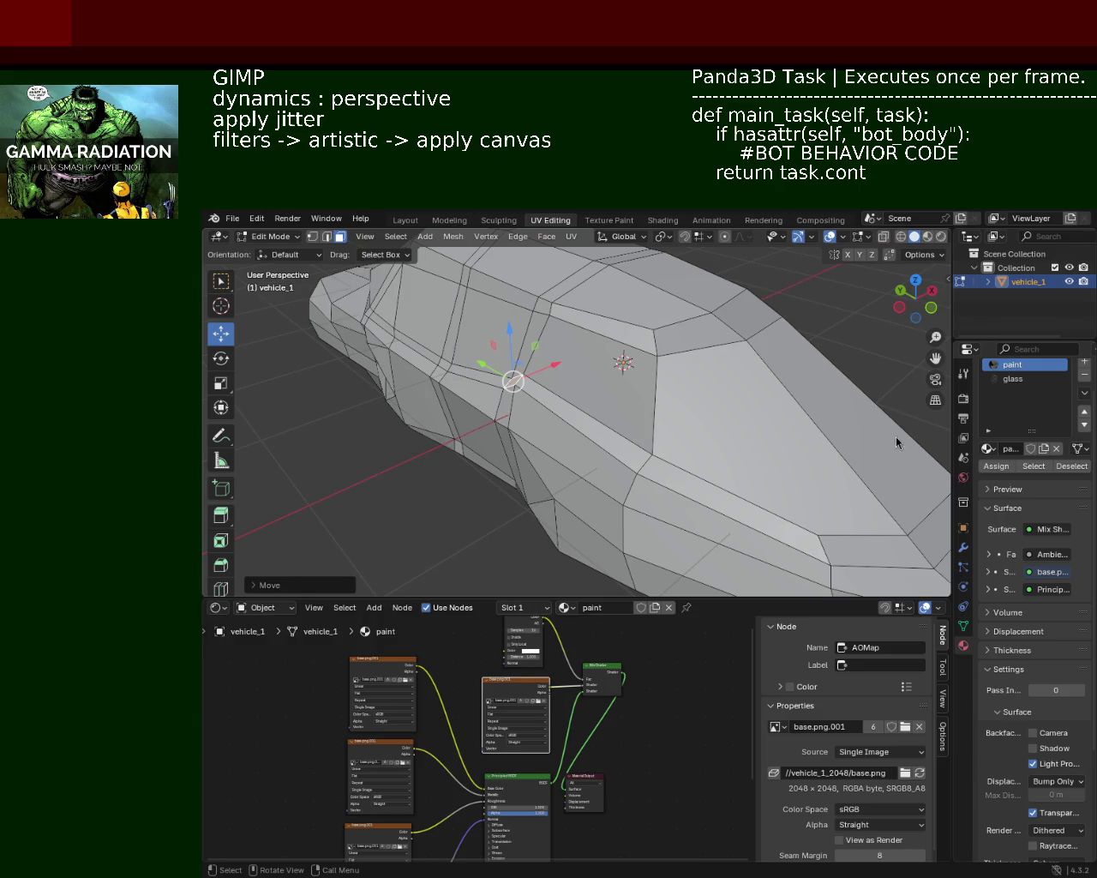
pyautogui.moveTo(571, 419)
pyautogui.mouseDown(button='middle')
pyautogui.moveTo(447, 393)
pyautogui.moveTo(617, 411)
pyautogui.moveTo(526, 384)
pyautogui.moveTo(597, 385)
pyautogui.moveTo(620, 402)
pyautogui.moveTo(585, 362)
pyautogui.moveTo(569, 369)
pyautogui.moveTo(579, 394)
pyautogui.mouseUp(button='middle')
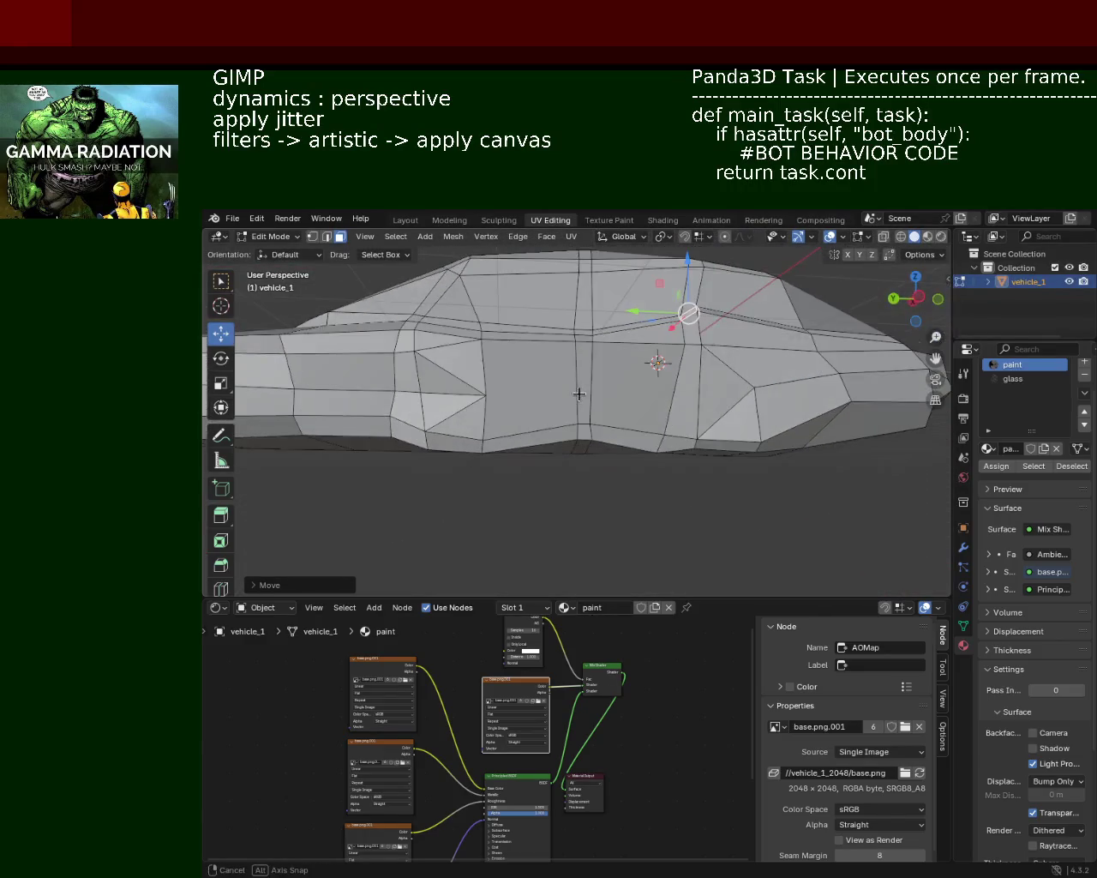
pyautogui.scroll(1, 592, 377)
# Move a side body-line vertex along Z, then lift the two faces to its left
pyautogui.scroll(1, 600, 364)
pyautogui.scroll(1, 606, 355)
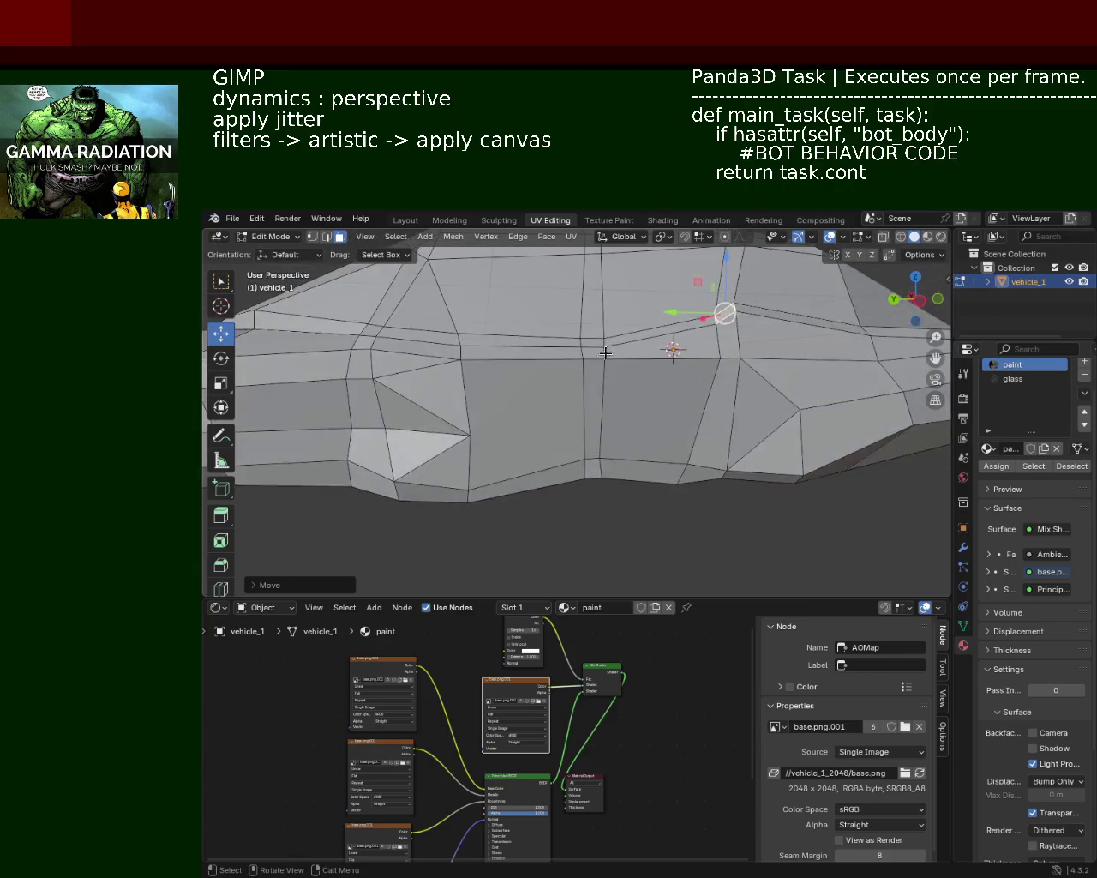
pyautogui.click(595, 342)
pyautogui.moveTo(592, 300); pyautogui.dragTo(591, 302)
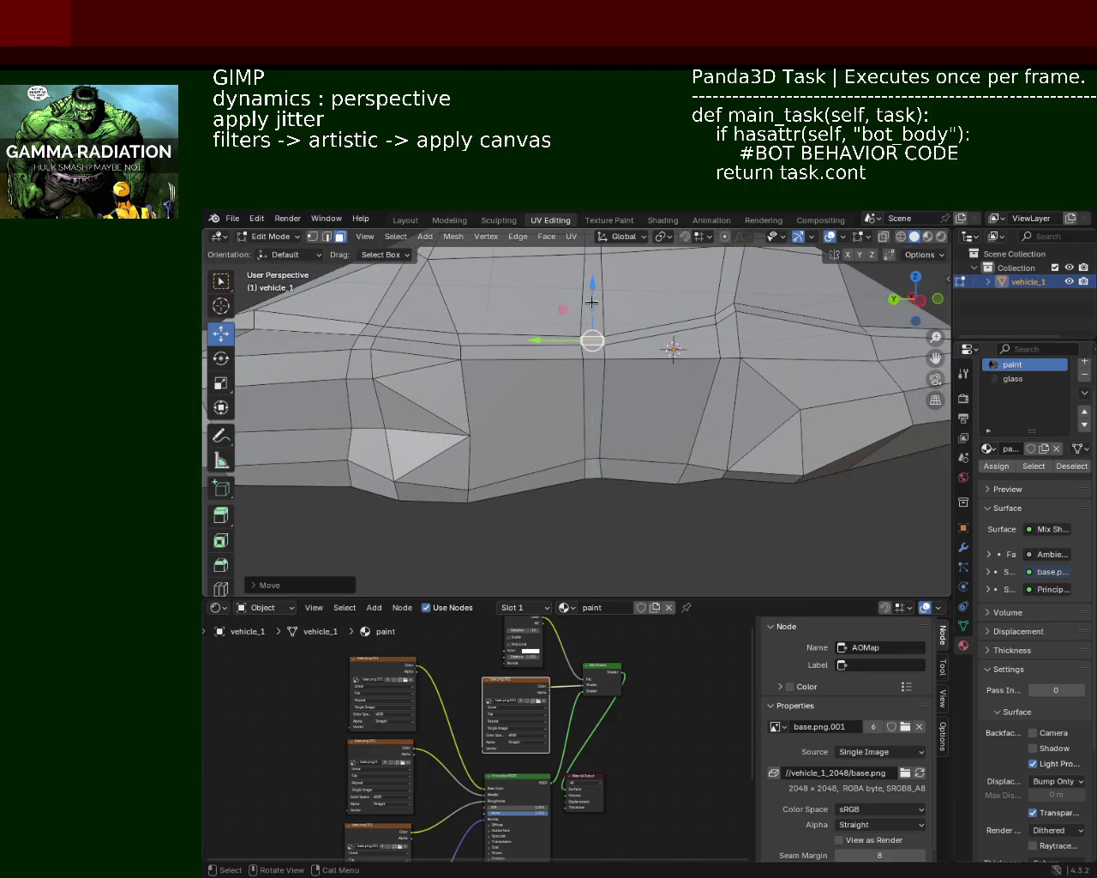
pyautogui.click(472, 333)
pyautogui.click(416, 335)
pyautogui.moveTo(420, 287); pyautogui.dragTo(427, 286)
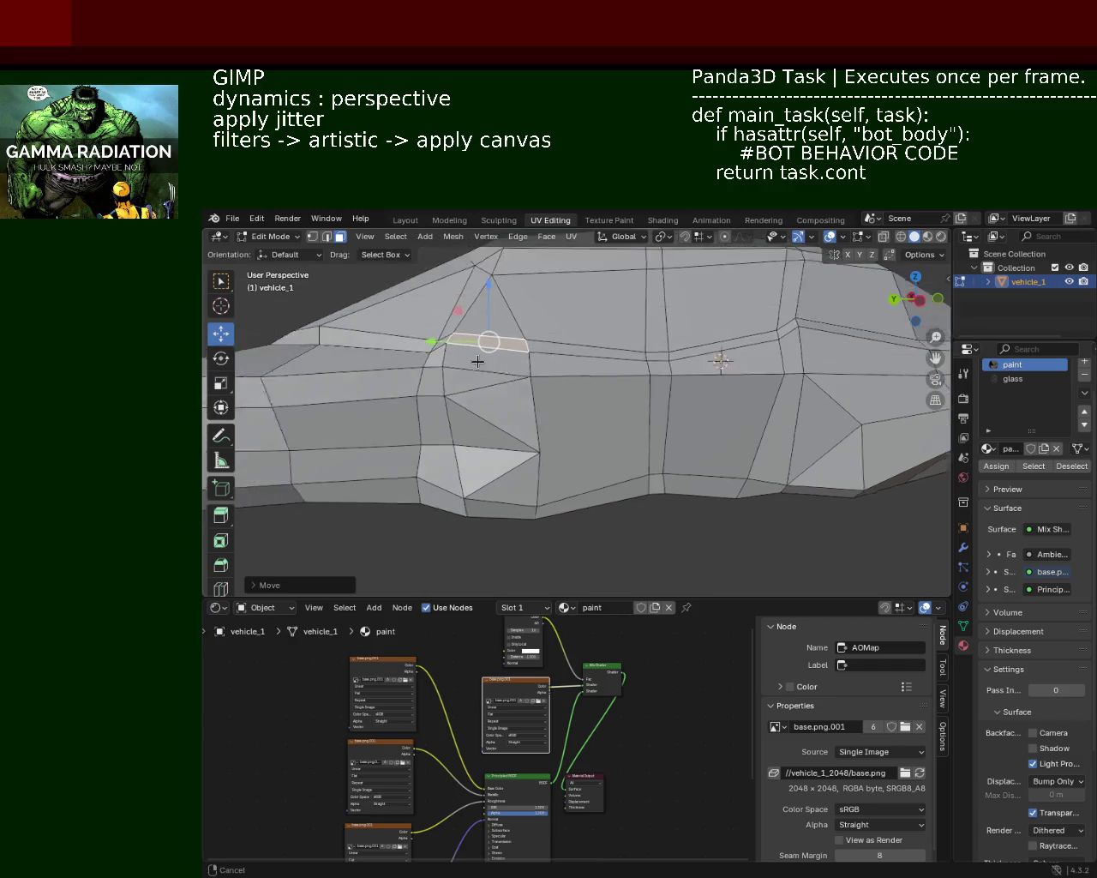
pyautogui.moveTo(480, 334); pyautogui.dragTo(624, 383, button='middle')
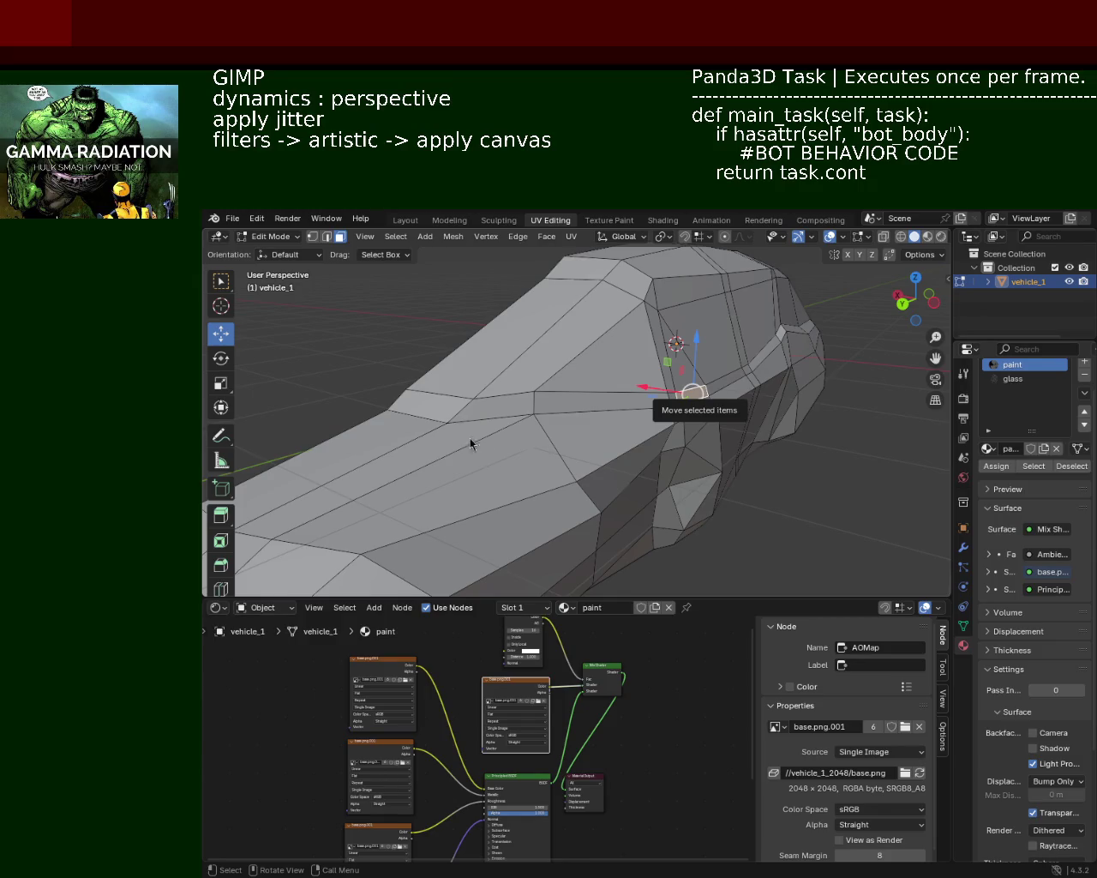
pyautogui.moveTo(524, 413); pyautogui.dragTo(609, 414, button='middle')
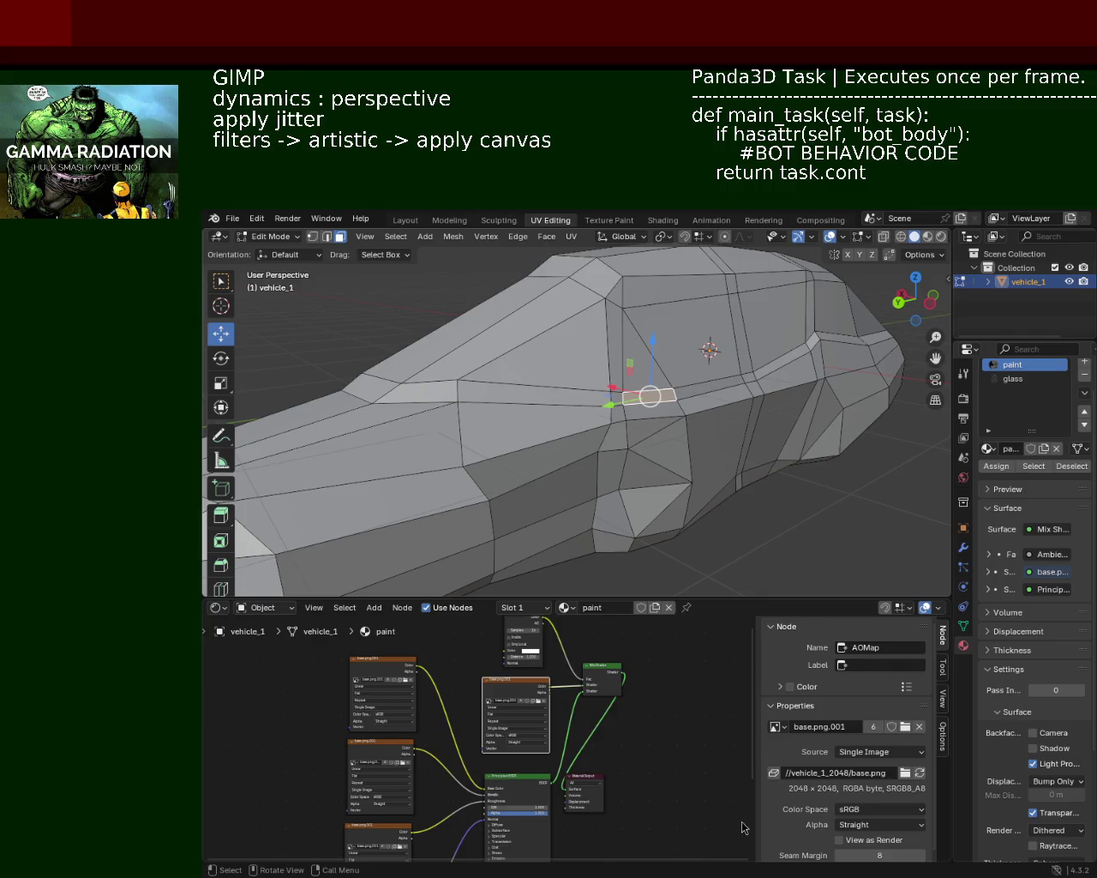
pyautogui.moveTo(463, 334)
pyautogui.mouseDown(button='middle')
pyautogui.moveTo(631, 428)
pyautogui.moveTo(546, 402)
pyautogui.moveTo(639, 417)
pyautogui.moveTo(612, 431)
pyautogui.moveTo(640, 408)
pyautogui.mouseUp(button='middle')
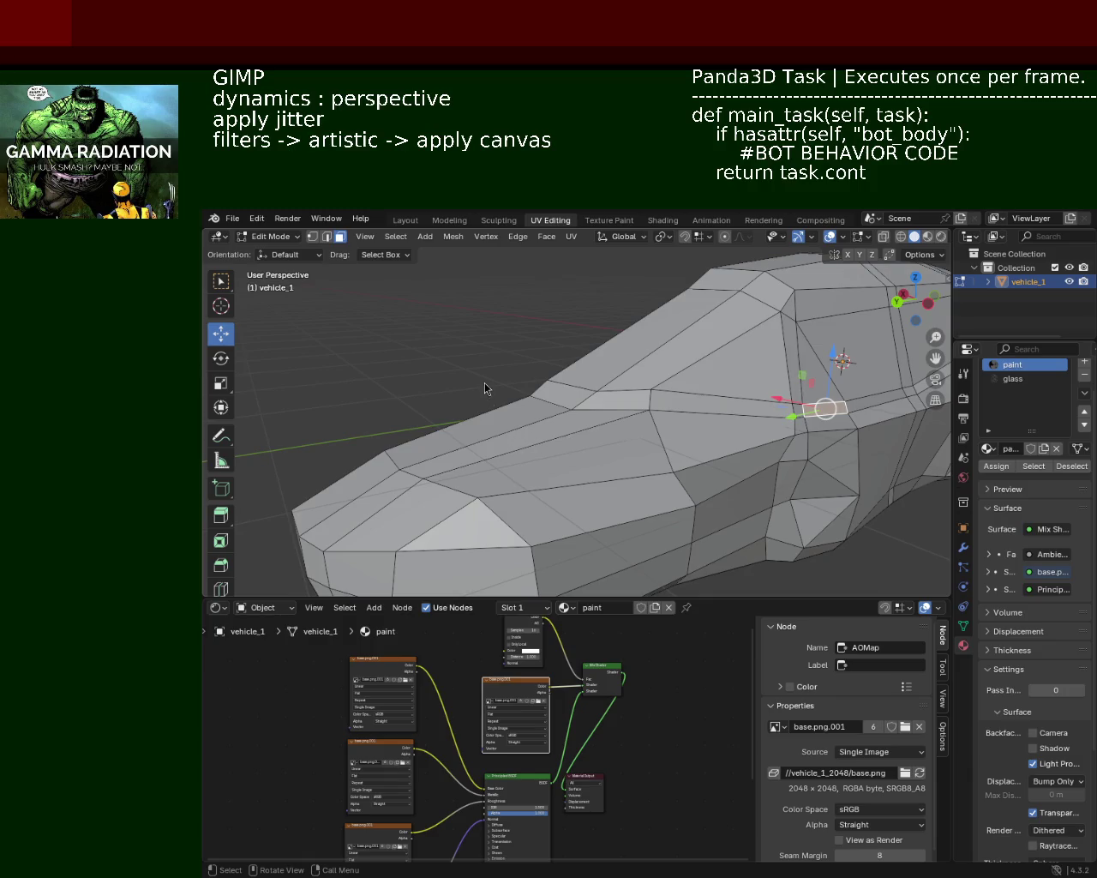
pyautogui.moveTo(615, 394)
pyautogui.keyDown('ctrl'); pyautogui.mouseDown(button='middle')
pyautogui.moveTo(614, 371)
pyautogui.moveTo(558, 385)
pyautogui.mouseUp(button='middle'); pyautogui.keyUp('ctrl')
pyautogui.press('2')
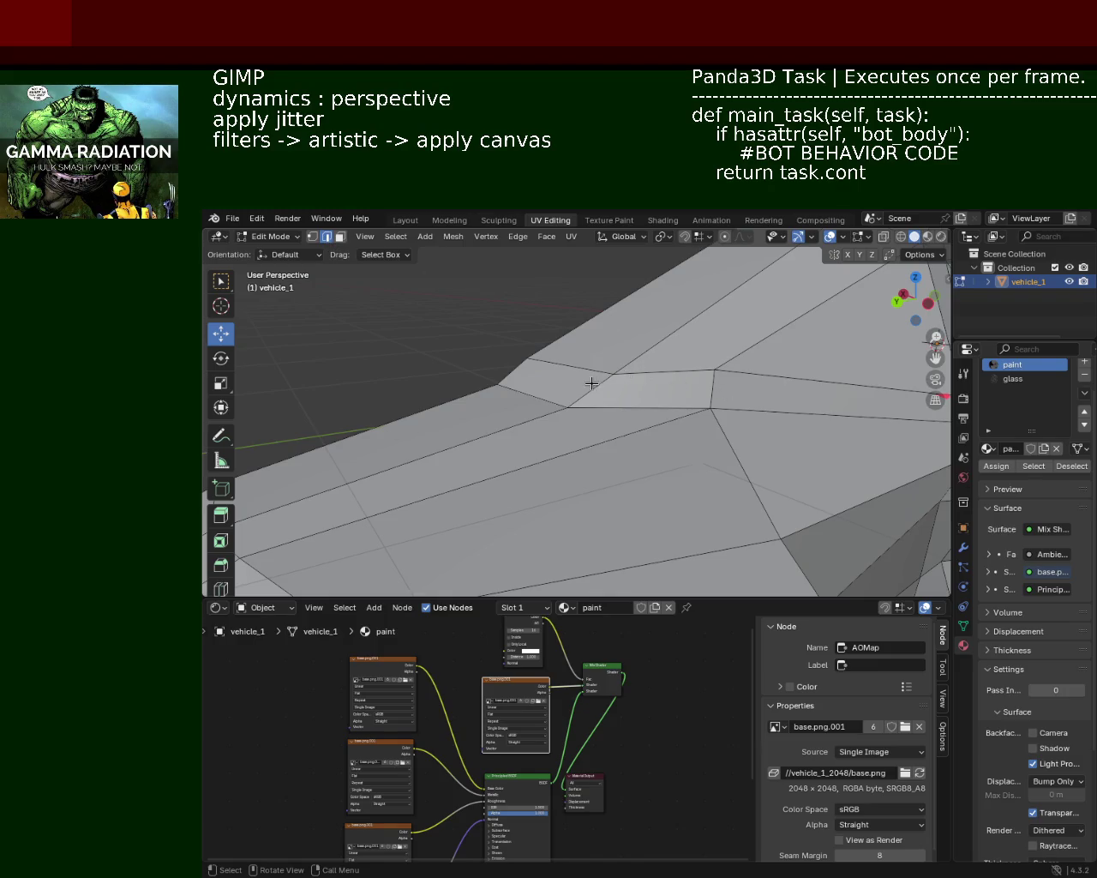
# Shift a body edge left along Y and select its neighbouring edge
pyautogui.scroll(-1, 588, 382)
pyautogui.click(486, 393)
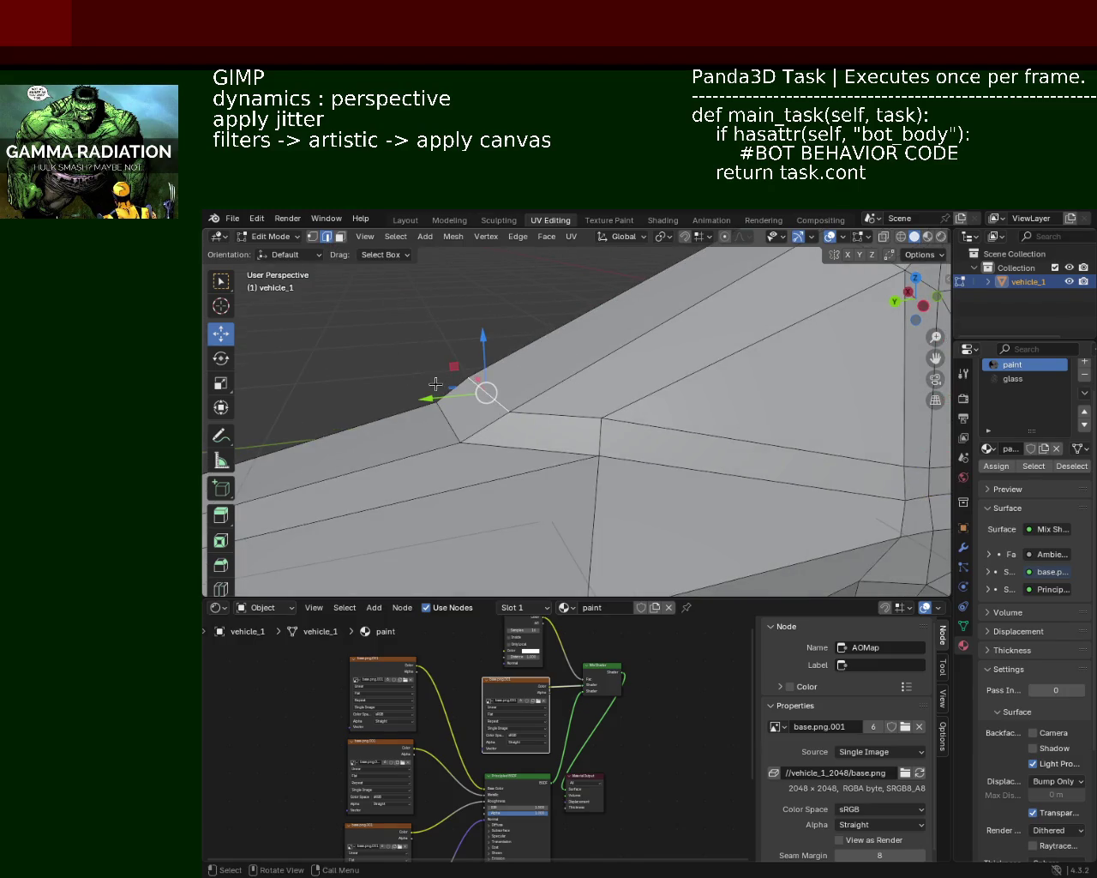
pyautogui.moveTo(426, 398); pyautogui.dragTo(403, 400)
pyautogui.click(553, 423)
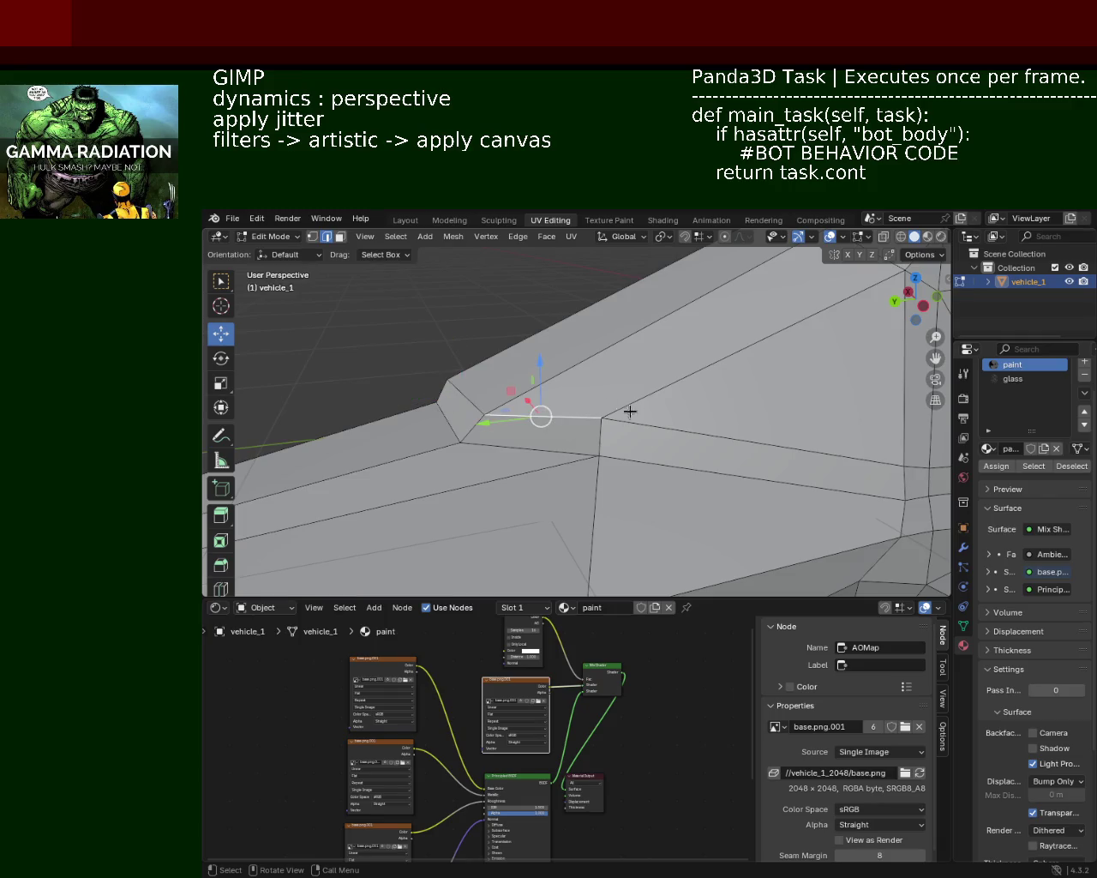
pyautogui.moveTo(642, 374); pyautogui.dragTo(576, 401, button='middle')
pyautogui.scroll(2, 576, 401)
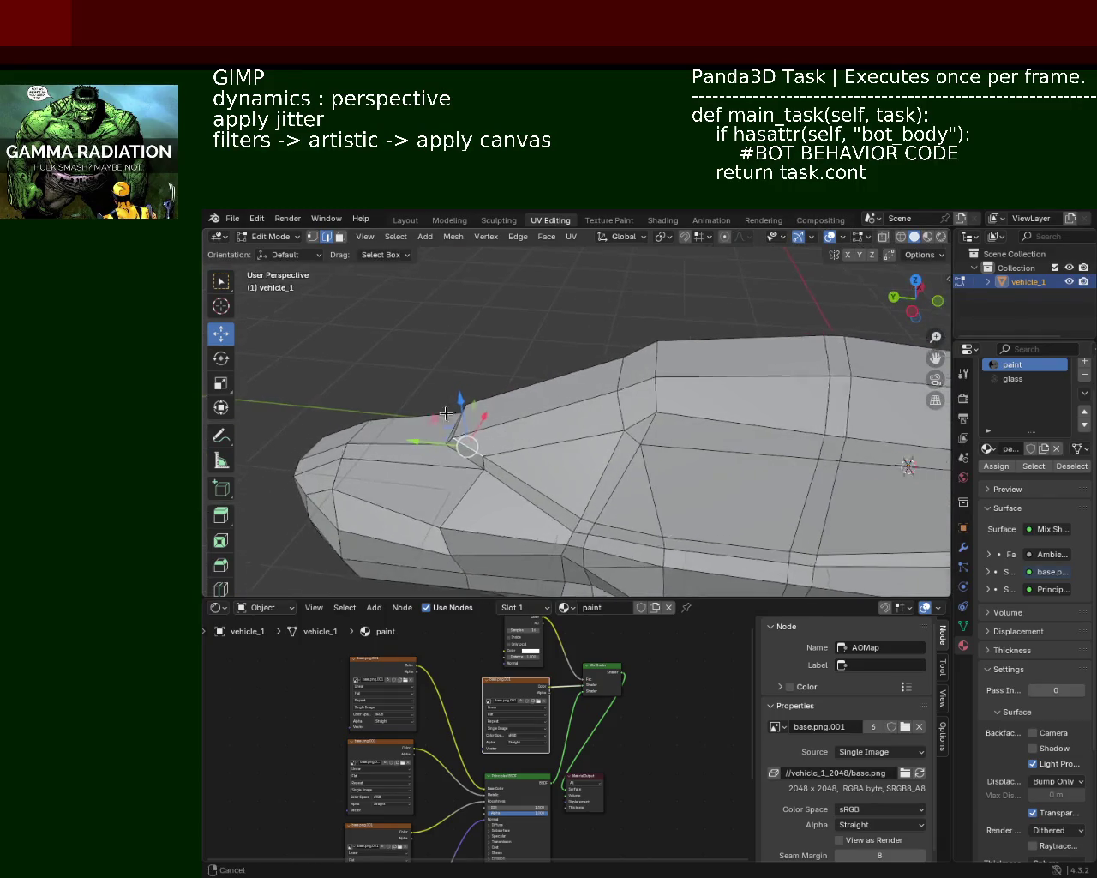
pyautogui.scroll(2, 444, 405)
pyautogui.moveTo(444, 404); pyautogui.dragTo(548, 377, button='middle')
# Select the short corner edge and nudge it along the Y axis
pyautogui.click(312, 237)
pyautogui.click(491, 439)
pyautogui.moveTo(492, 439); pyautogui.dragTo(494, 396, button='middle')
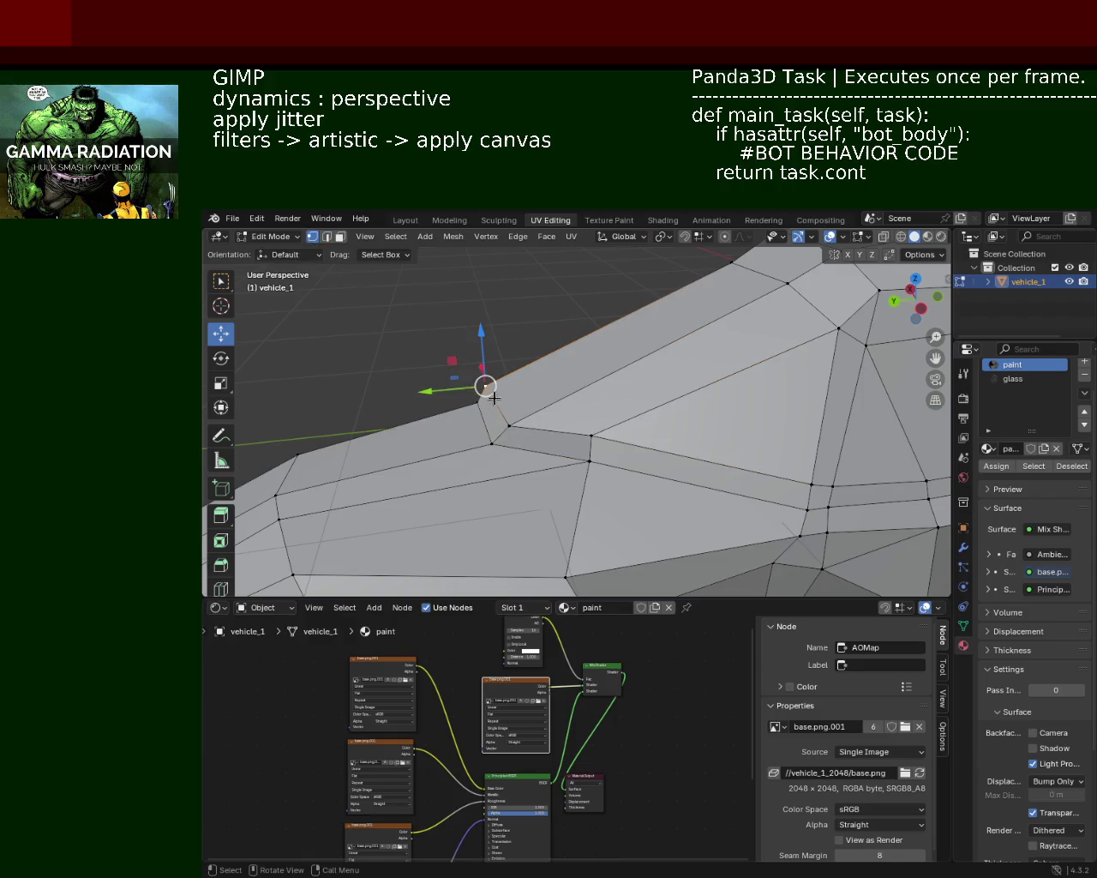
pyautogui.click(326, 236)
pyautogui.click(485, 401)
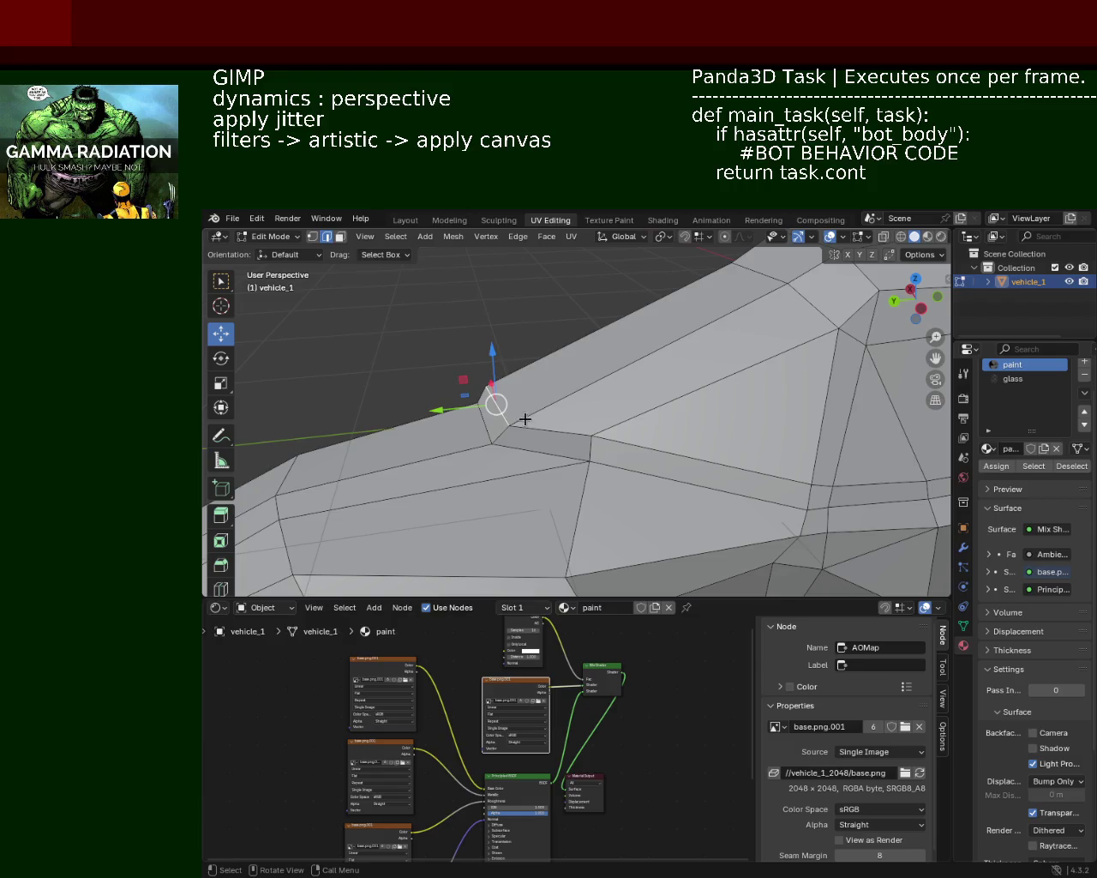
pyautogui.press('g')
pyautogui.press('y')
pyautogui.click(535, 418)
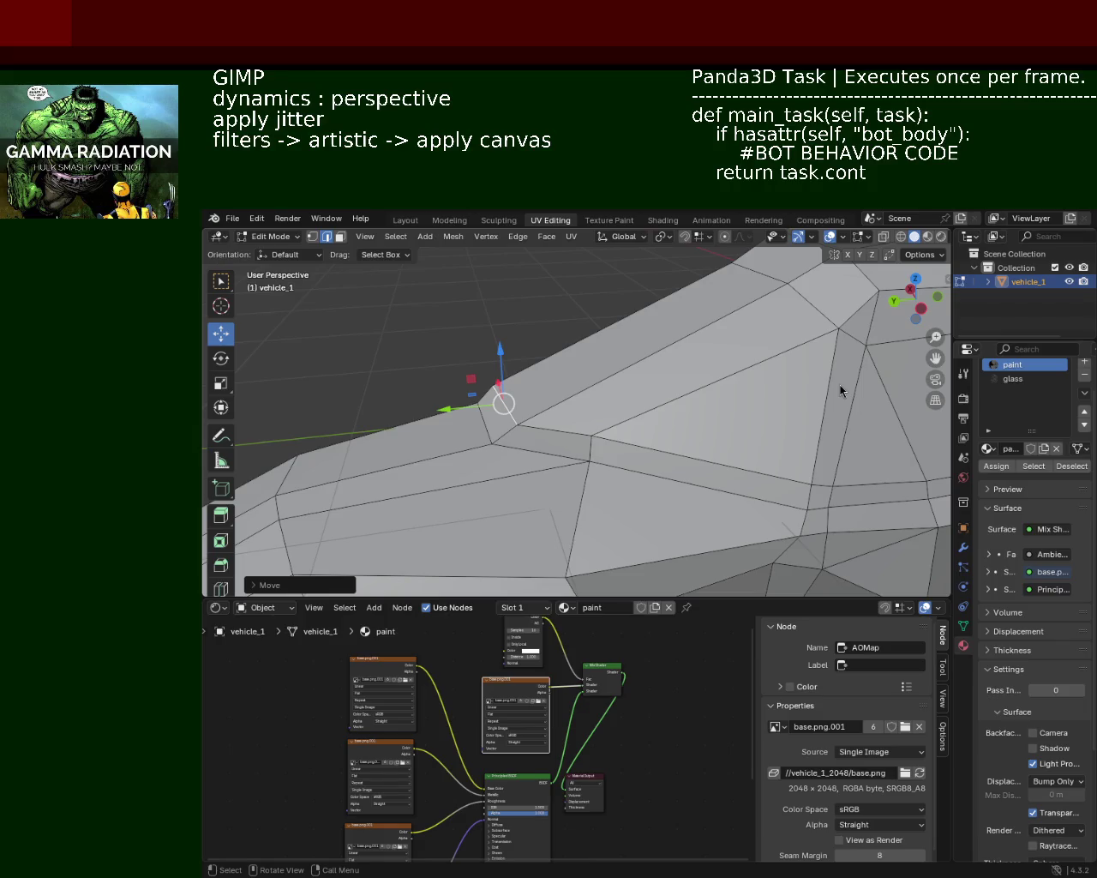
pyautogui.moveTo(685, 389)
pyautogui.keyDown('shift'); pyautogui.mouseDown(button='middle')
pyautogui.moveTo(584, 351)
pyautogui.moveTo(513, 394)
pyautogui.moveTo(636, 354)
pyautogui.mouseUp(button='middle'); pyautogui.keyUp('shift')
pyautogui.scroll(-2, 583, 351)
pyautogui.scroll(-3, 554, 340)
pyautogui.scroll(6, 725, 326)
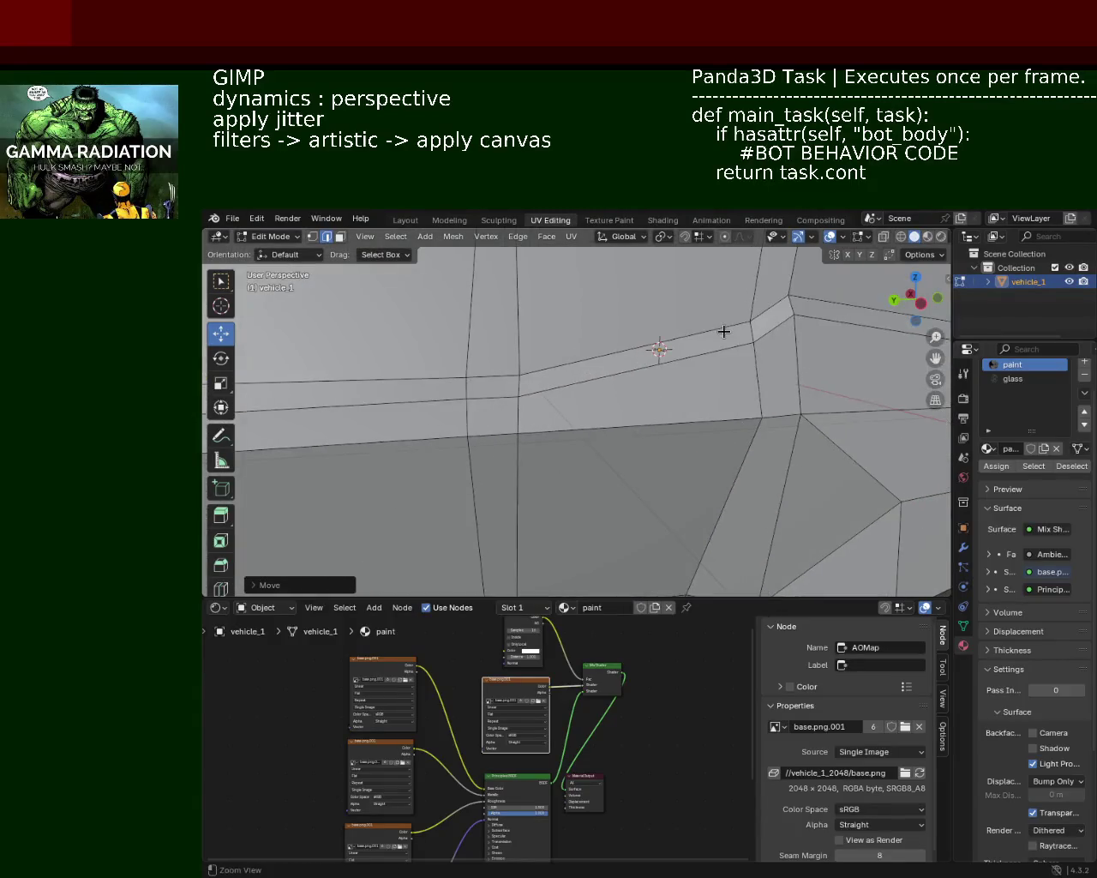
# Move a side panel-line vertex along Y, then along Z
pyautogui.keyDown('shift'); pyautogui.moveTo(725, 326); pyautogui.dragTo(600, 385, button='middle'); pyautogui.keyUp('shift')
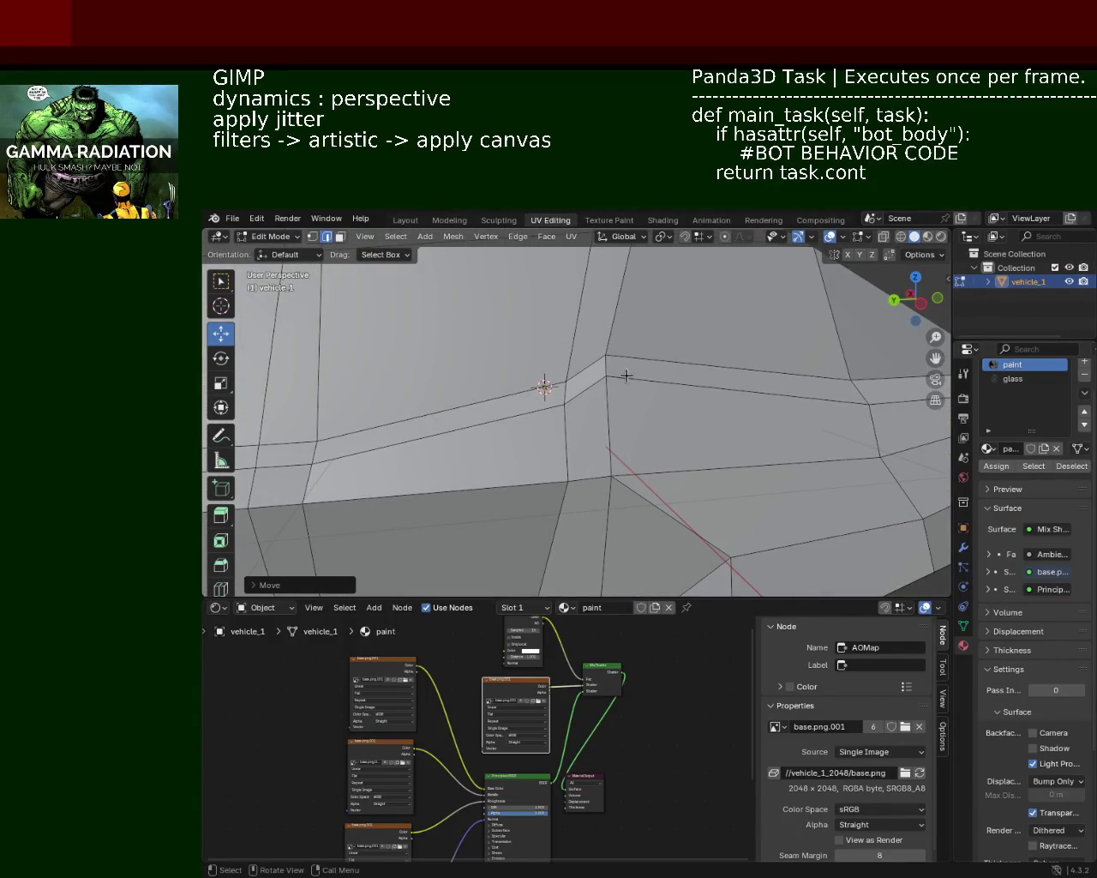
pyautogui.click(605, 365)
pyautogui.press('g')
pyautogui.press('y')
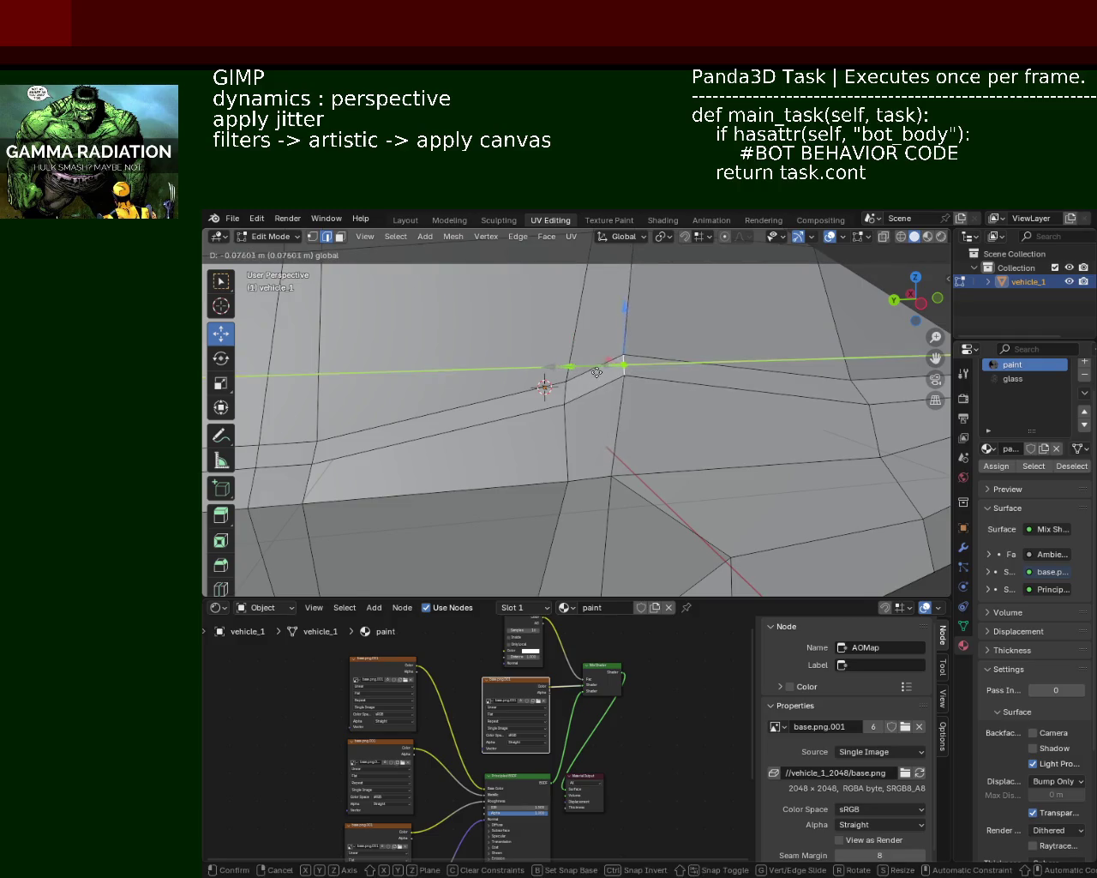
pyautogui.click(626, 351)
pyautogui.press('g')
pyautogui.press('z')
pyautogui.click(626, 360)
# Select the narrow face on the panel line and push it down
pyautogui.click(591, 374)
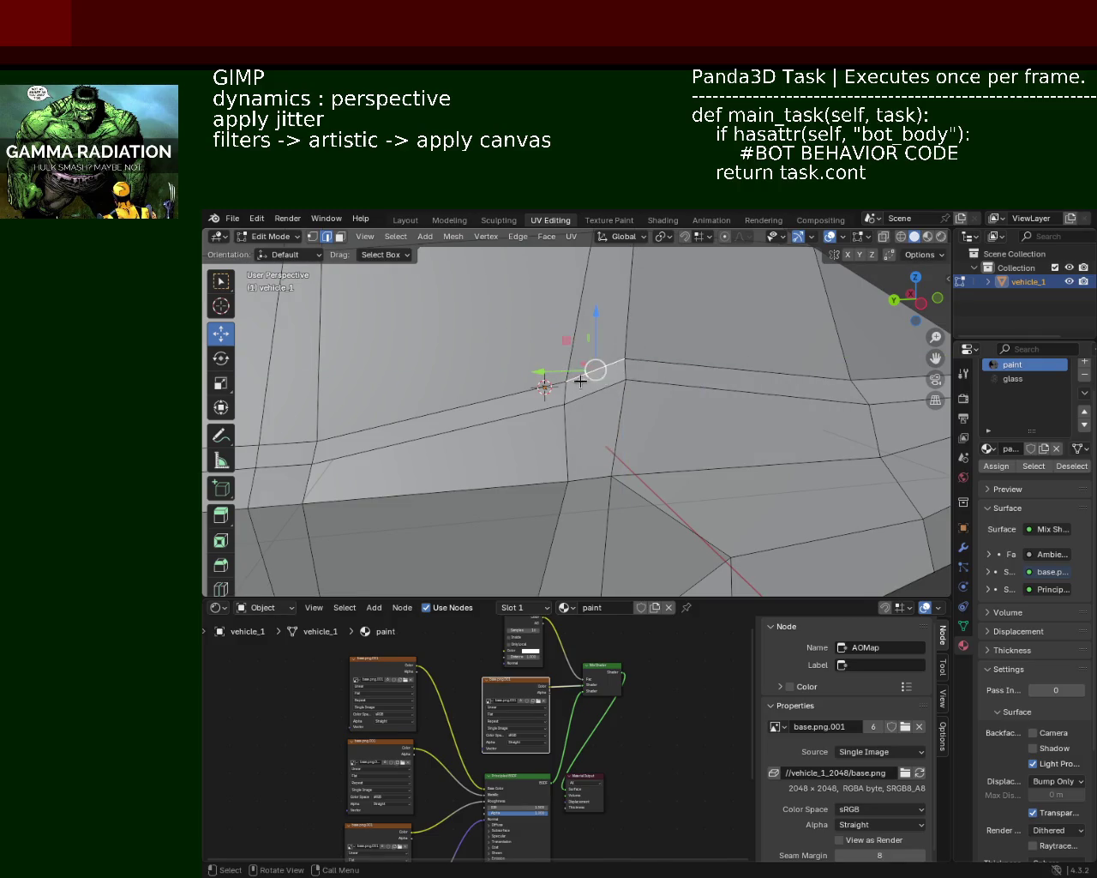
pyautogui.click(628, 369)
pyautogui.click(340, 236)
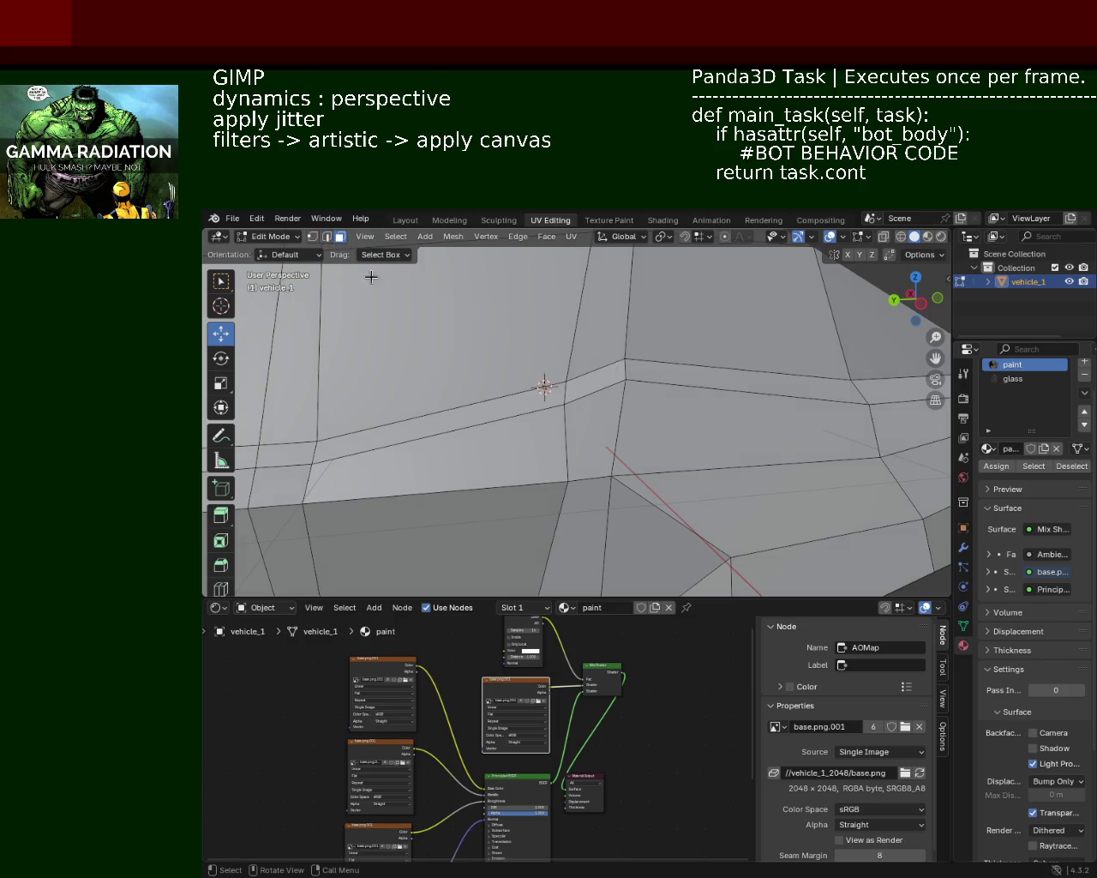
pyautogui.click(599, 378)
pyautogui.press('g')
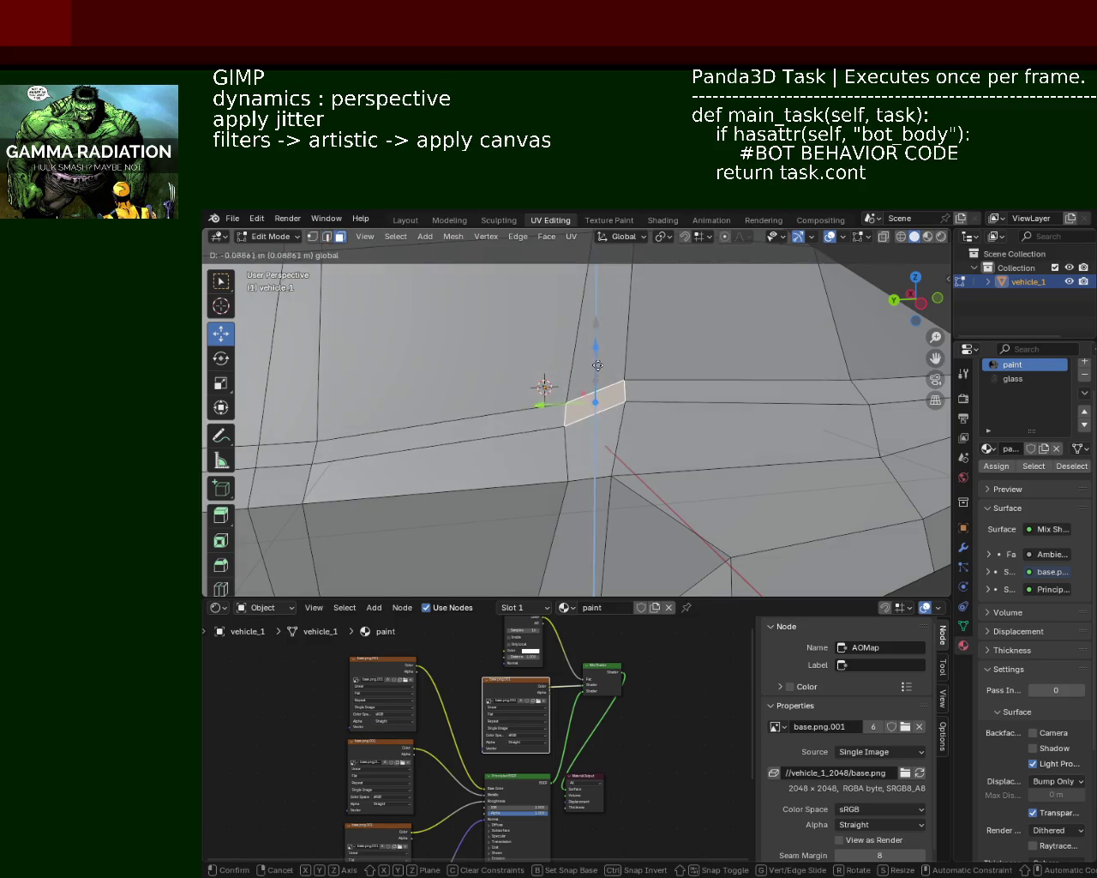
pyautogui.click(600, 403)
# Raise a vertex on the car's lower side along the Z axis
pyautogui.moveTo(600, 403)
pyautogui.mouseDown(button='middle')
pyautogui.moveTo(655, 397)
pyautogui.moveTo(617, 365)
pyautogui.mouseUp(button='middle')
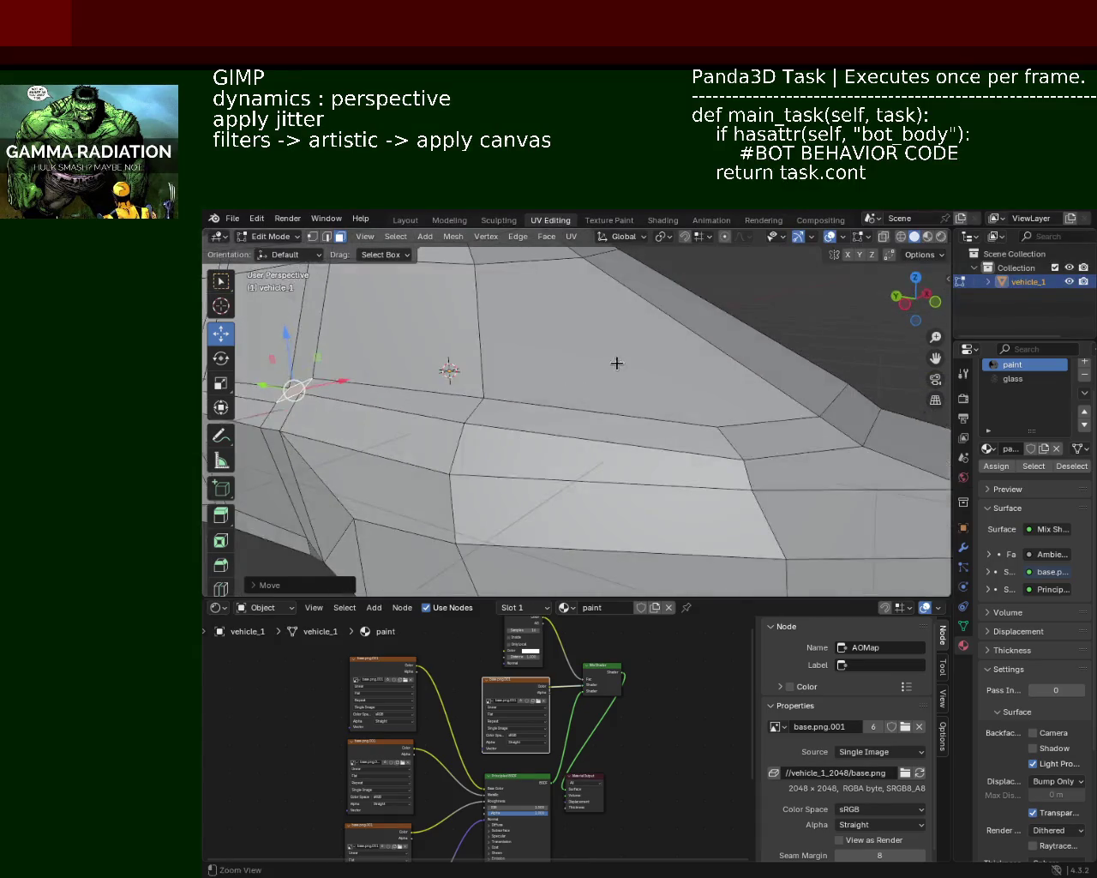
pyautogui.scroll(-5, 617, 365)
pyautogui.moveTo(537, 385)
pyautogui.mouseDown(button='middle')
pyautogui.moveTo(412, 391)
pyautogui.moveTo(681, 382)
pyautogui.moveTo(599, 392)
pyautogui.mouseUp(button='middle')
pyautogui.scroll(2, 514, 382)
pyautogui.scroll(2, 597, 380)
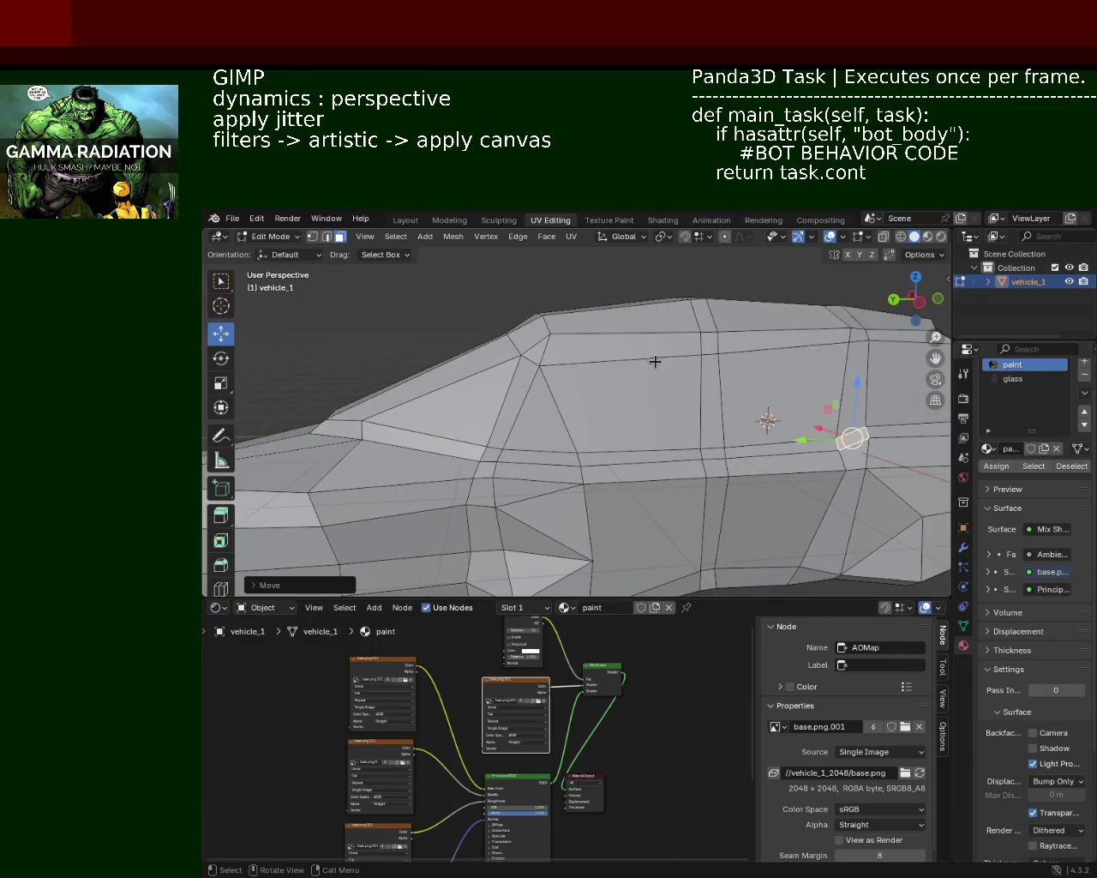
pyautogui.moveTo(656, 360); pyautogui.dragTo(433, 342, button='middle')
pyautogui.click(311, 237)
pyautogui.click(451, 404)
pyautogui.moveTo(455, 378); pyautogui.dragTo(449, 353)
pyautogui.moveTo(417, 406); pyautogui.dragTo(457, 358)
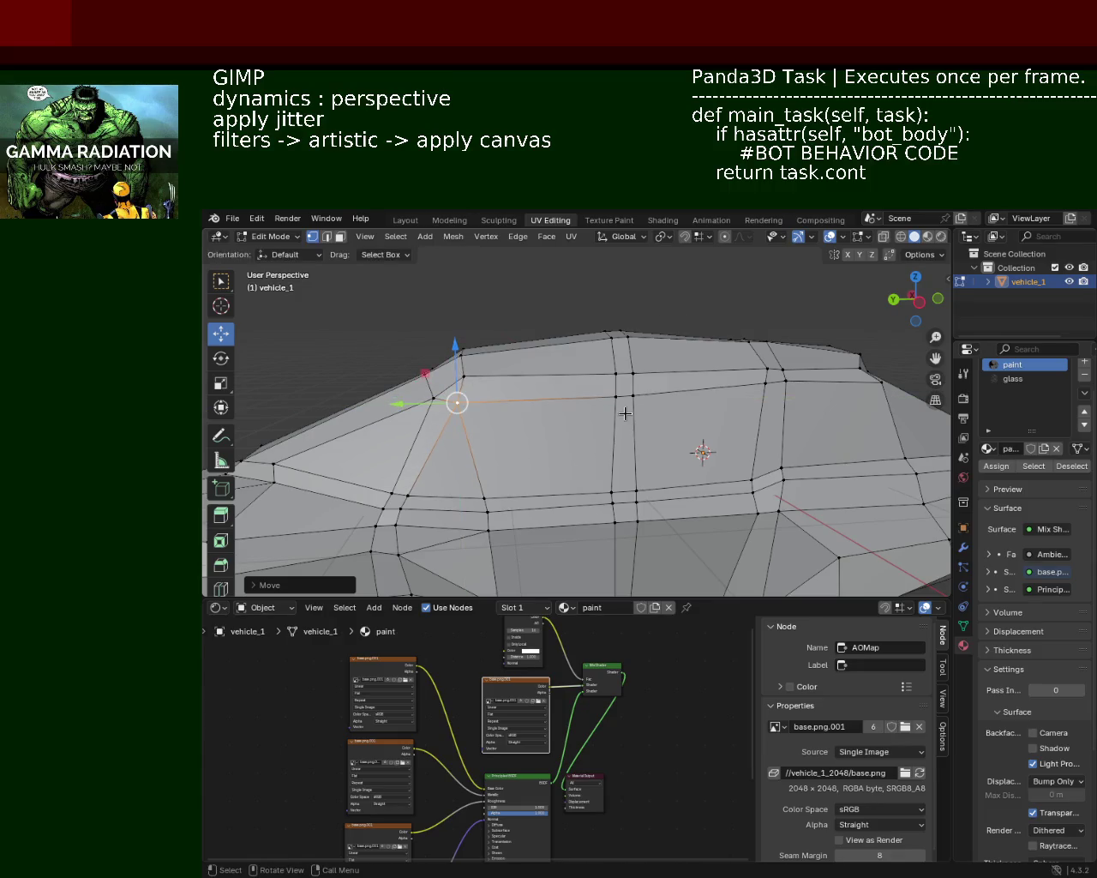
# Adjust the heights of further side vertices to the right along Z
pyautogui.click(622, 394)
pyautogui.moveTo(626, 339); pyautogui.dragTo(626, 344)
pyautogui.click(766, 384)
pyautogui.click(784, 380)
pyautogui.moveTo(789, 335); pyautogui.dragTo(784, 363)
pyautogui.moveTo(784, 364)
pyautogui.mouseDown(button='middle')
pyautogui.moveTo(697, 380)
pyautogui.moveTo(774, 399)
pyautogui.moveTo(713, 374)
pyautogui.moveTo(826, 381)
pyautogui.mouseUp(button='middle')
pyautogui.click(713, 374)
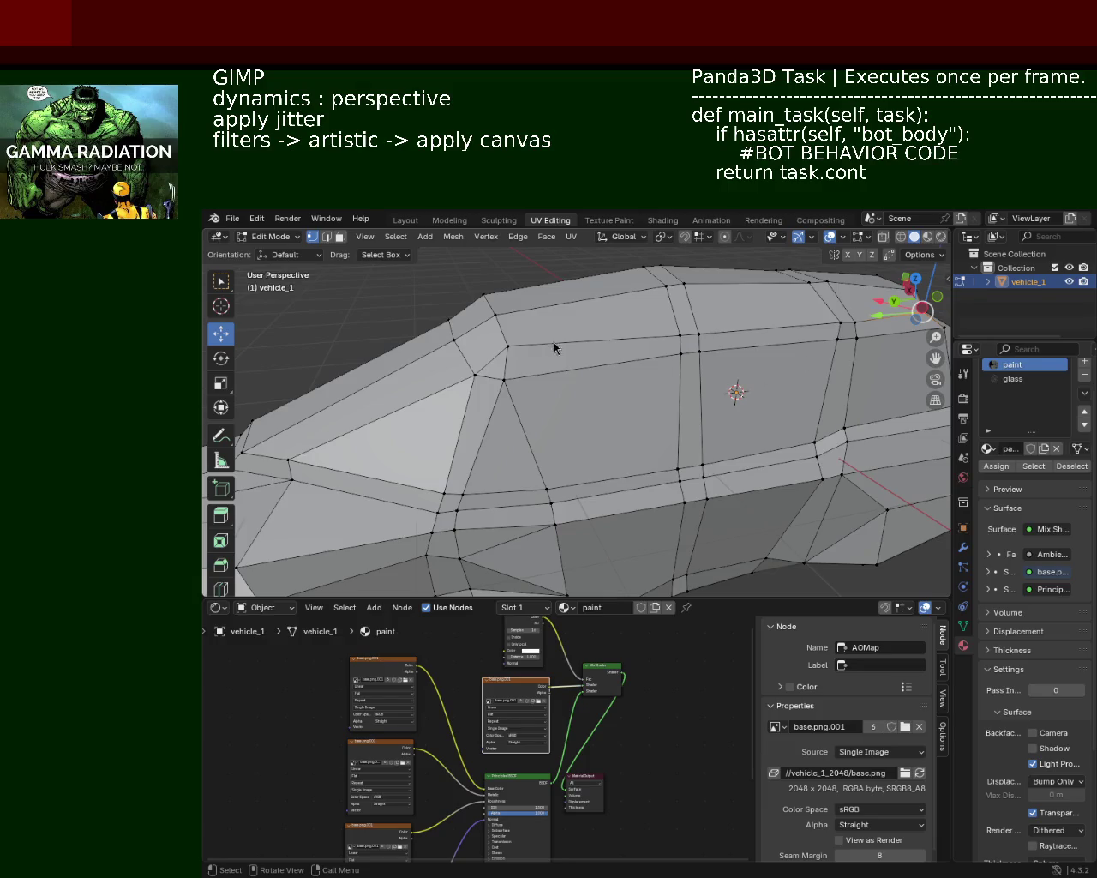
# Raise a roof vertex of vehicle_1 along Z, then slide it along X
pyautogui.click(699, 338)
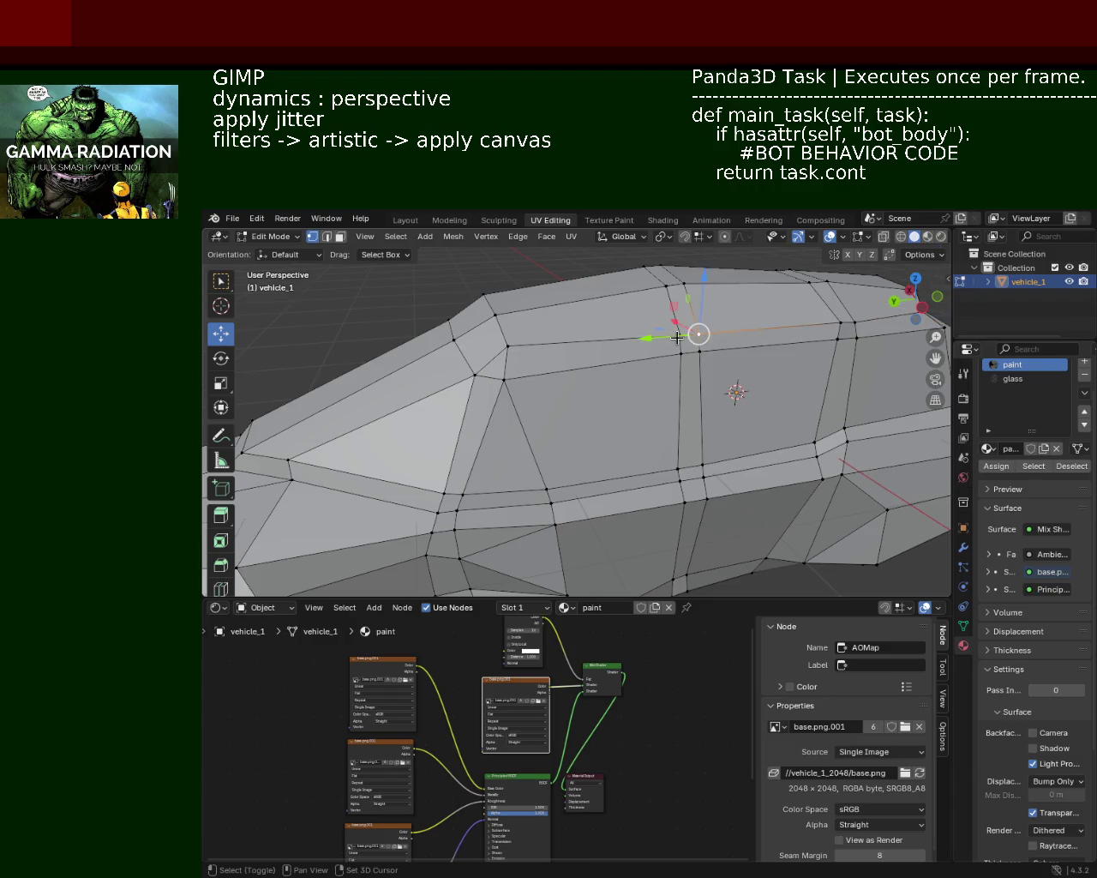
pyautogui.moveTo(679, 337); pyautogui.dragTo(669, 336)
pyautogui.moveTo(669, 339)
pyautogui.mouseDown(button='middle')
pyautogui.moveTo(626, 367)
pyautogui.moveTo(721, 316)
pyautogui.mouseUp(button='middle')
pyautogui.moveTo(722, 315); pyautogui.dragTo(722, 298)
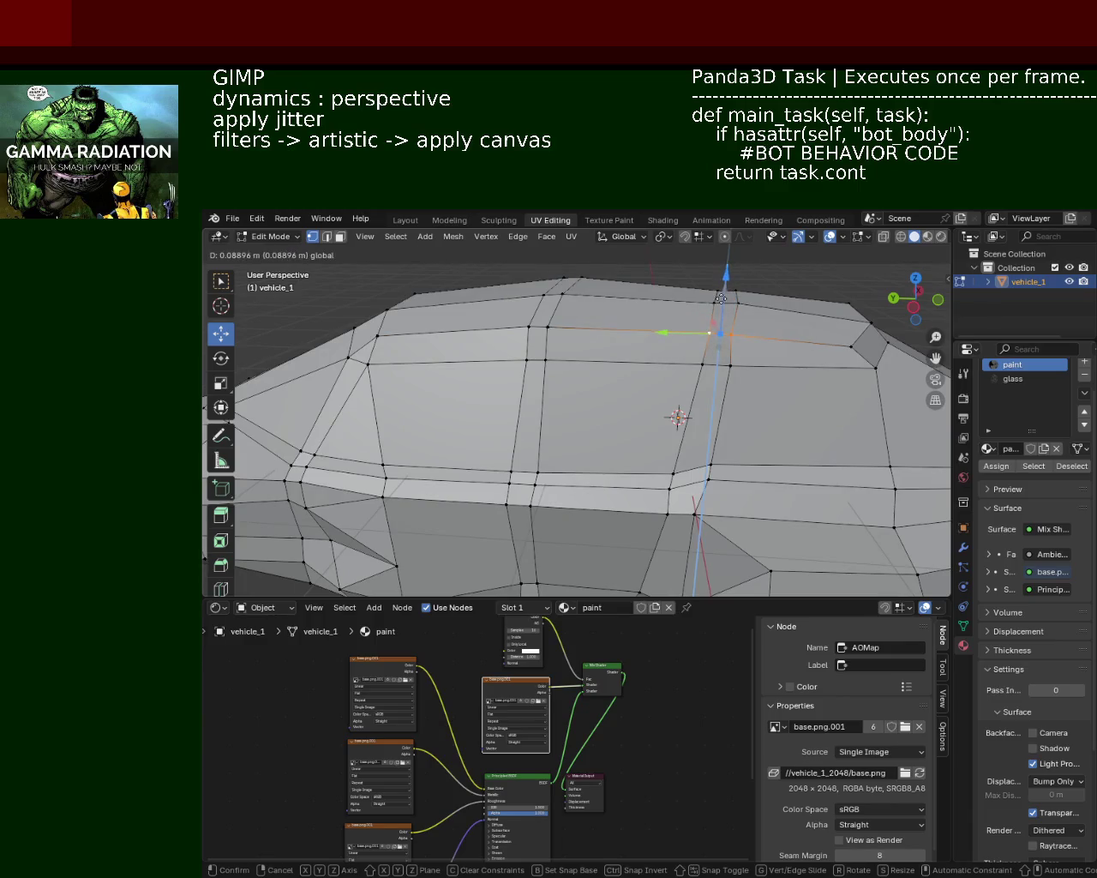
pyautogui.click(722, 298)
pyautogui.moveTo(722, 299); pyautogui.dragTo(619, 355, button='middle')
pyautogui.press('g')
pyautogui.press('x')
pyautogui.click(686, 358)
# Select the roof's end corner vertex, turn on snapping and show the snap options
pyautogui.moveTo(686, 357); pyautogui.dragTo(685, 351, button='middle')
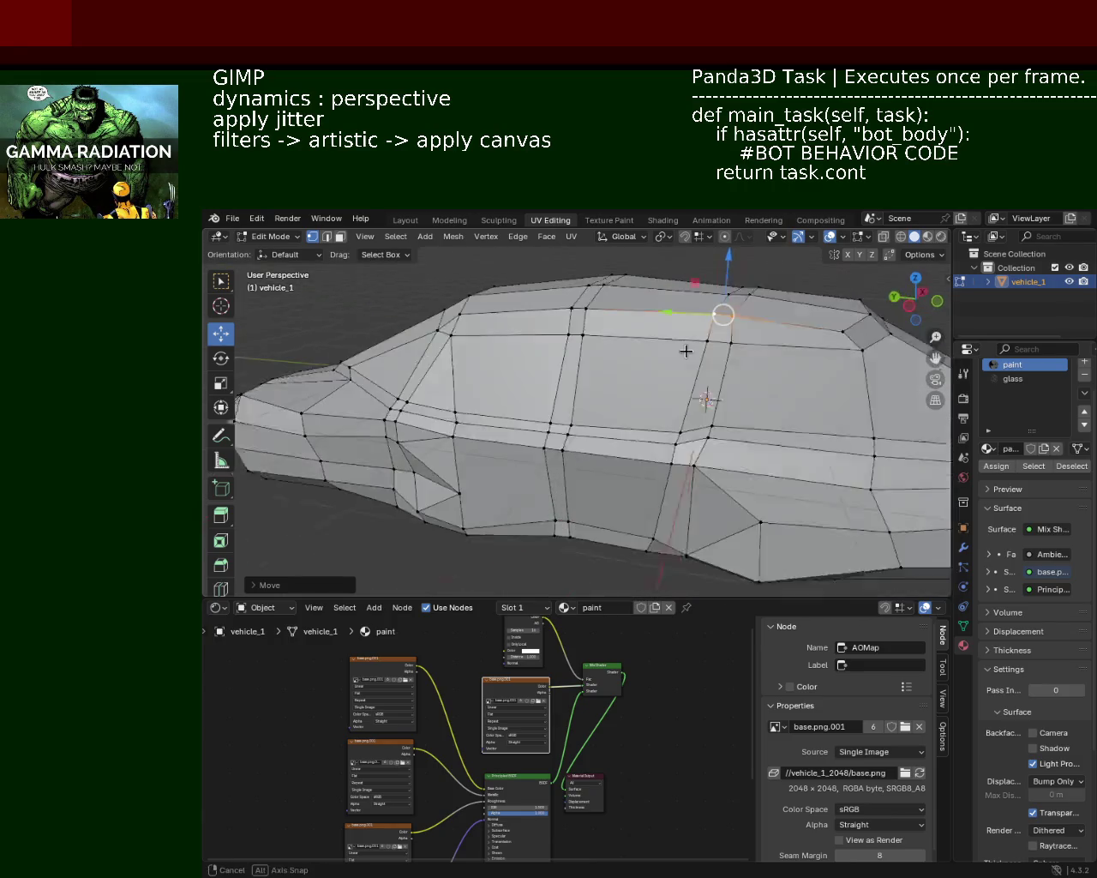
pyautogui.moveTo(685, 350)
pyautogui.mouseDown(button='middle')
pyautogui.moveTo(686, 362)
pyautogui.moveTo(683, 339)
pyautogui.mouseUp(button='middle')
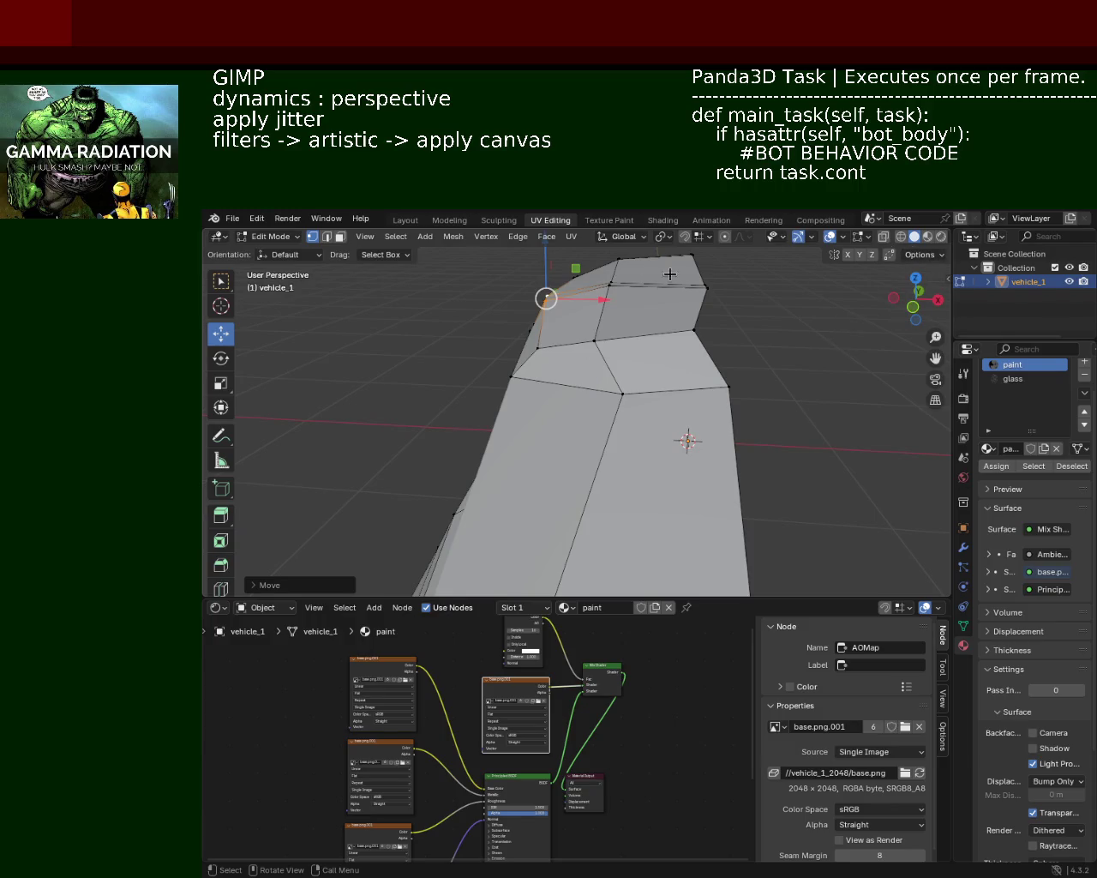
pyautogui.click(696, 331)
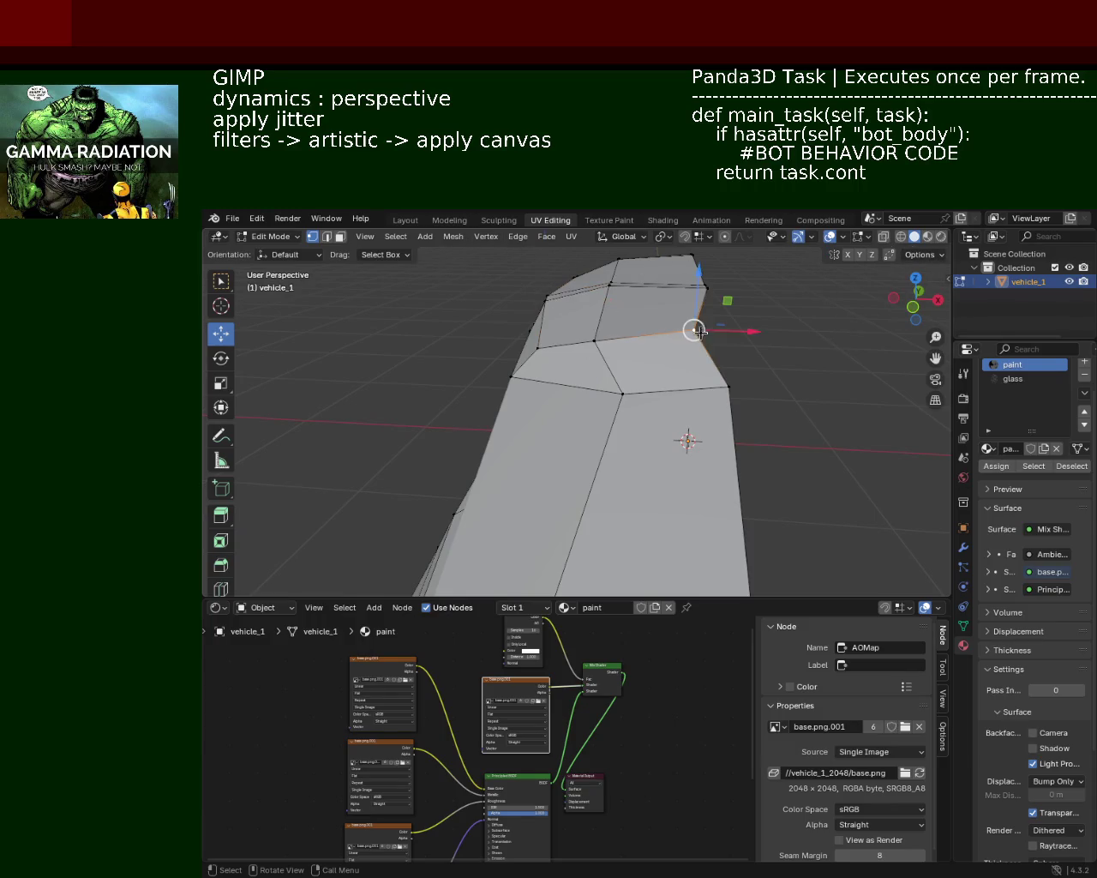
pyautogui.click(685, 237)
pyautogui.click(703, 238)
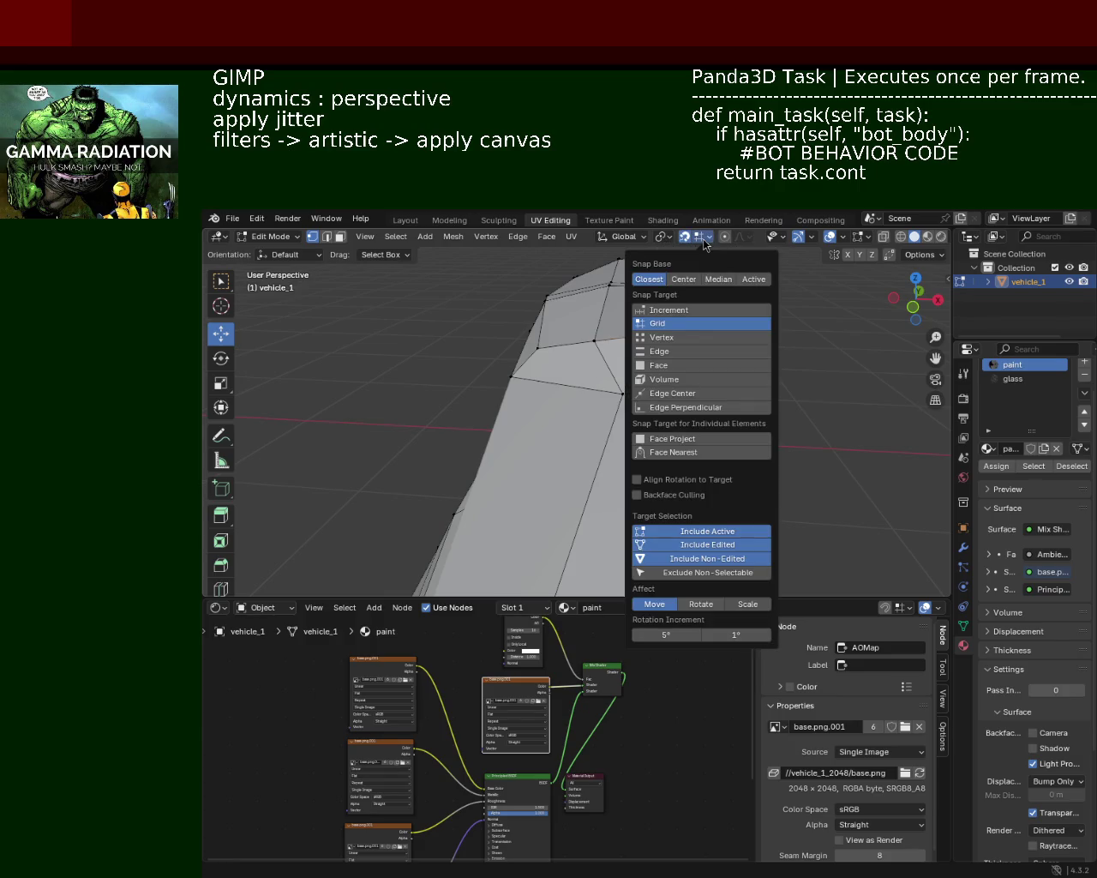
# Slide the roof corner vertex along the X axis
pyautogui.moveTo(728, 330); pyautogui.dragTo(752, 329)
pyautogui.moveTo(752, 329)
pyautogui.mouseDown(button='middle')
pyautogui.moveTo(728, 365)
pyautogui.moveTo(752, 397)
pyautogui.mouseUp(button='middle')
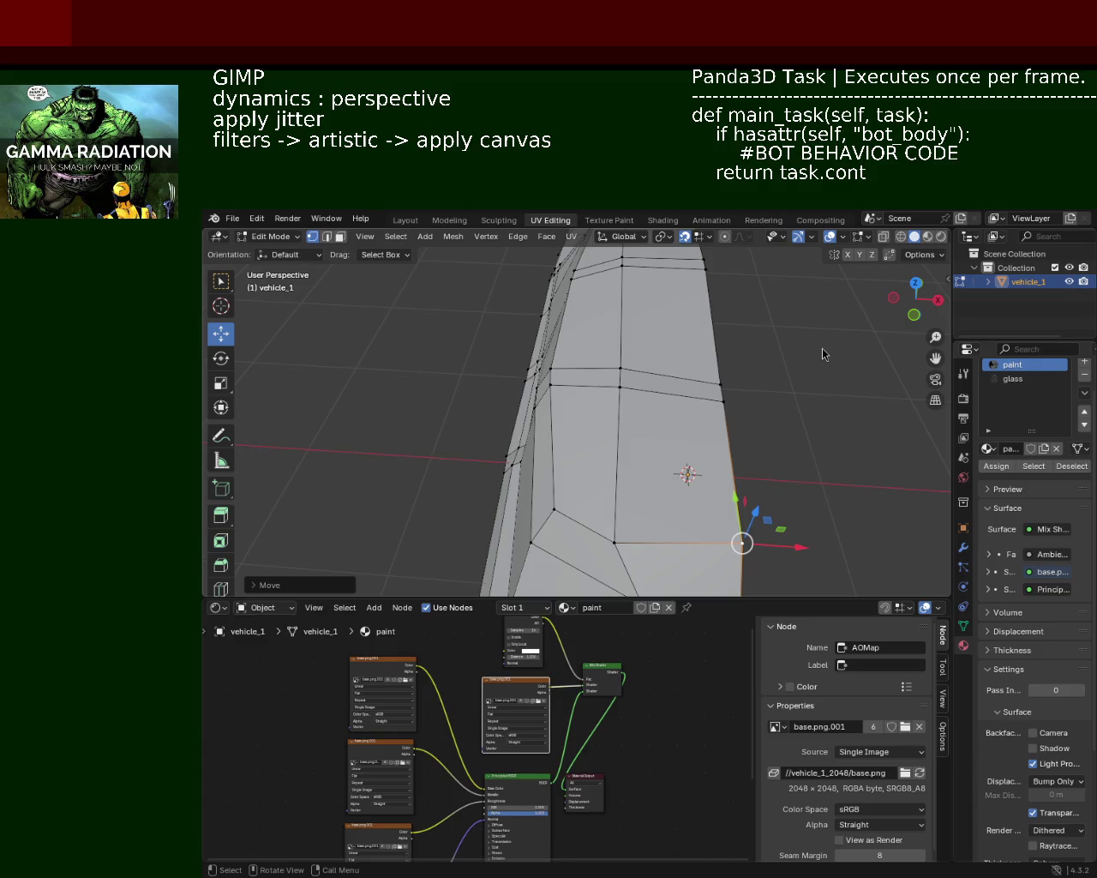
pyautogui.moveTo(536, 373)
pyautogui.mouseDown(button='middle')
pyautogui.moveTo(504, 382)
pyautogui.moveTo(573, 352)
pyautogui.mouseUp(button='middle')
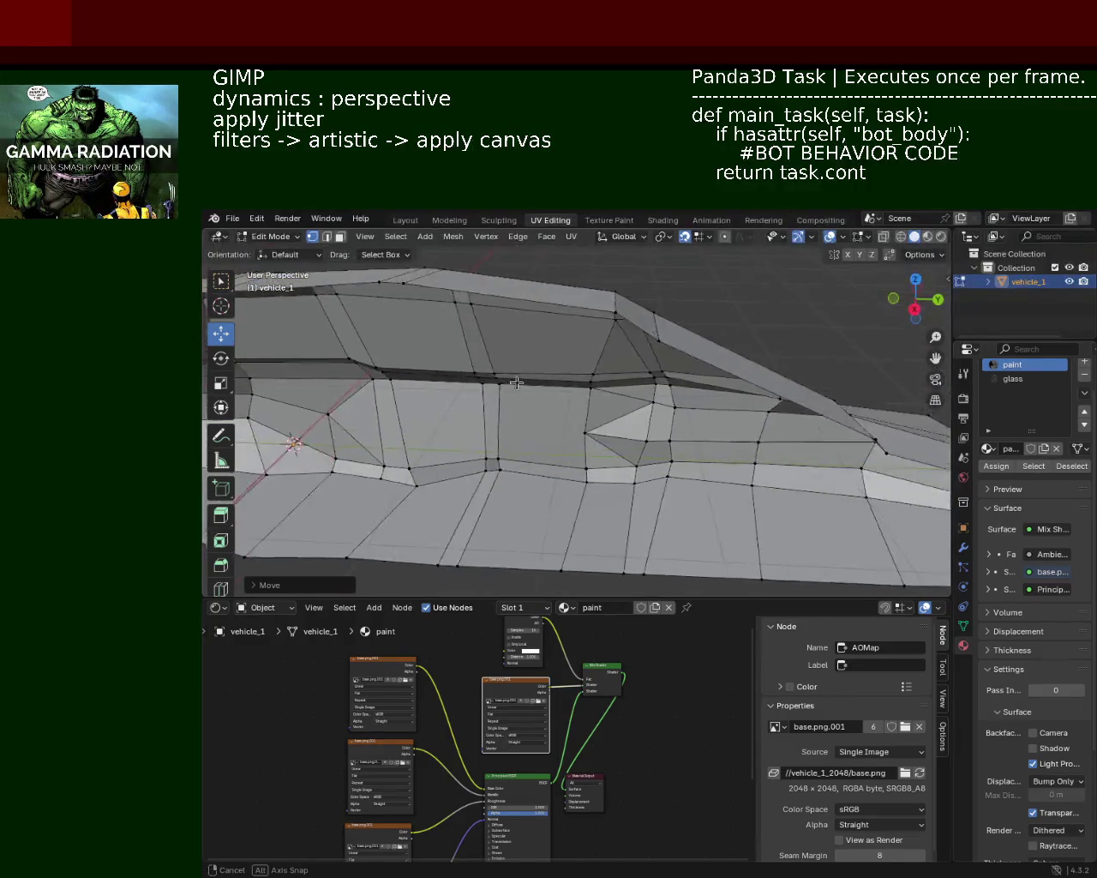
pyautogui.moveTo(572, 353)
pyautogui.mouseDown(button='middle')
pyautogui.moveTo(469, 354)
pyautogui.moveTo(569, 335)
pyautogui.moveTo(536, 299)
pyautogui.moveTo(600, 351)
pyautogui.moveTo(572, 344)
pyautogui.mouseUp(button='middle')
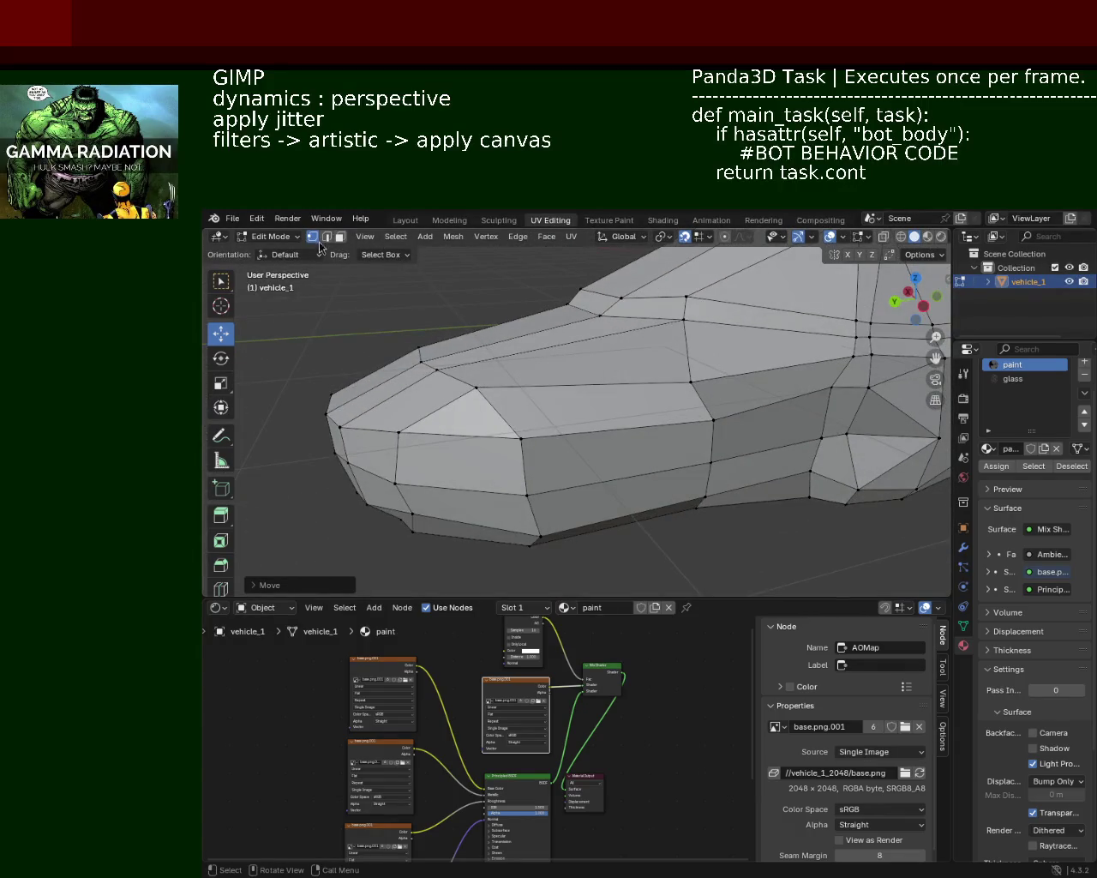
# Move a front-end vertex of the nose along the Y axis in two passes
pyautogui.click(691, 379)
pyautogui.moveTo(662, 386); pyautogui.dragTo(684, 383)
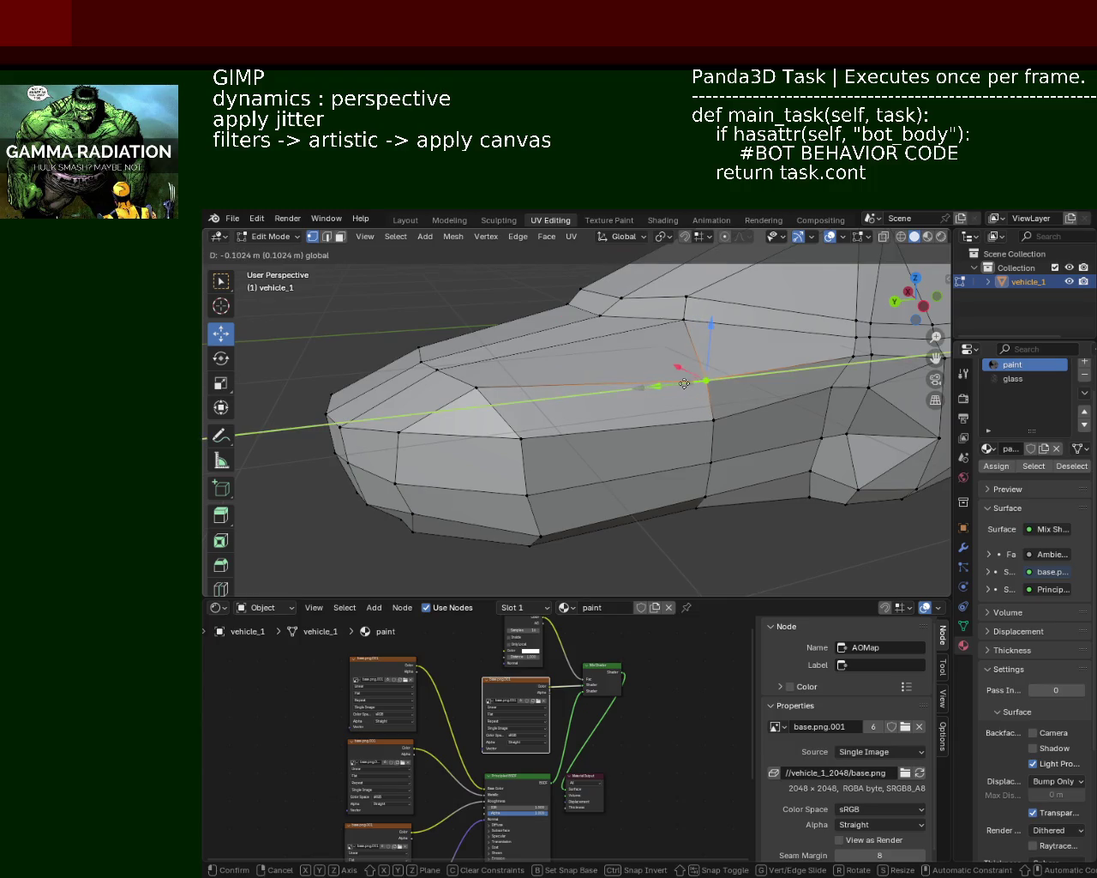
pyautogui.click(684, 383)
pyautogui.moveTo(661, 385)
pyautogui.mouseDown(button='middle')
pyautogui.moveTo(679, 366)
pyautogui.moveTo(734, 429)
pyautogui.mouseUp(button='middle')
pyautogui.moveTo(674, 385); pyautogui.dragTo(690, 451)
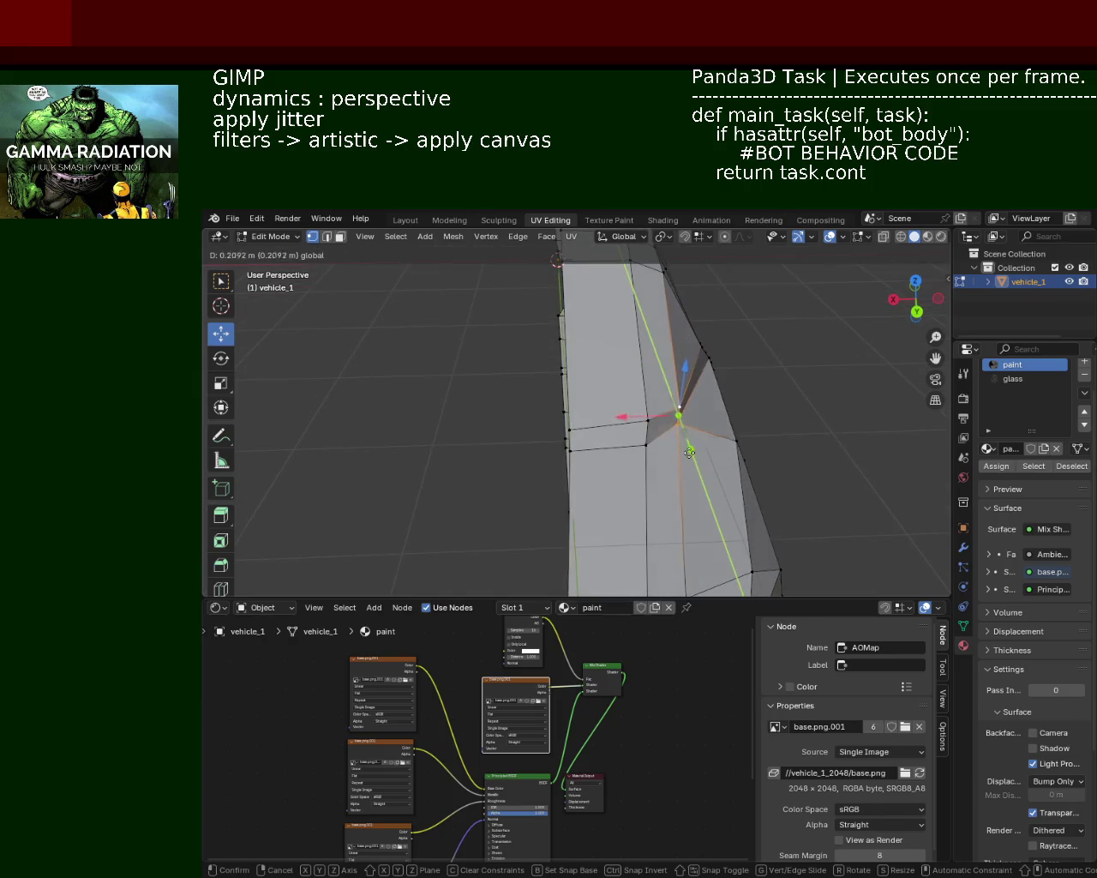
pyautogui.click(689, 446)
pyautogui.moveTo(689, 446)
pyautogui.mouseDown(button='middle')
pyautogui.moveTo(591, 435)
pyautogui.moveTo(537, 446)
pyautogui.mouseUp(button='middle')
# Select four vertices of a lower side face and lift the face slightly along Z
pyautogui.moveTo(585, 404)
pyautogui.mouseDown(button='middle')
pyautogui.moveTo(732, 401)
pyautogui.moveTo(639, 430)
pyautogui.moveTo(664, 355)
pyautogui.moveTo(713, 388)
pyautogui.mouseUp(button='middle')
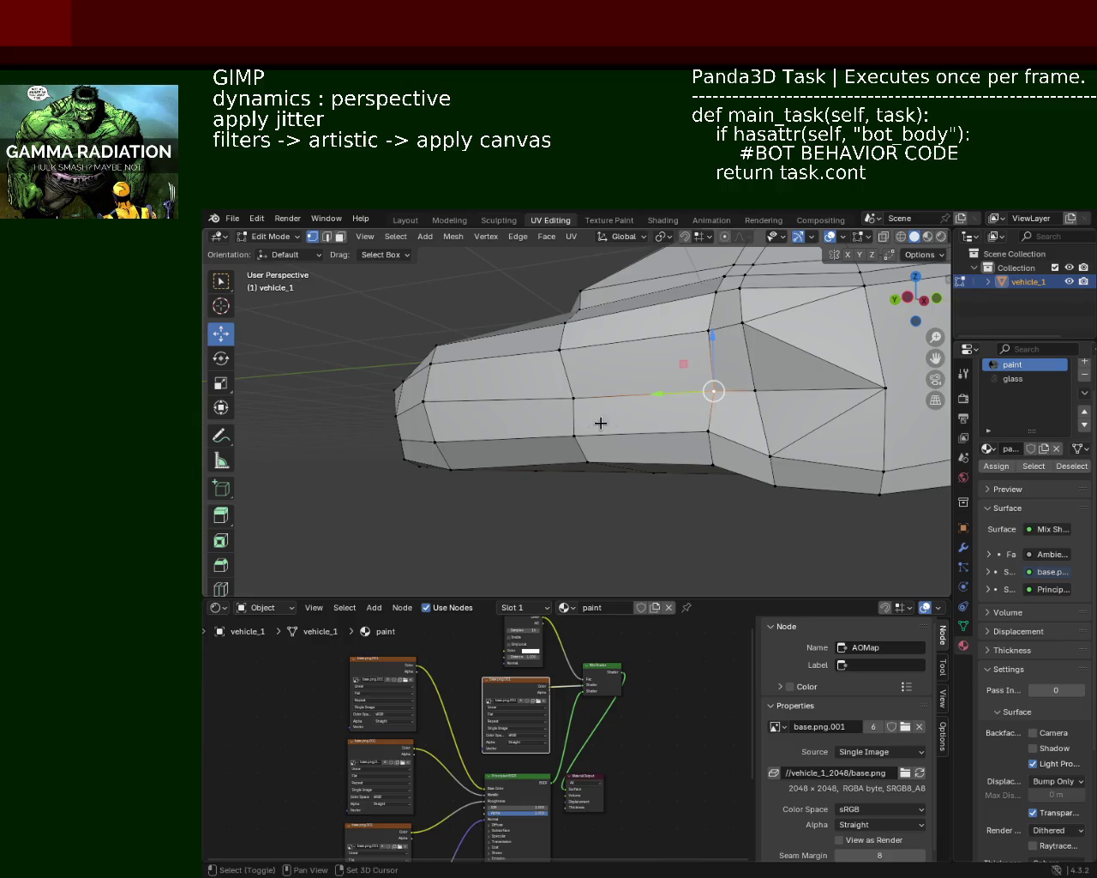
pyautogui.keyDown('shift'); pyautogui.click(708, 432); pyautogui.keyUp('shift')
pyautogui.keyDown('shift'); pyautogui.click(574, 397); pyautogui.keyUp('shift')
pyautogui.keyDown('shift'); pyautogui.click(574, 433); pyautogui.keyUp('shift')
pyautogui.moveTo(640, 354); pyautogui.dragTo(641, 360)
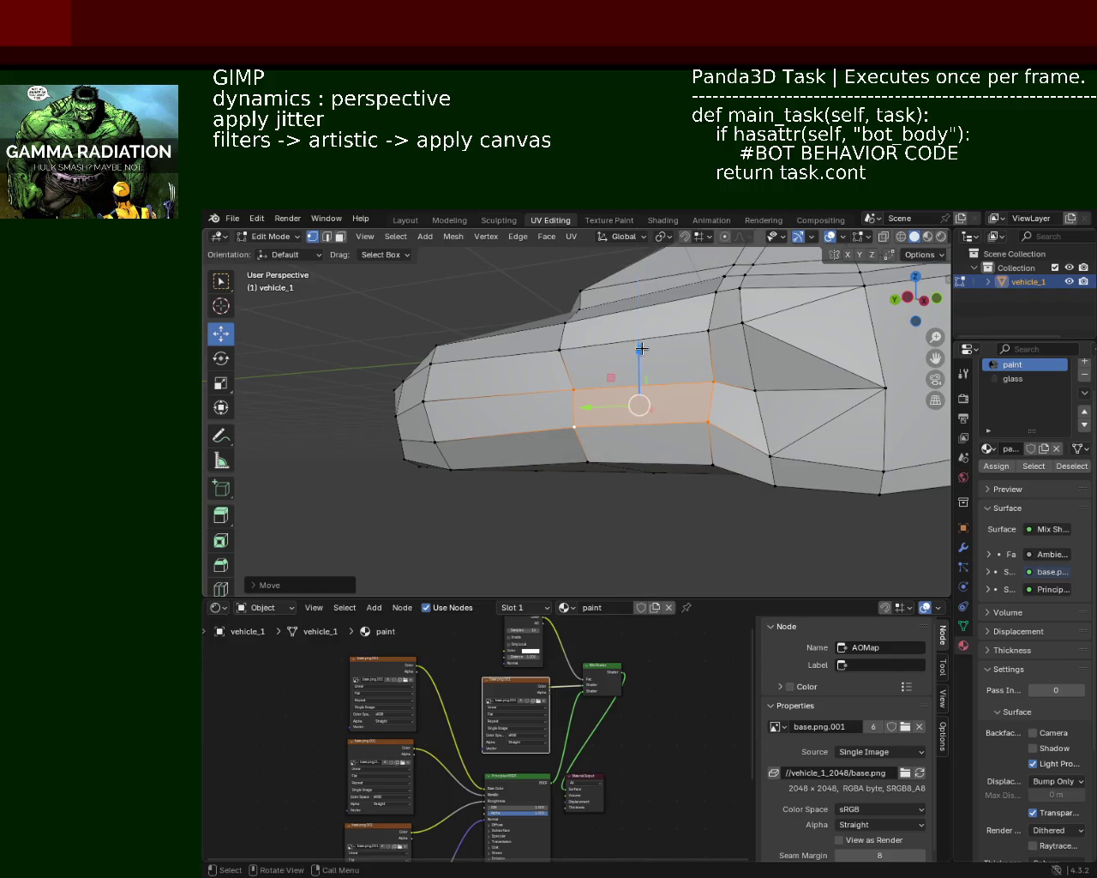
pyautogui.moveTo(639, 403); pyautogui.dragTo(657, 443, button='middle')
pyautogui.scroll(2, 656, 443)
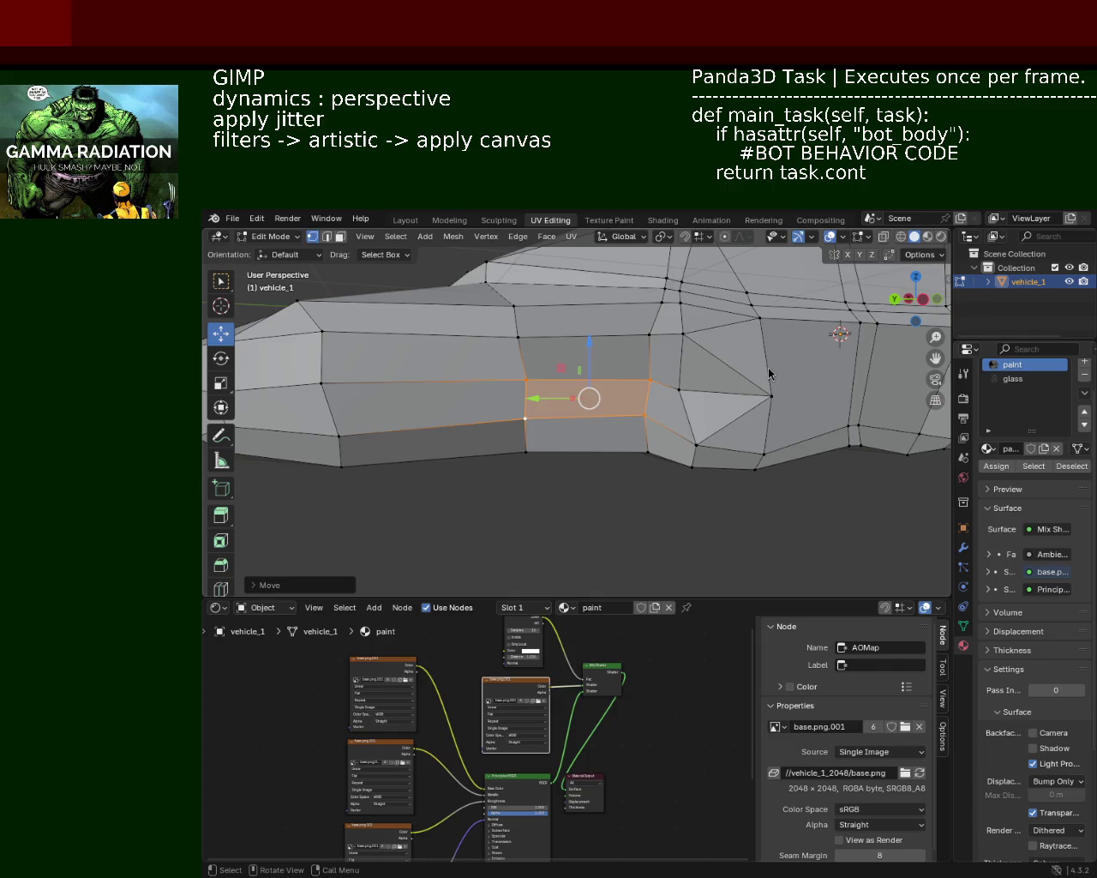
# Nudge the selection along Z, then shift a vertex near the hood along Y
pyautogui.moveTo(599, 444); pyautogui.dragTo(603, 451, button='middle')
pyautogui.moveTo(498, 359)
pyautogui.mouseDown(button='middle')
pyautogui.moveTo(706, 421)
pyautogui.moveTo(677, 433)
pyautogui.mouseUp(button='middle')
pyautogui.moveTo(686, 420); pyautogui.dragTo(686, 424)
pyautogui.scroll(5, 583, 403)
pyautogui.moveTo(531, 384)
pyautogui.mouseDown(button='middle')
pyautogui.moveTo(589, 394)
pyautogui.moveTo(558, 377)
pyautogui.mouseUp(button='middle')
pyautogui.click(556, 358)
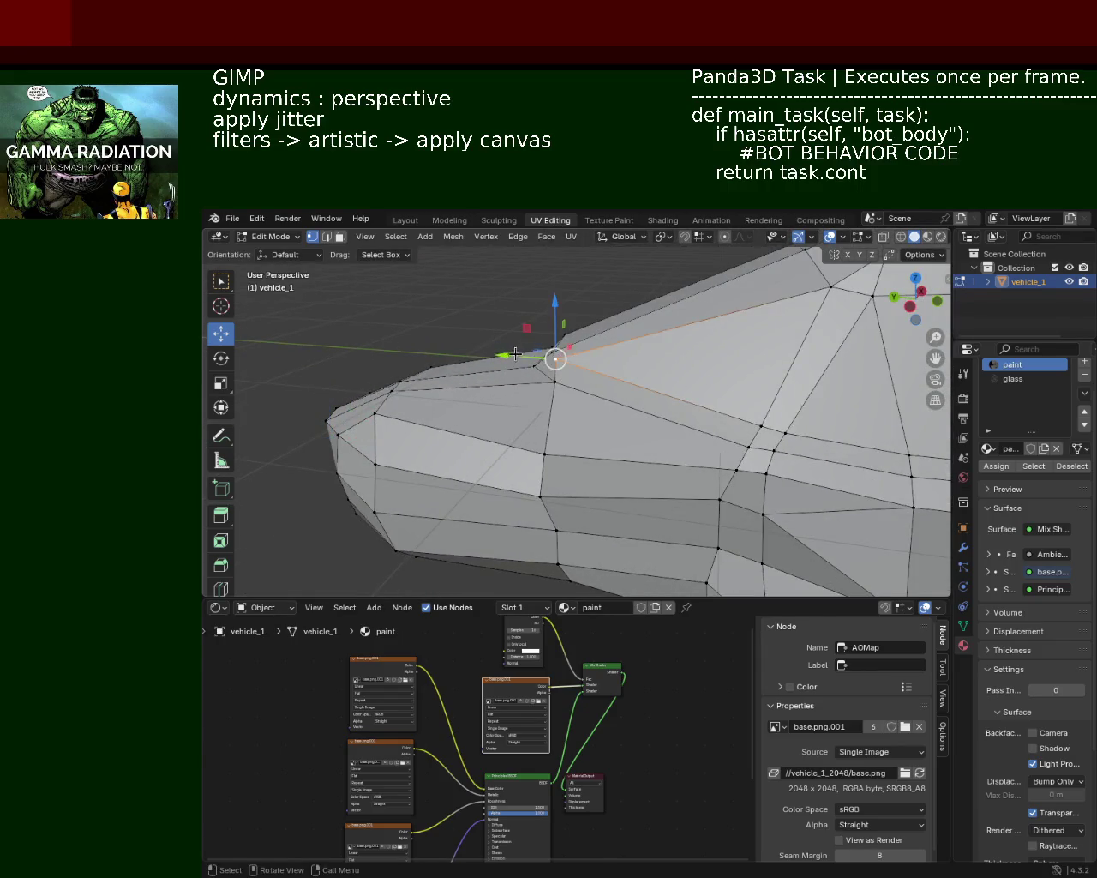
pyautogui.moveTo(514, 354); pyautogui.dragTo(672, 412)
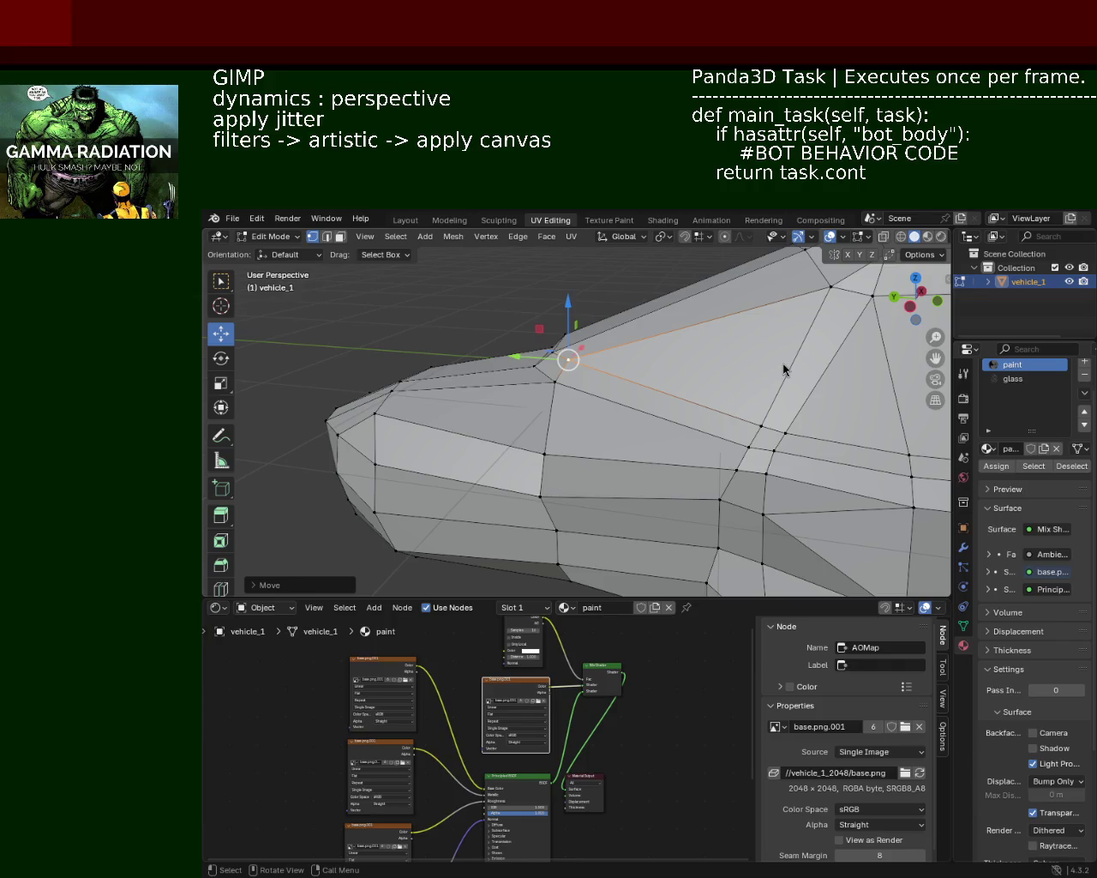
# Lower a front-side beltline vertex about 0.07 m and nudge it along the body line
pyautogui.moveTo(688, 446); pyautogui.dragTo(657, 411, button='middle')
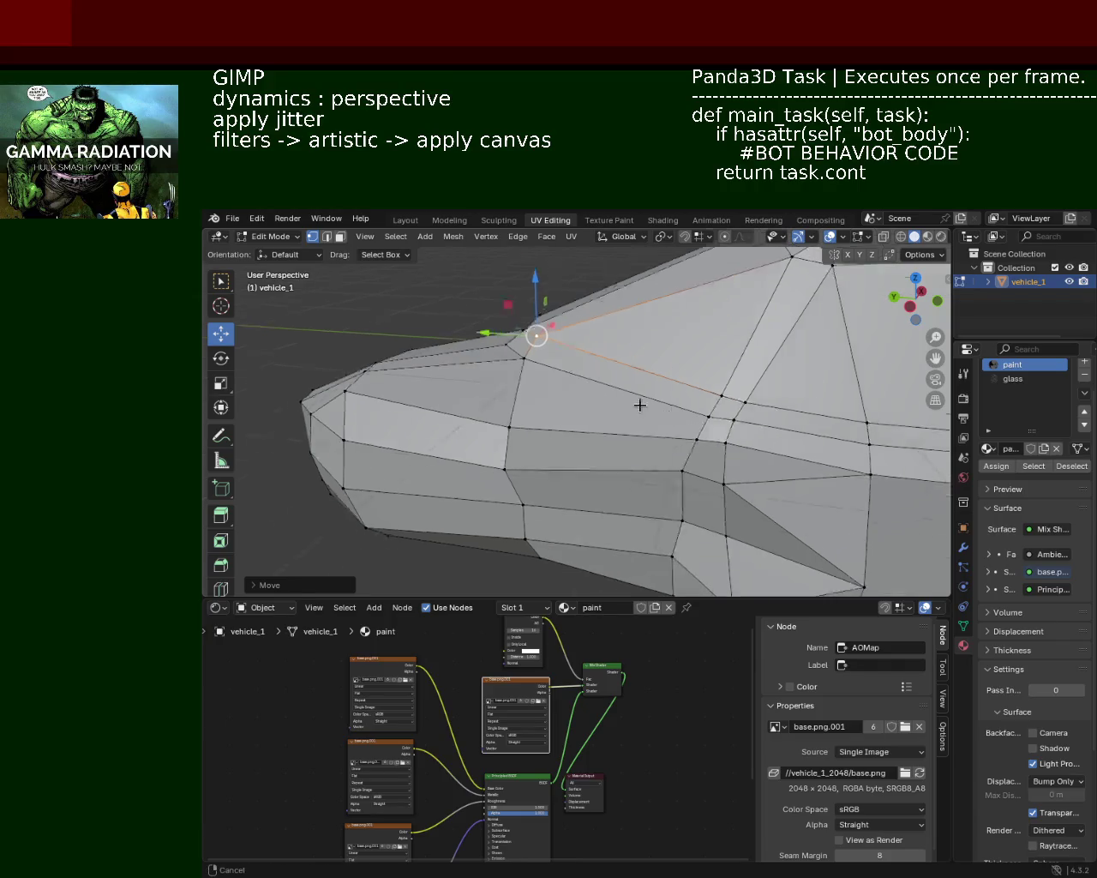
pyautogui.click(718, 401)
pyautogui.moveTo(712, 357)
pyautogui.mouseDown()
pyautogui.moveTo(709, 373)
pyautogui.moveTo(709, 355)
pyautogui.mouseUp()
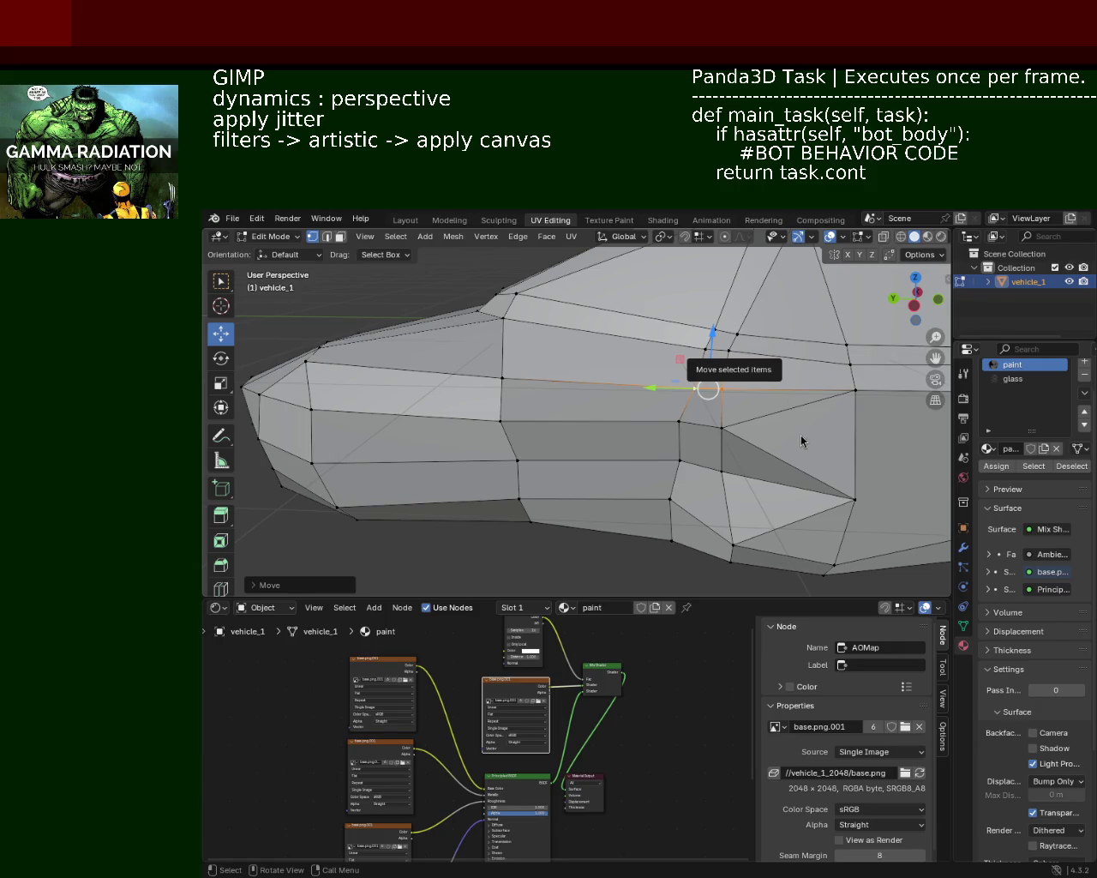
pyautogui.scroll(2, 549, 363)
pyautogui.moveTo(728, 467)
pyautogui.keyDown('shift'); pyautogui.mouseDown(button='middle')
pyautogui.moveTo(556, 427)
pyautogui.moveTo(542, 337)
pyautogui.mouseUp(button='middle'); pyautogui.keyUp('shift')
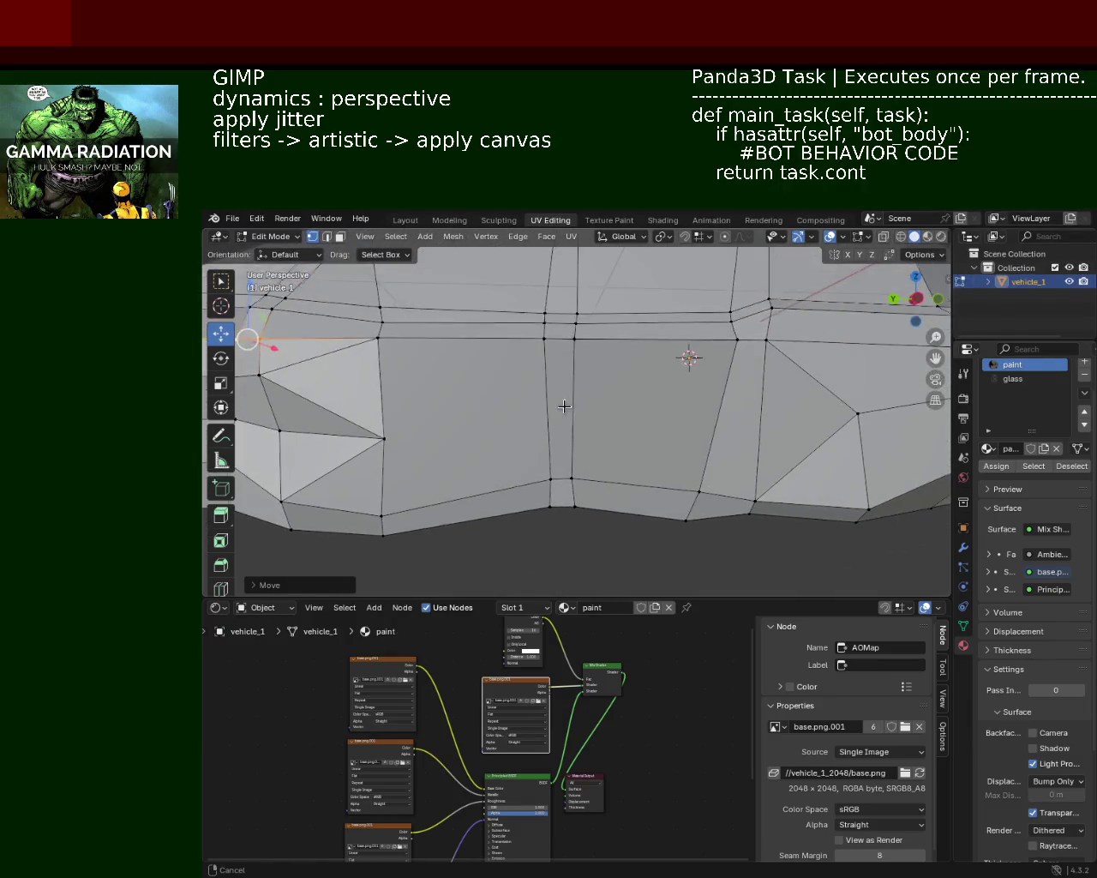
pyautogui.moveTo(542, 337)
pyautogui.mouseDown()
pyautogui.moveTo(547, 315)
pyautogui.moveTo(545, 324)
pyautogui.mouseUp()
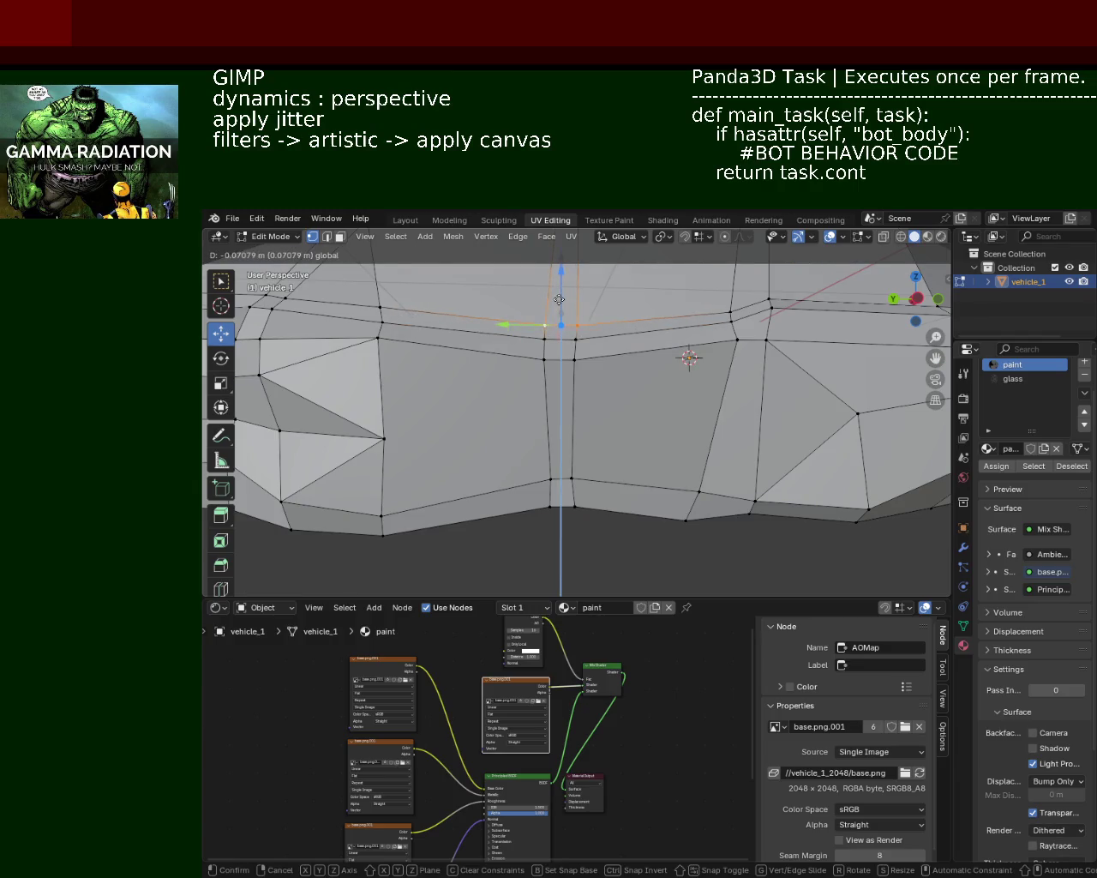
pyautogui.moveTo(546, 324)
pyautogui.mouseDown(button='middle')
pyautogui.moveTo(666, 407)
pyautogui.moveTo(661, 428)
pyautogui.mouseUp(button='middle')
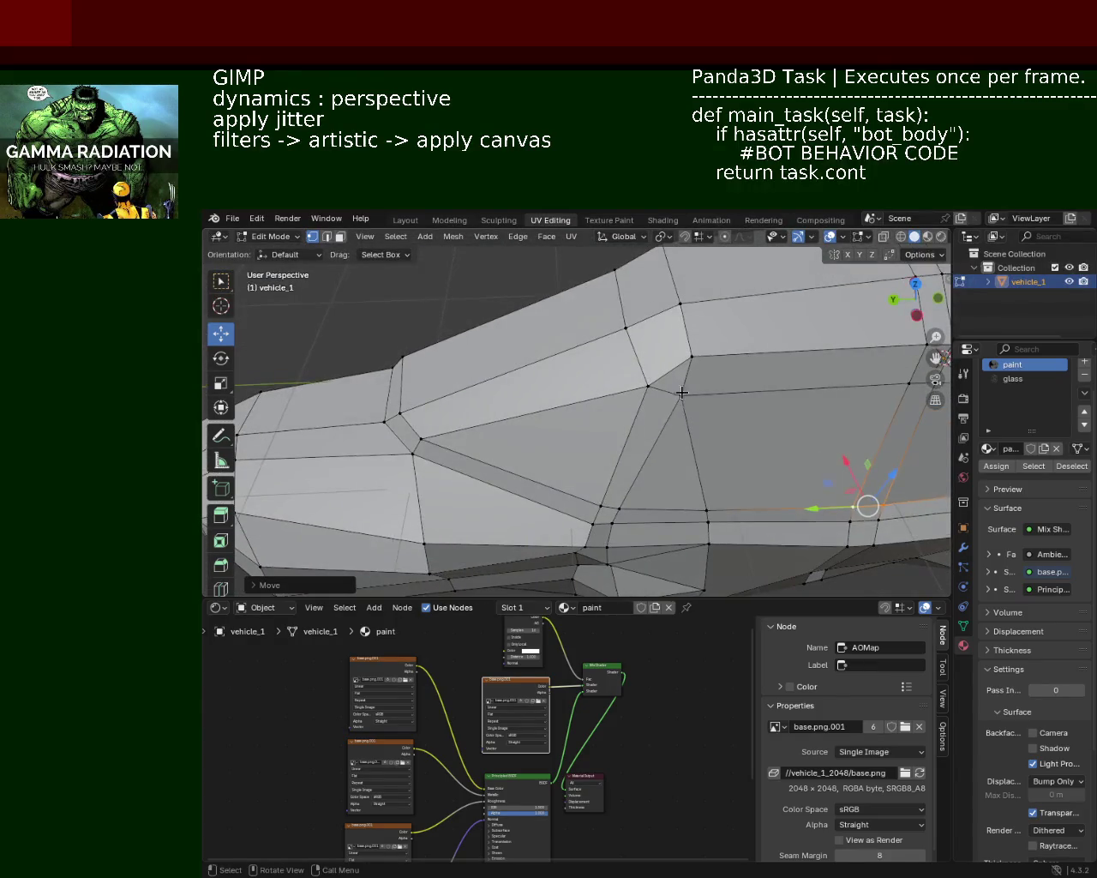
# Re-centre on the selected vertex and shift it slightly along X
pyautogui.press('KP_Decimal')
pyautogui.moveTo(659, 401)
pyautogui.mouseDown()
pyautogui.moveTo(647, 401)
pyautogui.moveTo(661, 403)
pyautogui.mouseUp()
pyautogui.moveTo(661, 403)
pyautogui.mouseDown(button='middle')
pyautogui.moveTo(653, 409)
pyautogui.moveTo(691, 388)
pyautogui.mouseUp(button='middle')
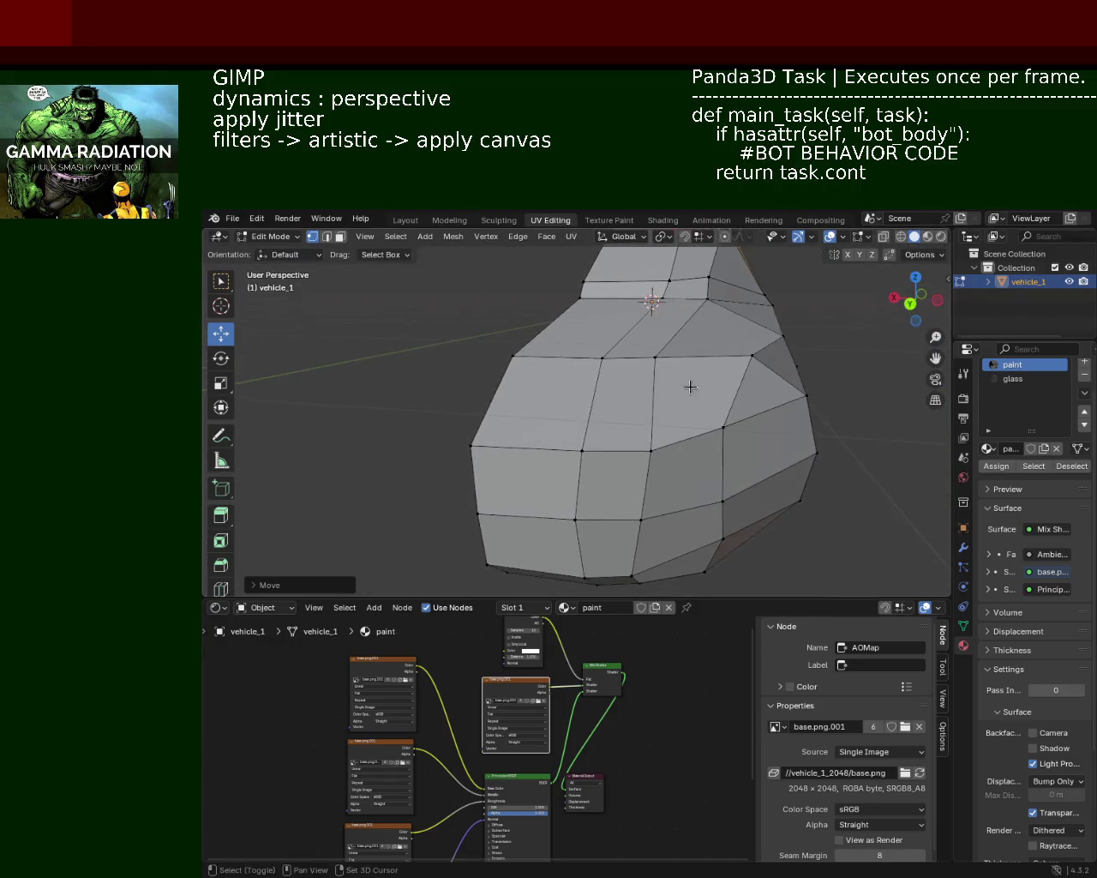
pyautogui.click(752, 355)
pyautogui.moveTo(751, 354)
pyautogui.mouseDown(button='middle')
pyautogui.moveTo(648, 353)
pyautogui.moveTo(620, 387)
pyautogui.moveTo(600, 368)
pyautogui.moveTo(658, 382)
pyautogui.moveTo(644, 372)
pyautogui.moveTo(674, 368)
pyautogui.moveTo(703, 400)
pyautogui.moveTo(568, 301)
pyautogui.moveTo(553, 323)
pyautogui.moveTo(560, 363)
pyautogui.moveTo(600, 397)
pyautogui.moveTo(605, 421)
pyautogui.moveTo(610, 413)
pyautogui.moveTo(546, 433)
pyautogui.moveTo(568, 454)
pyautogui.moveTo(600, 443)
pyautogui.moveTo(621, 389)
pyautogui.moveTo(600, 416)
pyautogui.moveTo(577, 507)
pyautogui.moveTo(531, 459)
pyautogui.moveTo(683, 443)
pyautogui.moveTo(577, 436)
pyautogui.moveTo(595, 431)
pyautogui.moveTo(618, 472)
pyautogui.moveTo(651, 448)
pyautogui.moveTo(636, 423)
pyautogui.moveTo(620, 429)
pyautogui.mouseUp(button='middle')
# Subdivide the lower body edge of vehicle_1 with Ctrl+E
pyautogui.click(578, 468)
pyautogui.hotkey('ctrl', 'e')
pyautogui.press('Escape')
pyautogui.click(566, 532)
pyautogui.keyDown('shift'); pyautogui.click(694, 538); pyautogui.keyUp('shift')
pyautogui.hotkey('ctrl', 'e')
# Join the new lower vertex to the upper vertex and slide it about 0.22 m along Y
pyautogui.click(654, 531)
pyautogui.keyDown('shift'); pyautogui.click(599, 391); pyautogui.keyUp('shift')
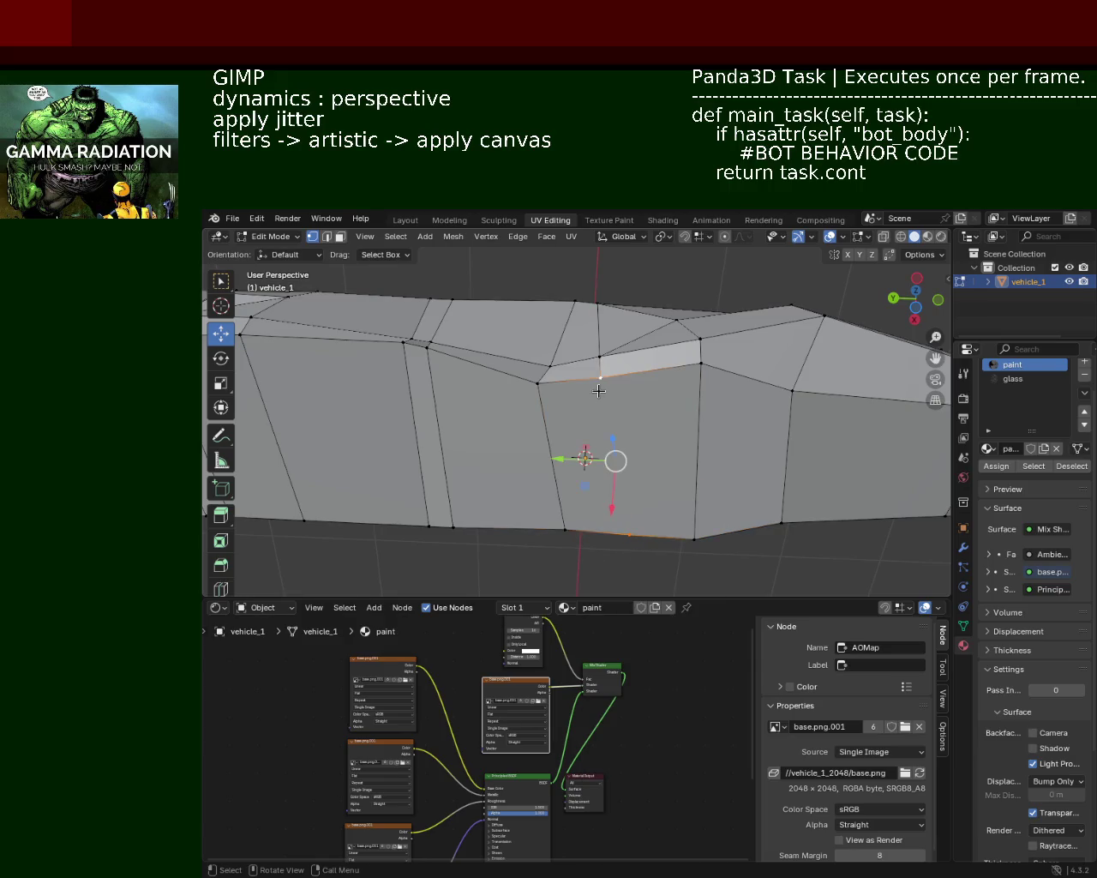
pyautogui.press('j')
pyautogui.click(629, 534)
pyautogui.press('g')
pyautogui.press('y')
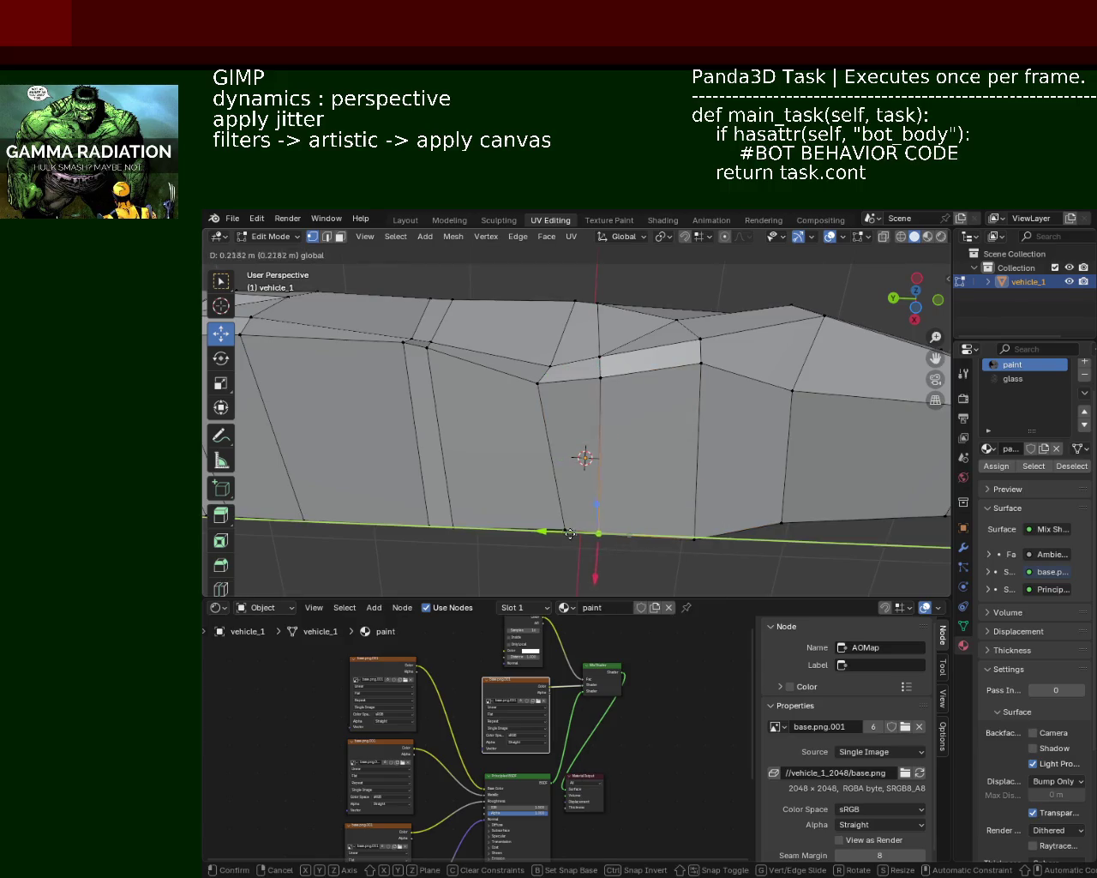
pyautogui.click(574, 536)
pyautogui.moveTo(574, 535)
pyautogui.mouseDown(button='middle')
pyautogui.moveTo(550, 444)
pyautogui.moveTo(584, 460)
pyautogui.moveTo(586, 419)
pyautogui.moveTo(566, 403)
pyautogui.moveTo(643, 390)
pyautogui.mouseUp(button='middle')
pyautogui.click(327, 237)
# Dissolve the stray edge on vehicle_1's body
pyautogui.click(626, 418)
pyautogui.press('x')
pyautogui.click(628, 417)
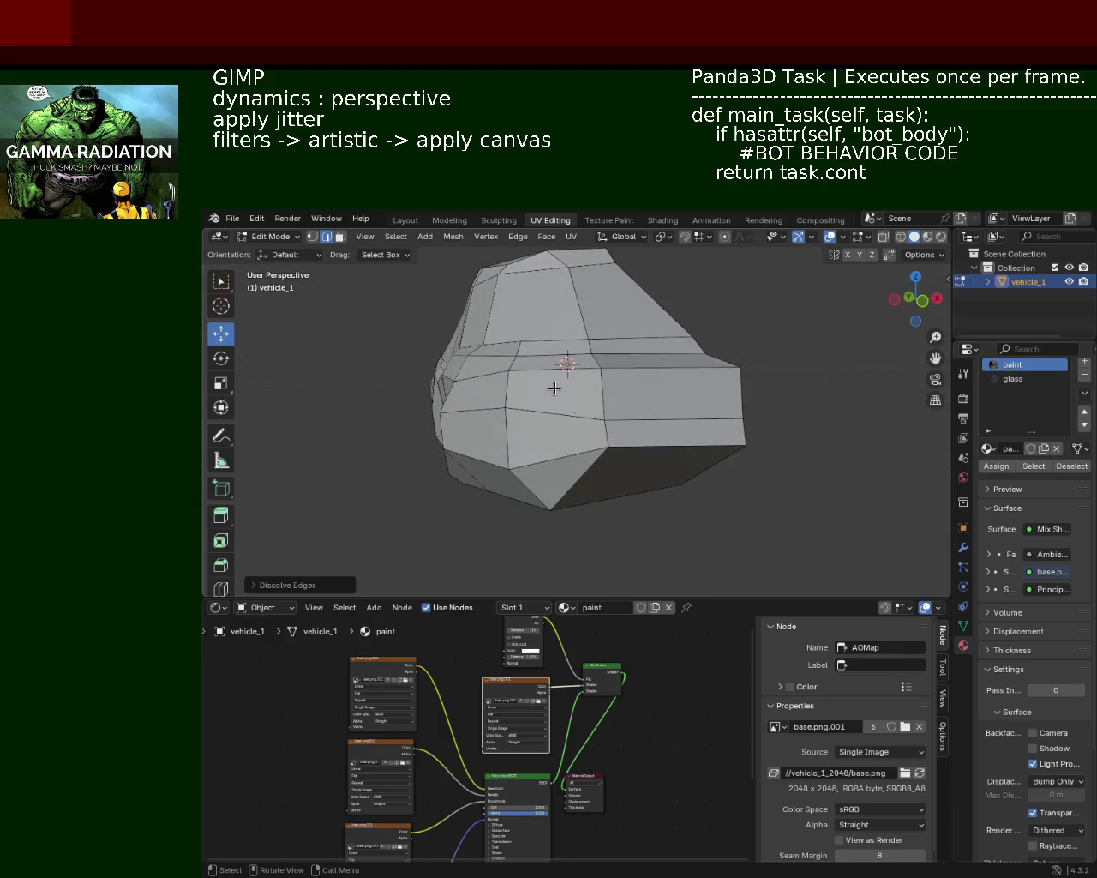
# Move front-end vertices about 0.12 m and 0.07 m to taper the car's tip
pyautogui.click(312, 237)
pyautogui.click(604, 418)
pyautogui.click(608, 445)
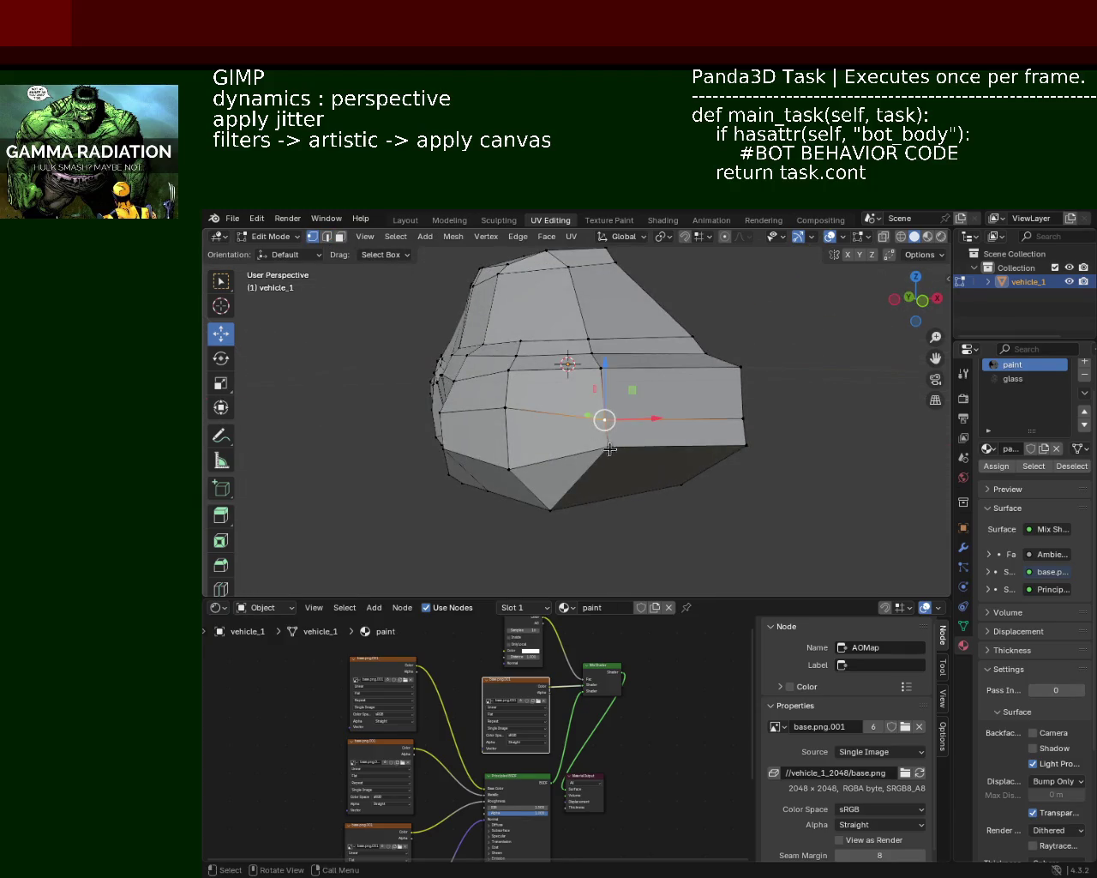
pyautogui.press('g')
pyautogui.click(702, 447)
pyautogui.moveTo(702, 447)
pyautogui.mouseDown(button='middle')
pyautogui.moveTo(661, 436)
pyautogui.moveTo(766, 439)
pyautogui.mouseUp(button='middle')
pyautogui.press('g')
pyautogui.click(666, 410)
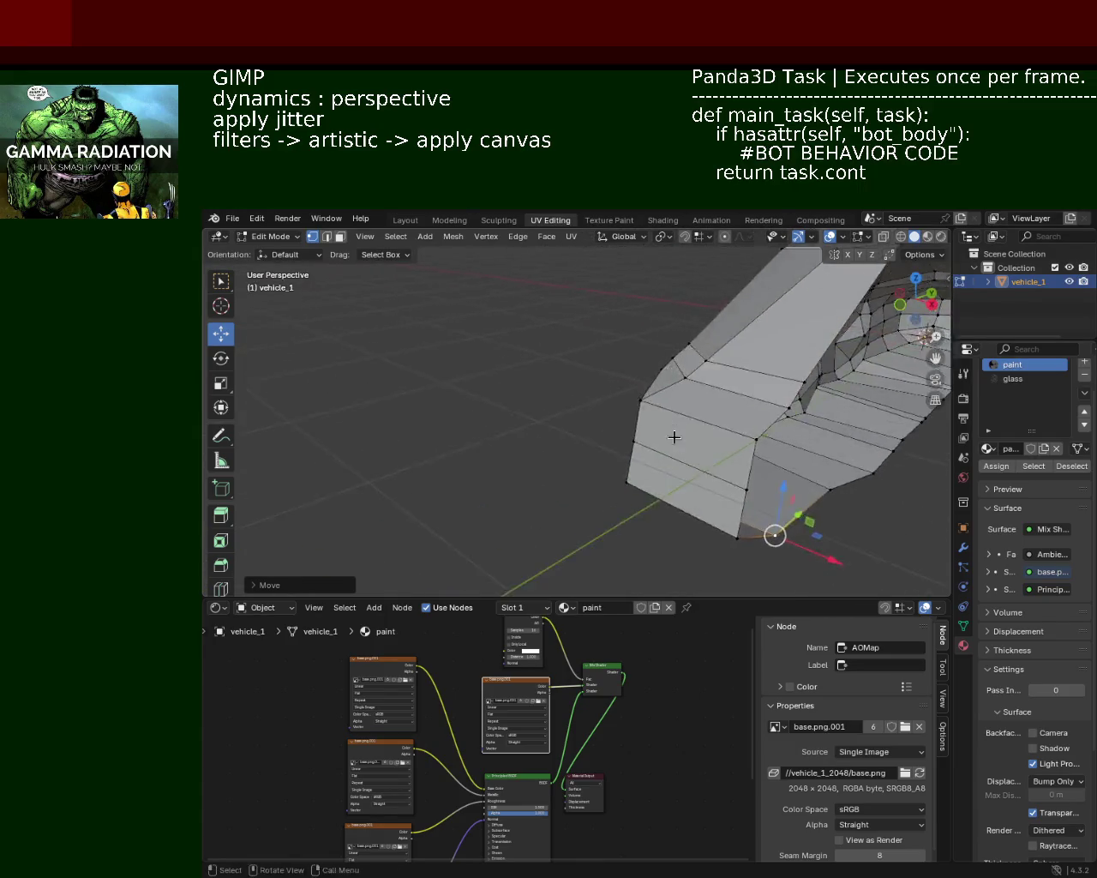
pyautogui.moveTo(765, 439); pyautogui.dragTo(551, 386, button='middle')
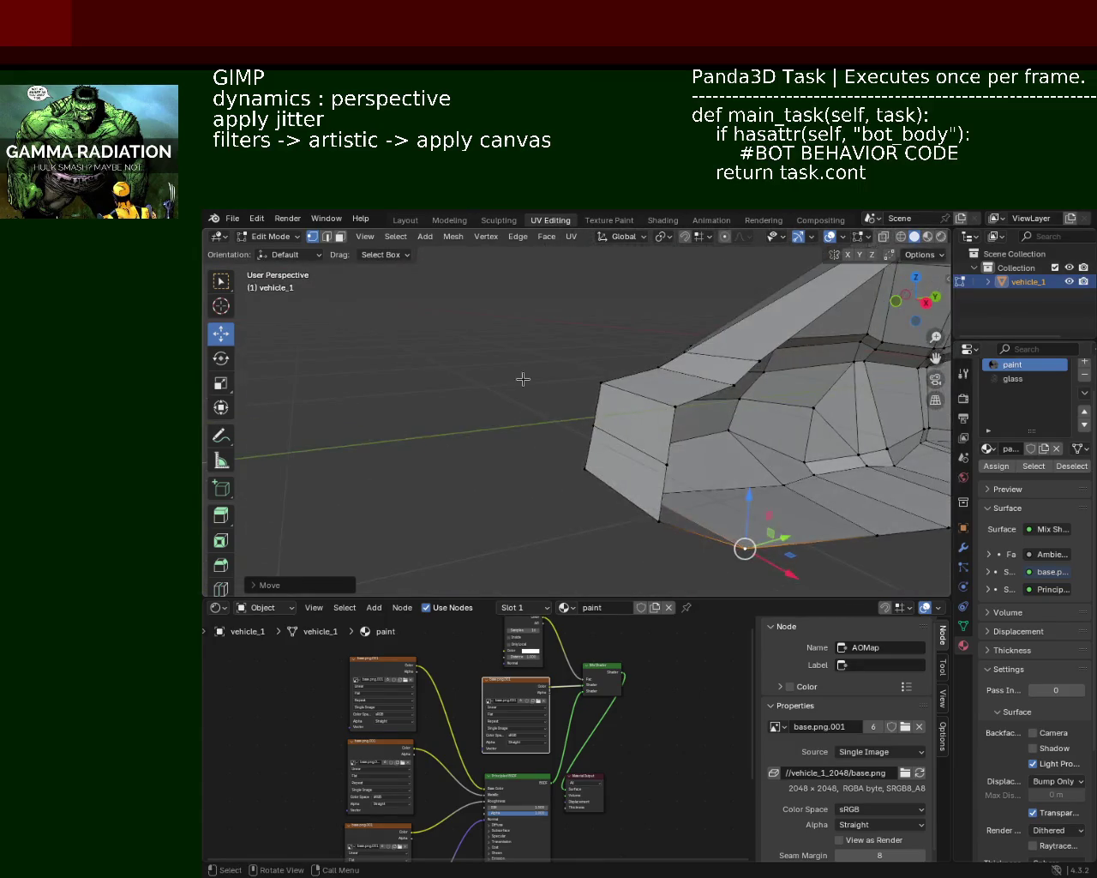
# Select an edge at the front end and pull it along X into place
pyautogui.click(326, 237)
pyautogui.click(630, 445)
pyautogui.moveTo(630, 445)
pyautogui.mouseDown(button='middle')
pyautogui.moveTo(727, 461)
pyautogui.moveTo(737, 476)
pyautogui.mouseUp(button='middle')
pyautogui.moveTo(737, 476); pyautogui.dragTo(705, 469)
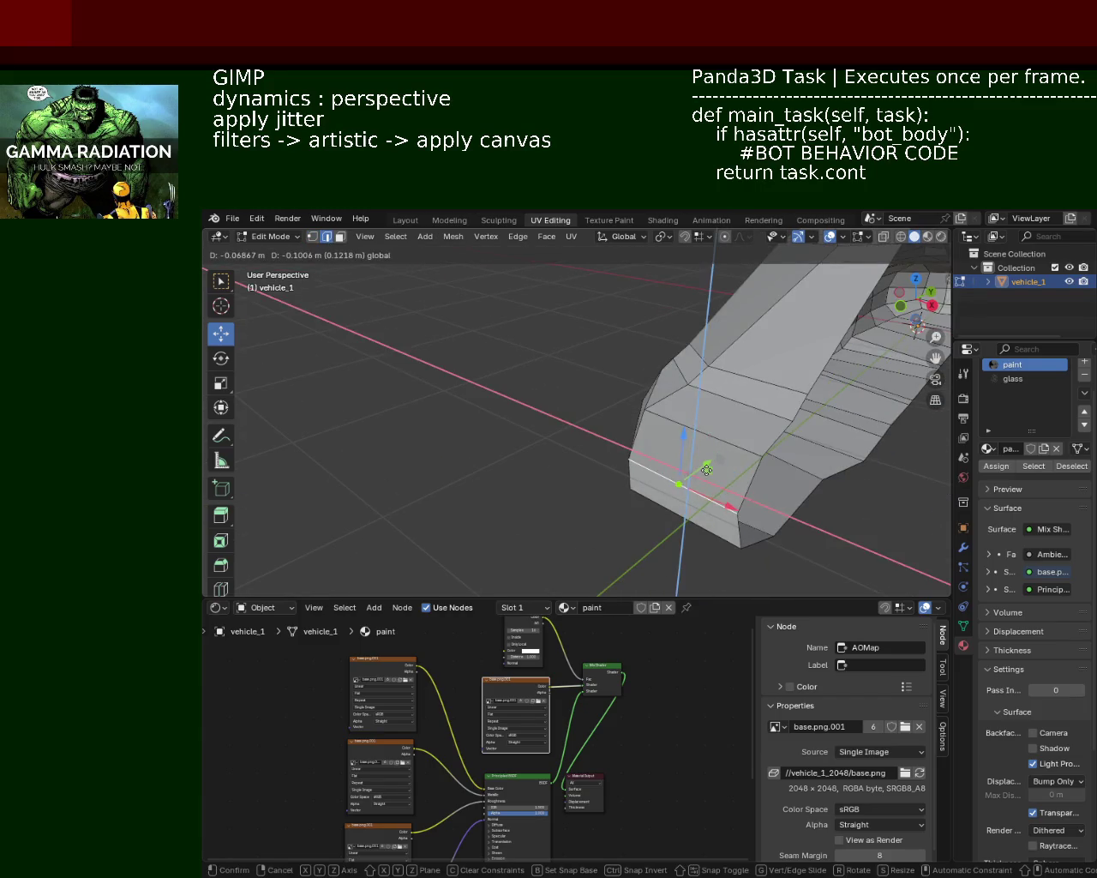
pyautogui.moveTo(705, 469); pyautogui.dragTo(549, 473, button='middle')
pyautogui.moveTo(548, 473); pyautogui.dragTo(543, 457)
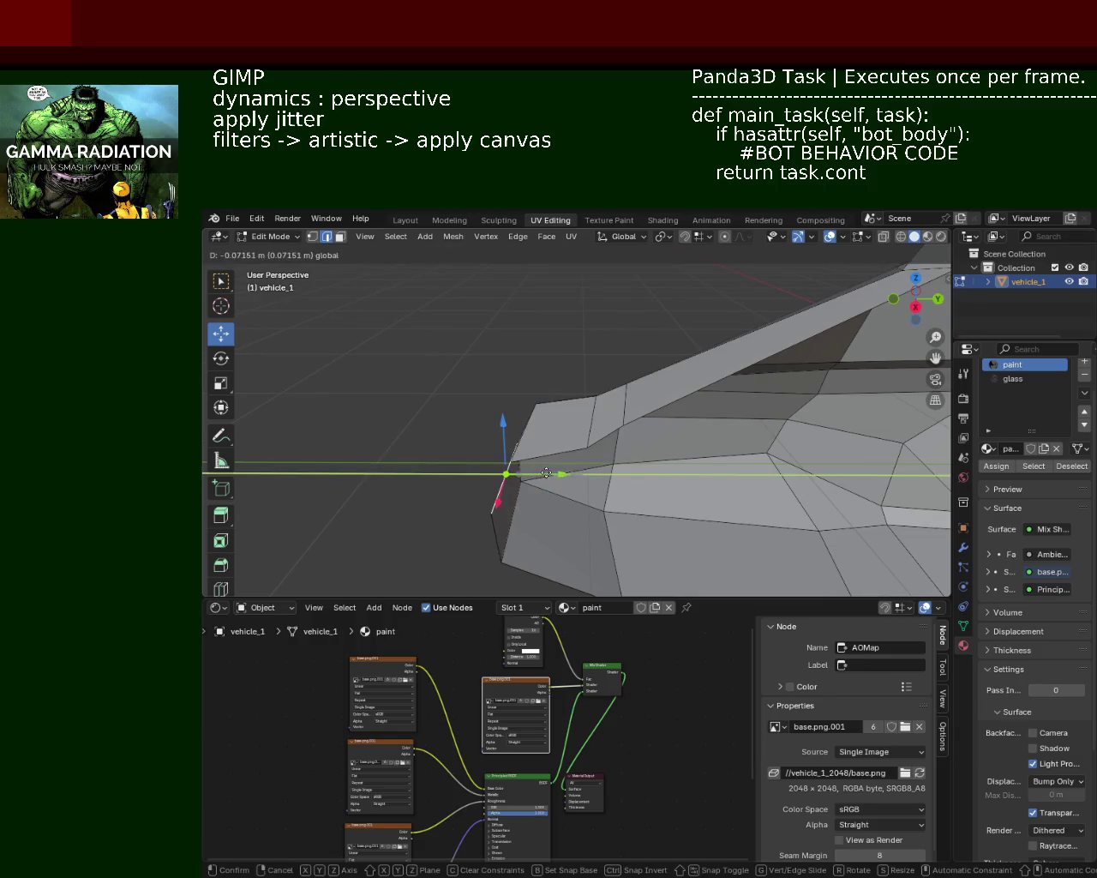
pyautogui.moveTo(542, 457)
pyautogui.mouseDown(button='middle')
pyautogui.moveTo(673, 421)
pyautogui.moveTo(563, 391)
pyautogui.moveTo(752, 403)
pyautogui.mouseUp(button='middle')
pyautogui.moveTo(654, 395); pyautogui.dragTo(411, 429, button='middle')
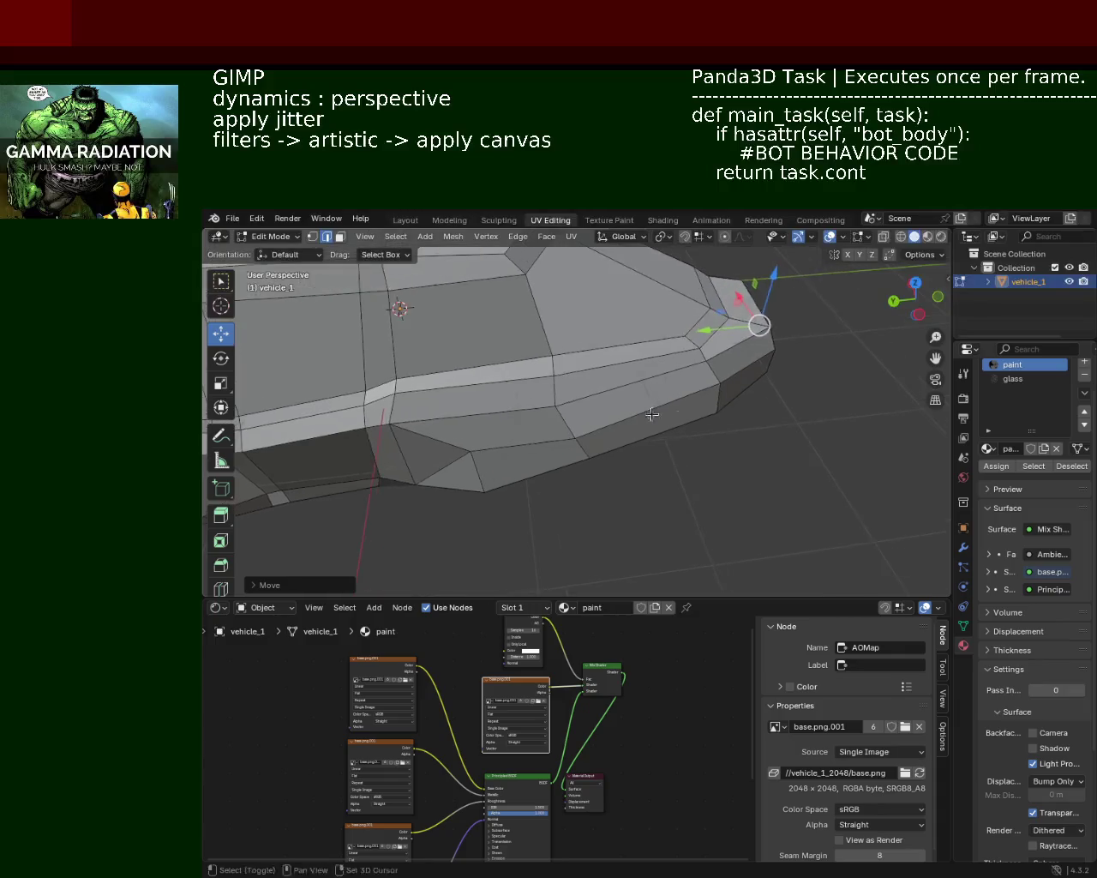
pyautogui.click(312, 237)
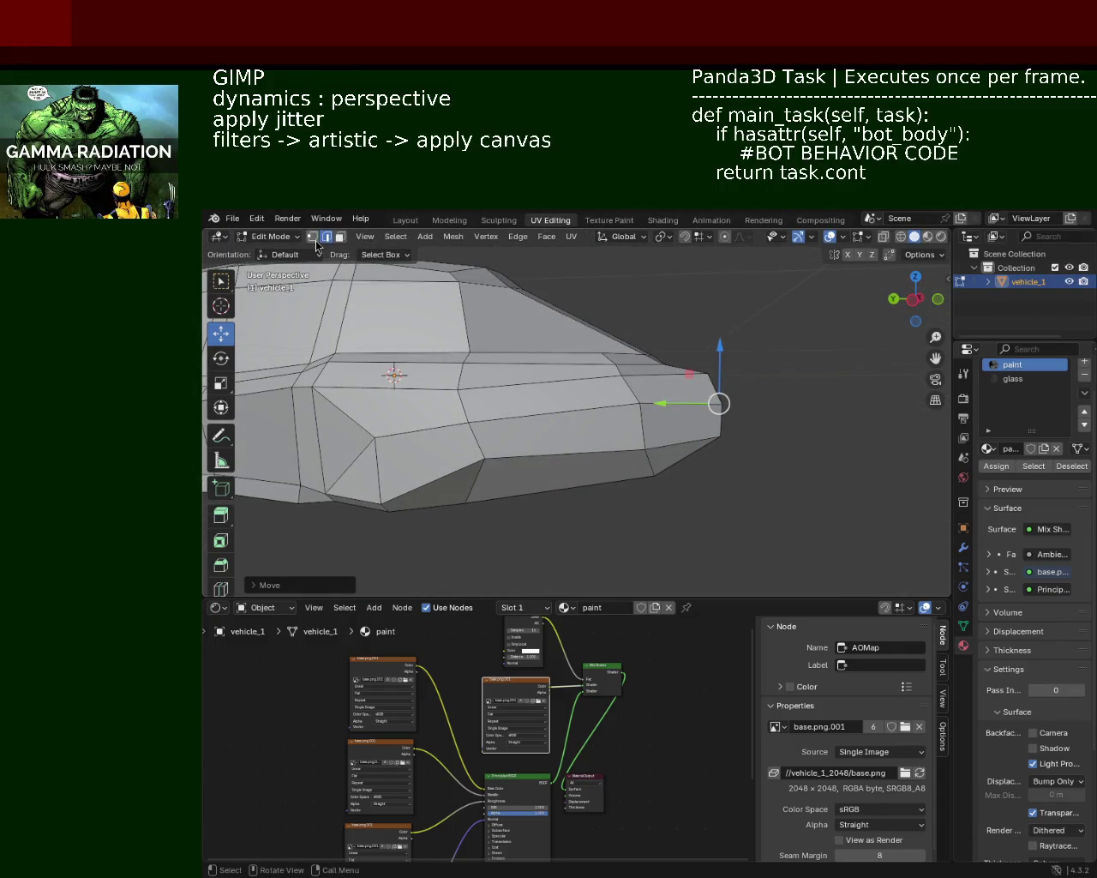
# Lower the vertex near the car's nose along Z
pyautogui.click(641, 401)
pyautogui.press('g')
pyautogui.press('z')
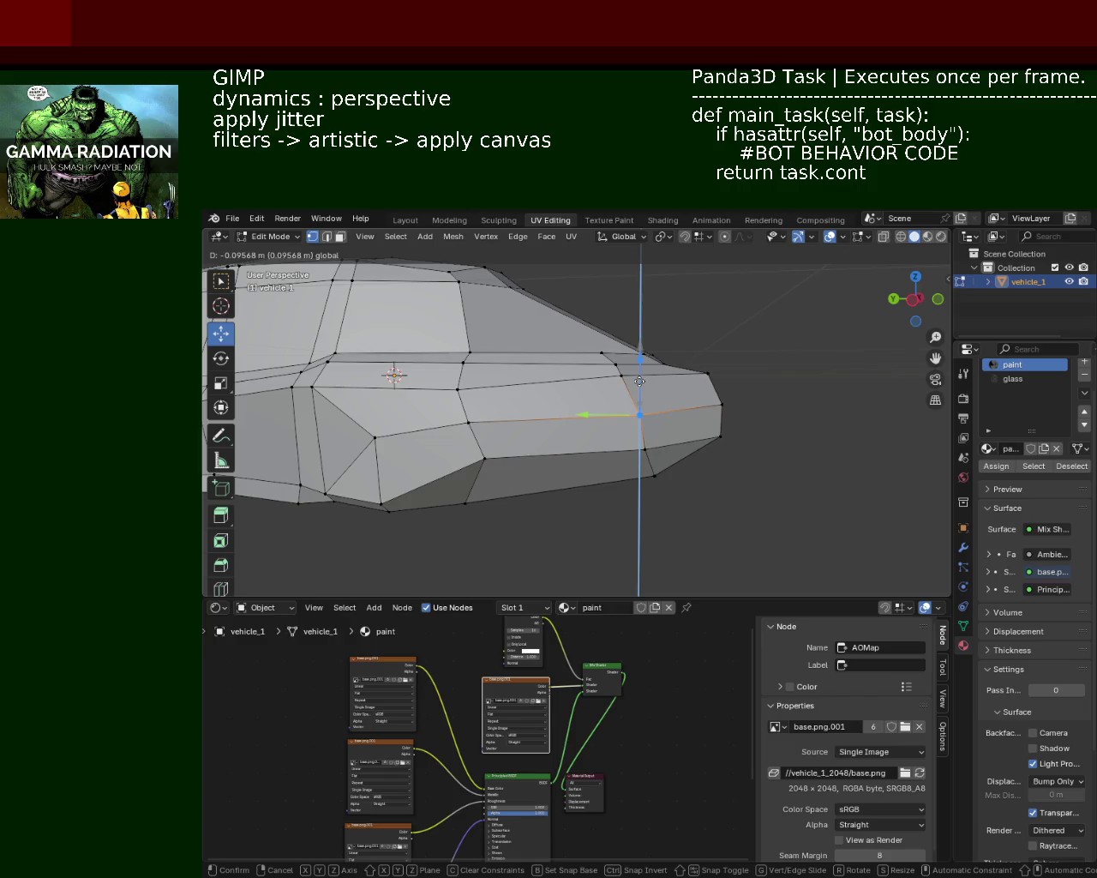
pyautogui.click(639, 380)
# Add a Ctrl+R loop cut along vehicle_1's side, then select a roof vertex
pyautogui.moveTo(642, 411); pyautogui.dragTo(783, 392, button='middle')
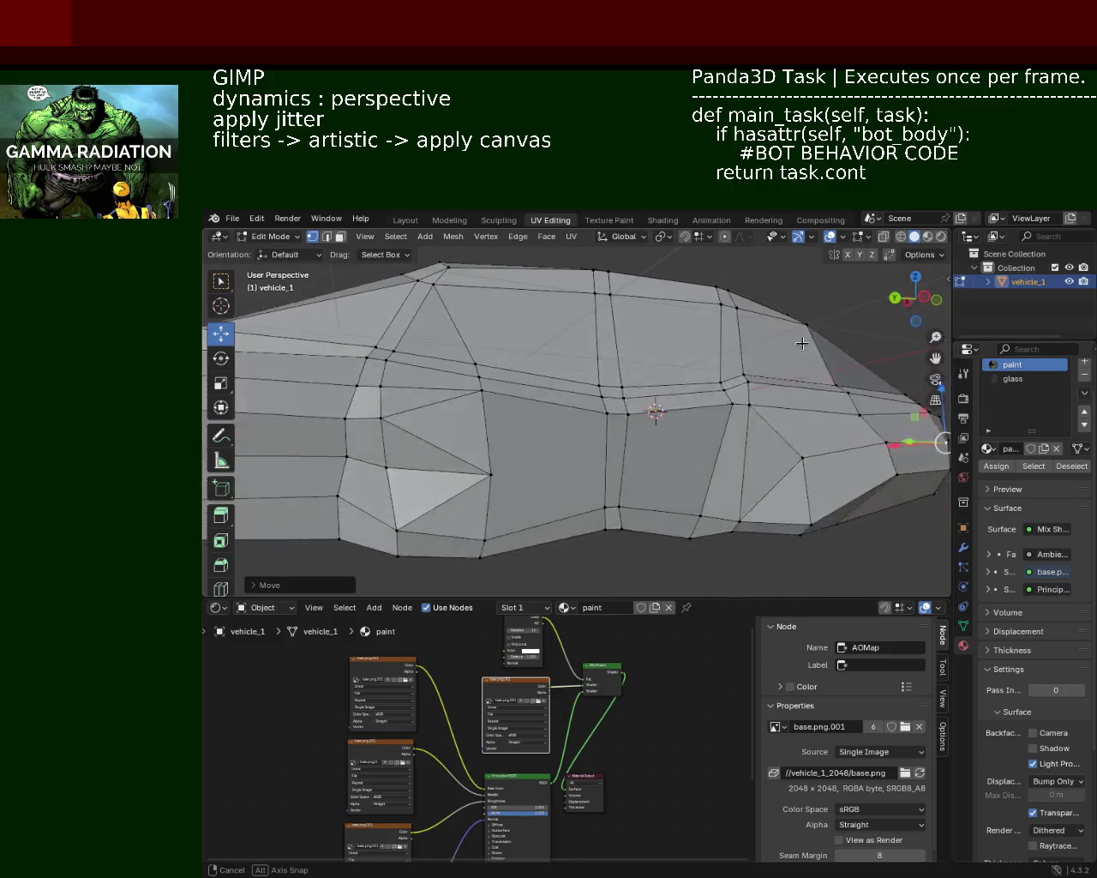
pyautogui.moveTo(783, 392); pyautogui.dragTo(587, 426, button='middle')
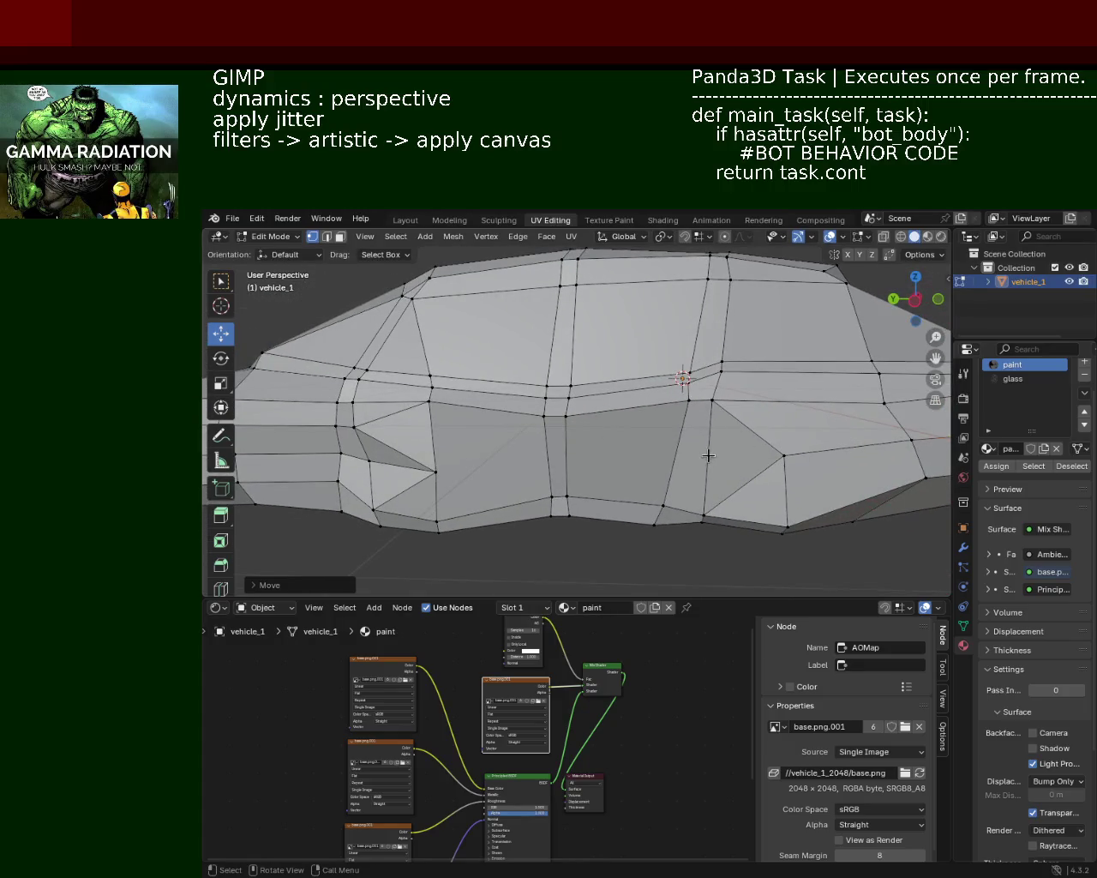
pyautogui.moveTo(744, 424); pyautogui.dragTo(706, 490, button='middle')
pyautogui.scroll(-5, 739, 360)
pyautogui.moveTo(739, 360); pyautogui.dragTo(658, 399, button='middle')
pyautogui.scroll(4, 658, 398)
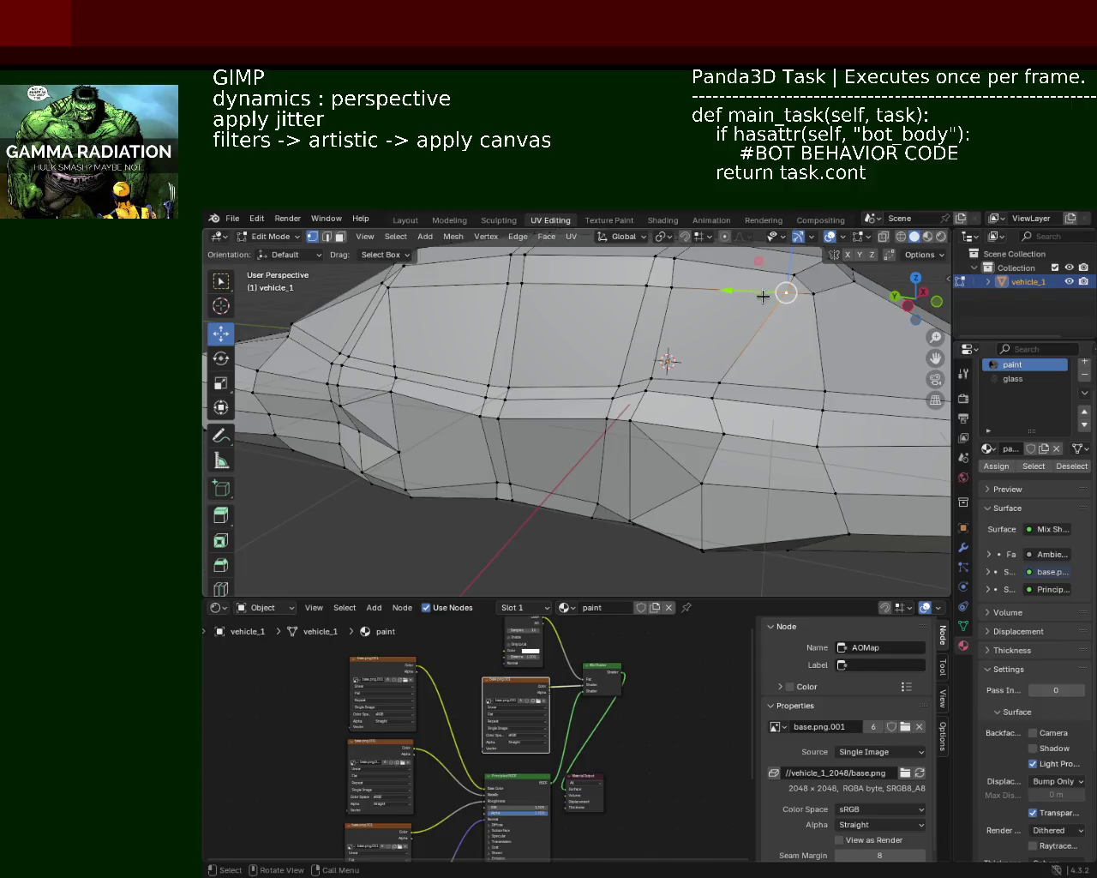
pyautogui.hotkey('ctrl', 'r')
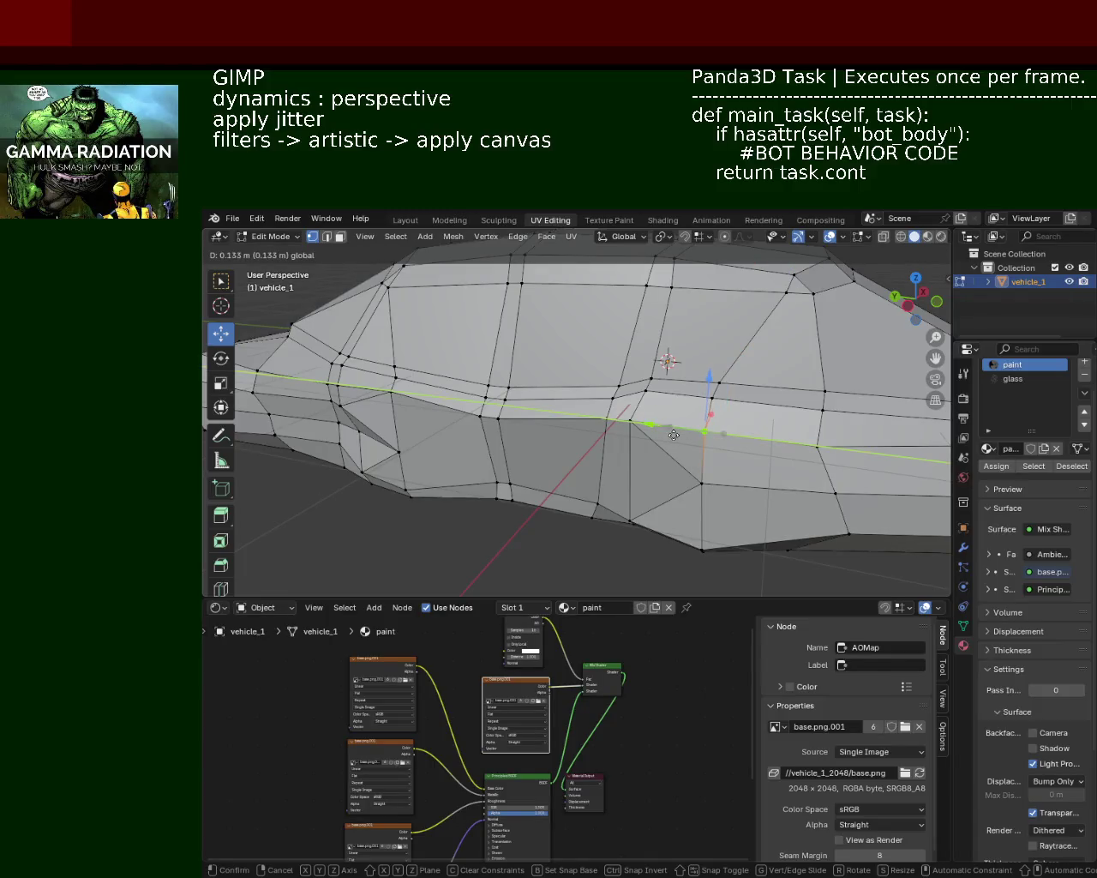
pyautogui.click(706, 375)
pyautogui.click(780, 305)
pyautogui.moveTo(779, 305)
pyautogui.mouseDown(button='middle')
pyautogui.moveTo(714, 363)
pyautogui.moveTo(694, 397)
pyautogui.moveTo(692, 434)
pyautogui.moveTo(762, 402)
pyautogui.moveTo(698, 382)
pyautogui.moveTo(649, 448)
pyautogui.moveTo(564, 426)
pyautogui.moveTo(674, 410)
pyautogui.moveTo(632, 402)
pyautogui.moveTo(657, 346)
pyautogui.moveTo(669, 405)
pyautogui.mouseUp(button='middle')
pyautogui.scroll(-3, 648, 431)
pyautogui.click(692, 435)
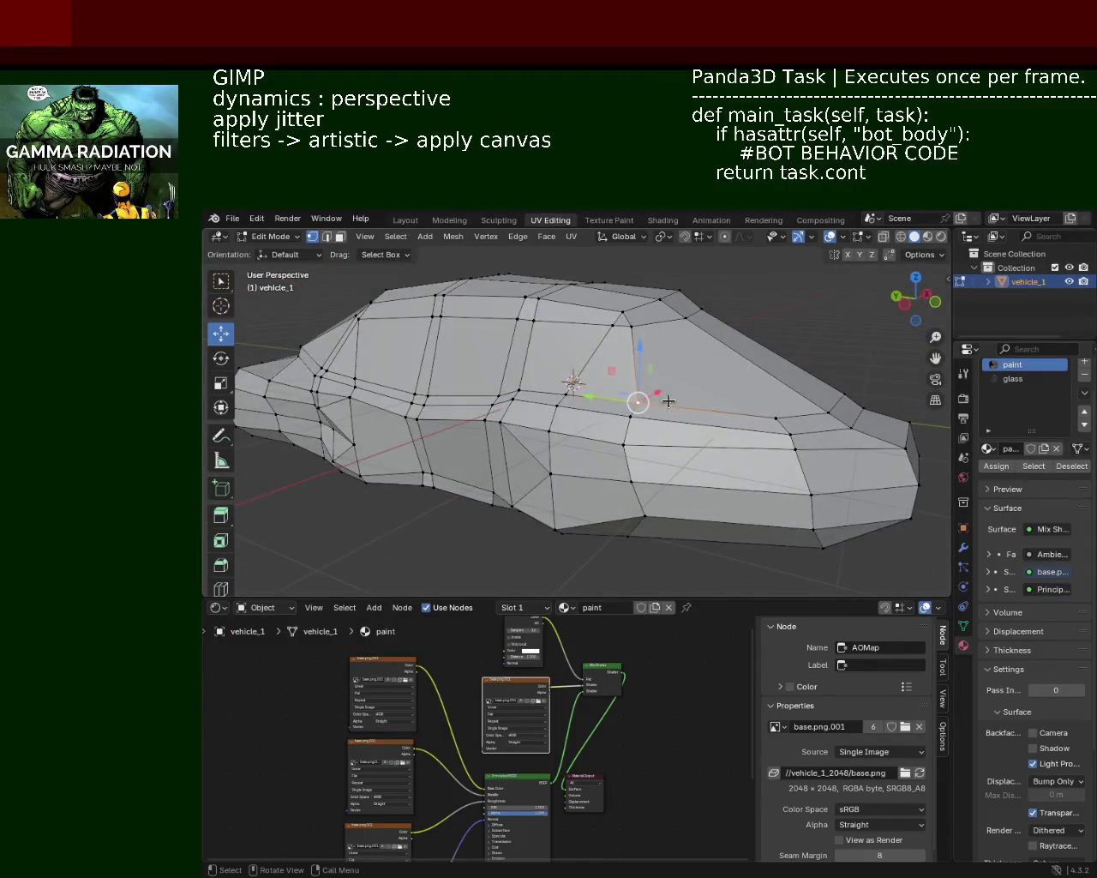
# Dissolve the stray roof edge on the car's side
pyautogui.click(776, 418)
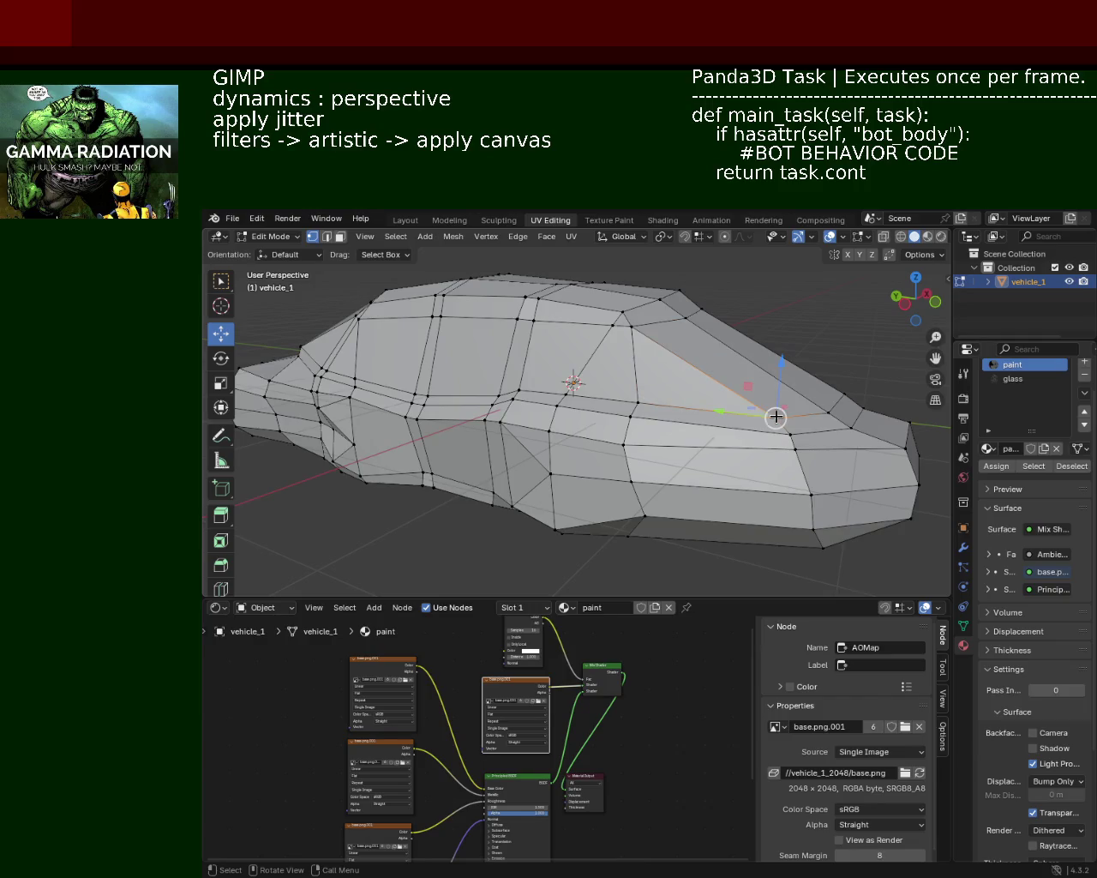
pyautogui.click(327, 236)
pyautogui.click(633, 353)
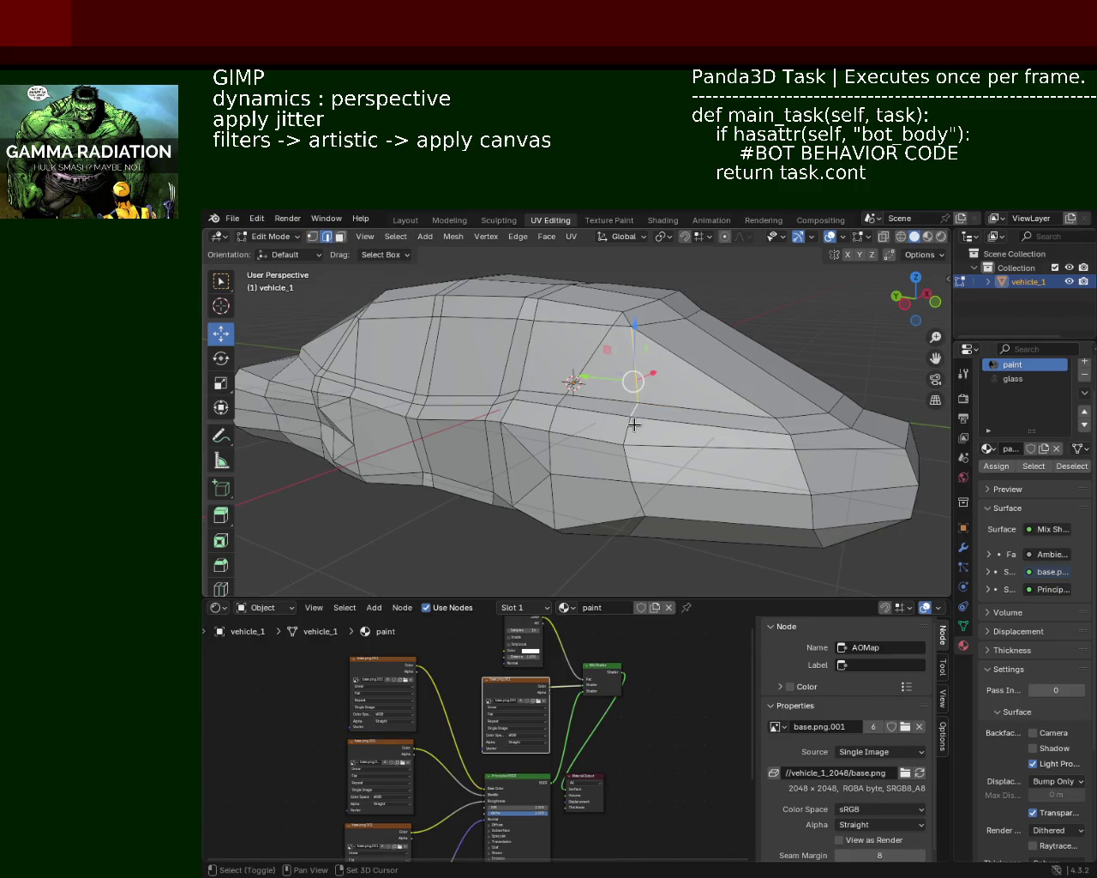
pyautogui.keyDown('ctrl'); pyautogui.click(631, 477); pyautogui.keyUp('ctrl')
pyautogui.keyDown('shift'); pyautogui.click(632, 476); pyautogui.keyUp('shift')
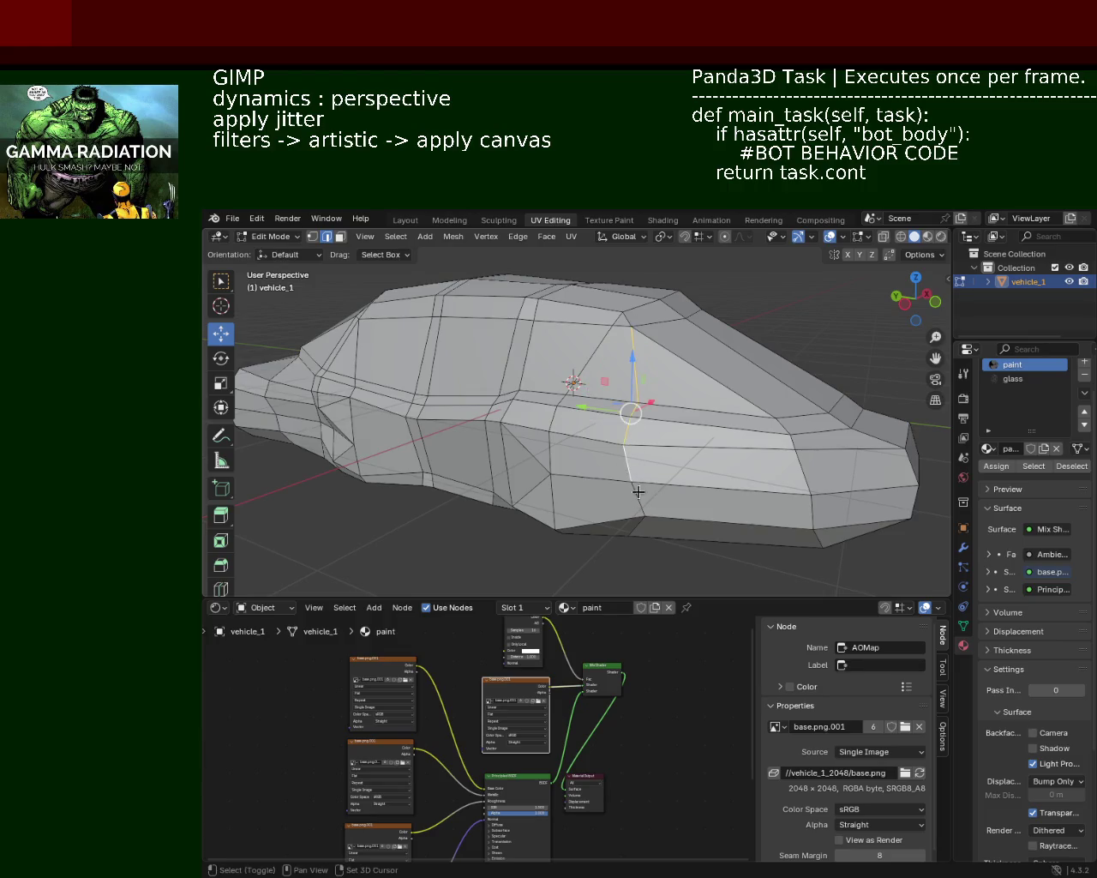
pyautogui.press('x')
pyautogui.click(641, 526)
pyautogui.moveTo(649, 485)
pyautogui.mouseDown(button='middle')
pyautogui.moveTo(626, 409)
pyautogui.moveTo(471, 355)
pyautogui.mouseUp(button='middle')
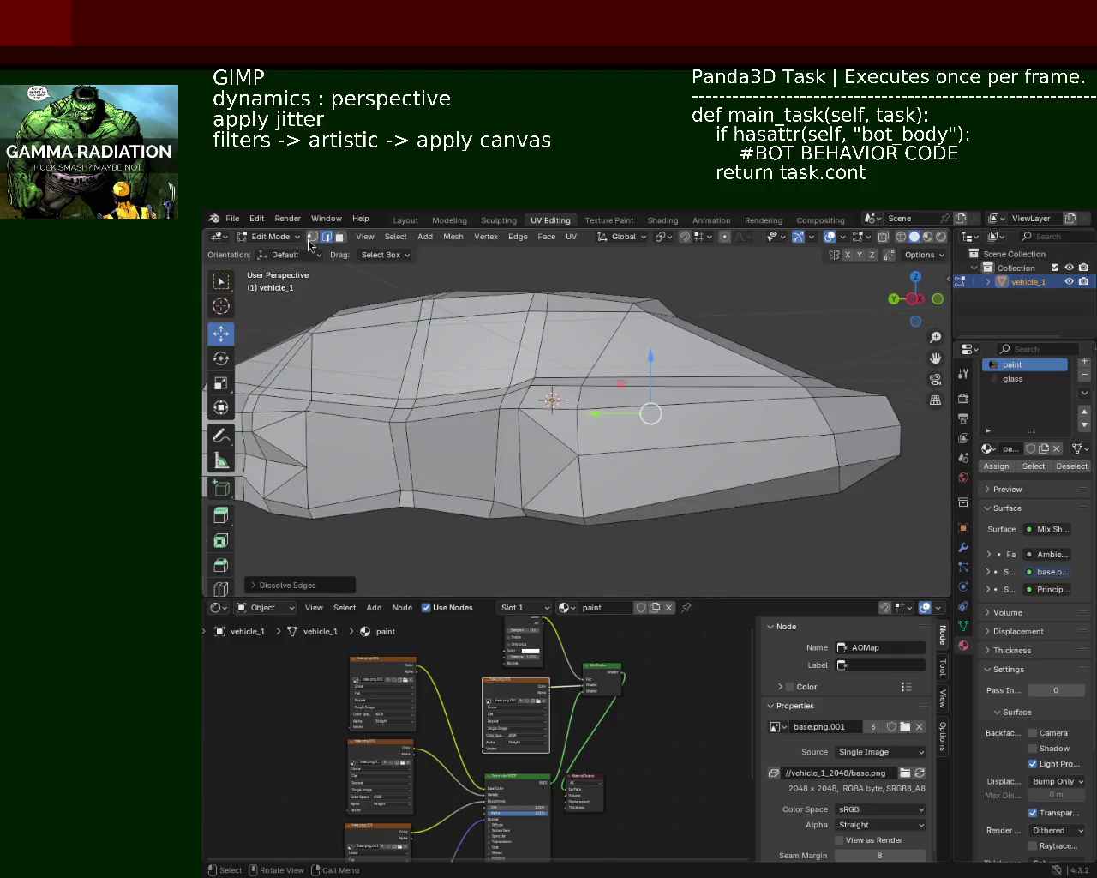
# Select a vertical column of side vertices and move them together
pyautogui.click(310, 240)
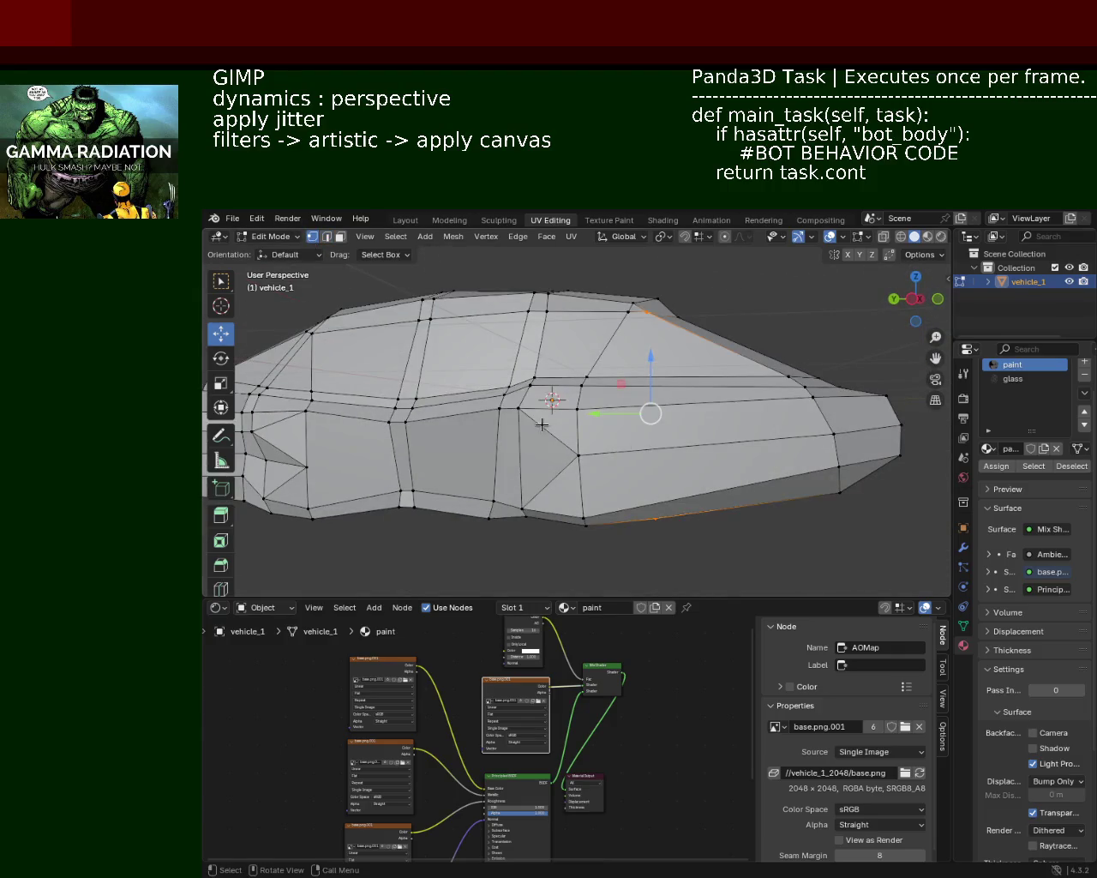
pyautogui.keyDown('shift'); pyautogui.click(580, 396); pyautogui.keyUp('shift')
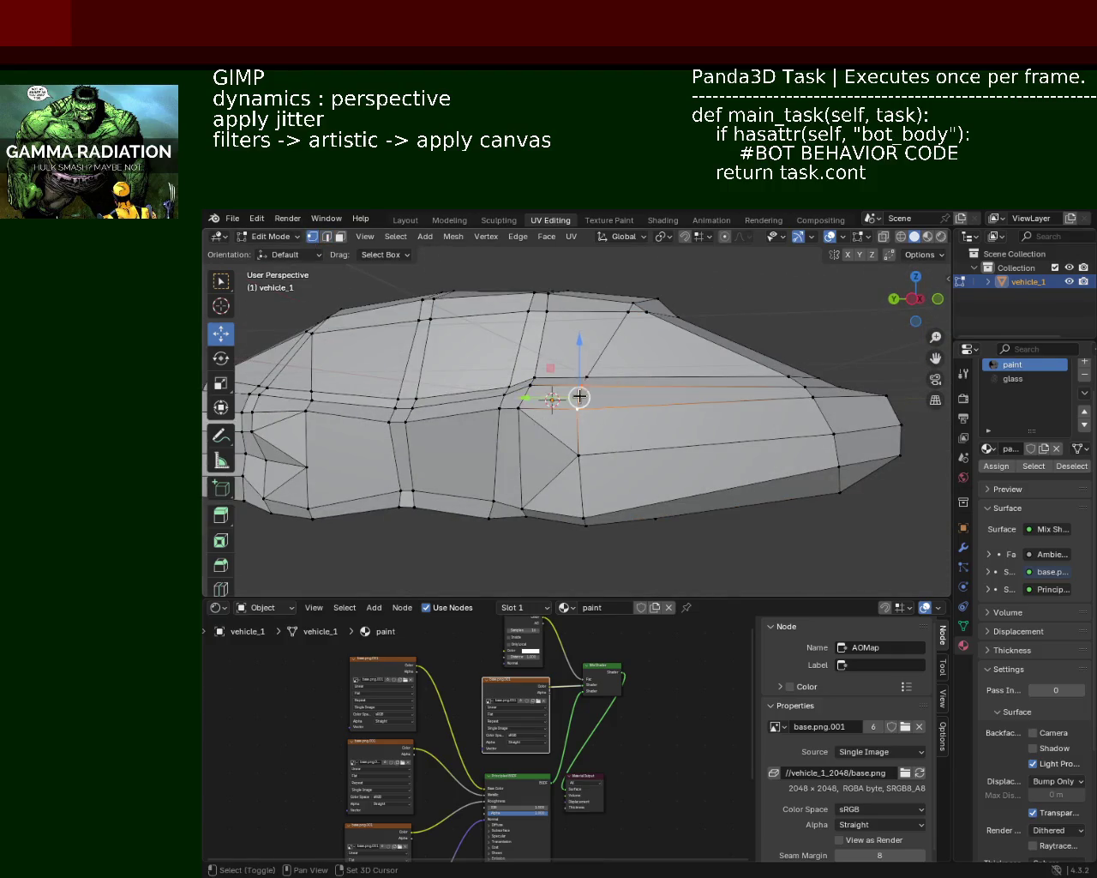
pyautogui.keyDown('shift'); pyautogui.click(588, 377); pyautogui.keyUp('shift')
pyautogui.keyDown('shift'); pyautogui.click(578, 454); pyautogui.keyUp('shift')
pyautogui.keyDown('shift'); pyautogui.click(586, 522); pyautogui.keyUp('shift')
pyautogui.moveTo(634, 512)
pyautogui.mouseDown(button='middle')
pyautogui.moveTo(649, 453)
pyautogui.moveTo(628, 353)
pyautogui.moveTo(669, 403)
pyautogui.moveTo(702, 362)
pyautogui.mouseUp(button='middle')
pyautogui.press('g')
pyautogui.click(643, 431)
# Dissolve the stray edges at the rear of the side
pyautogui.click(671, 403)
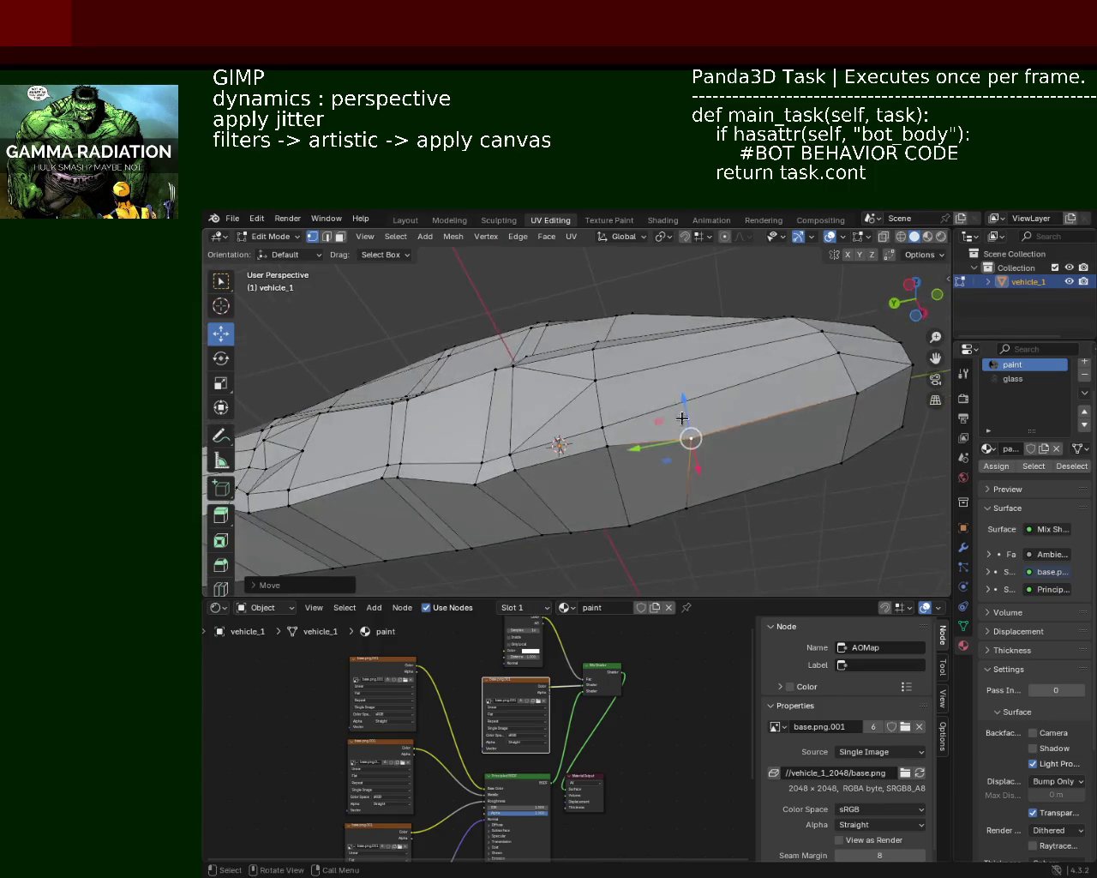
pyautogui.click(326, 237)
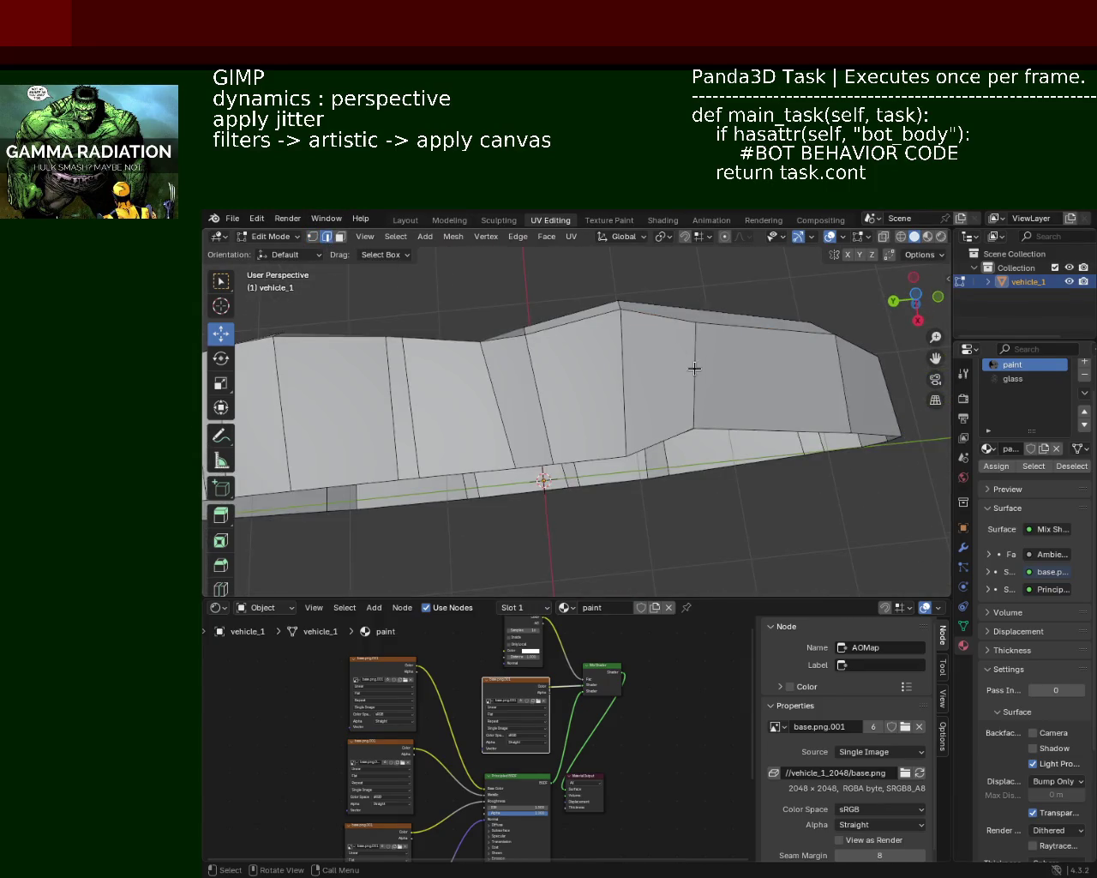
pyautogui.press('x')
pyautogui.click(697, 376)
pyautogui.moveTo(696, 376); pyautogui.dragTo(449, 350, button='middle')
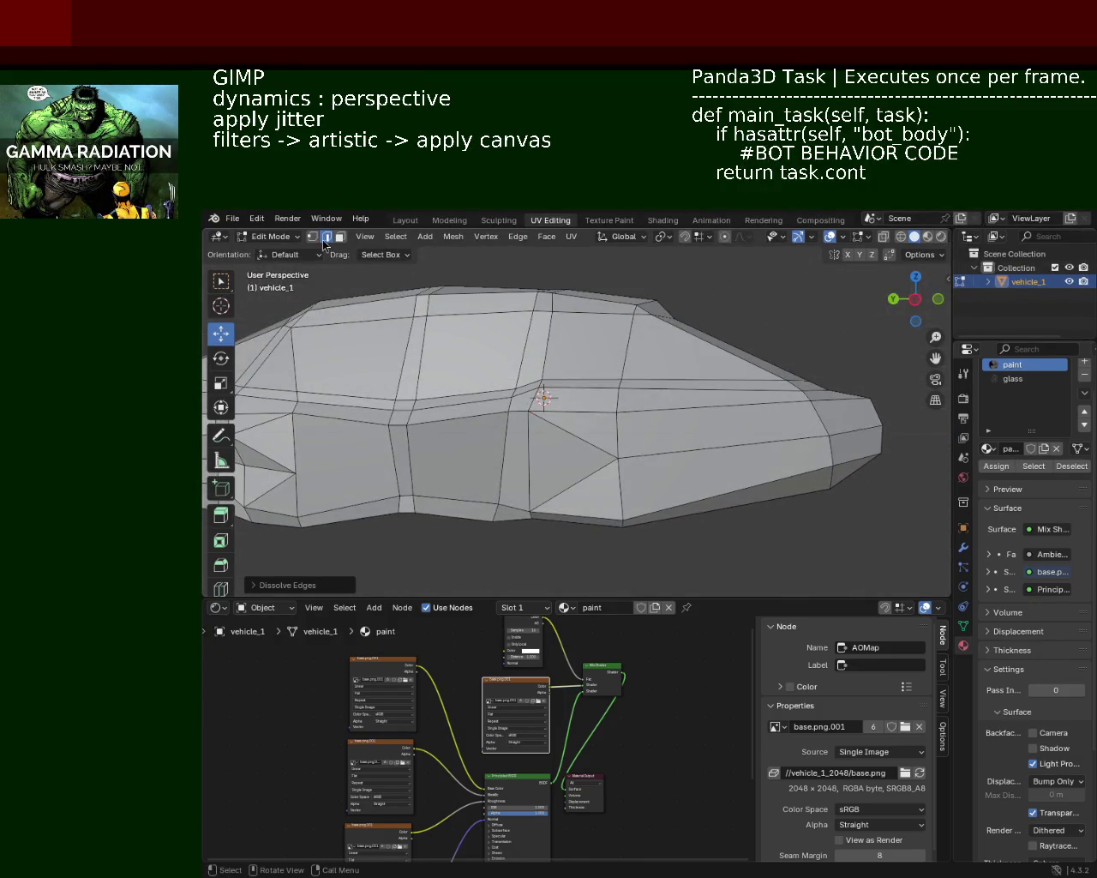
# Move a bottom-edge vertex vertically with the gizmo
pyautogui.click(314, 237)
pyautogui.click(622, 523)
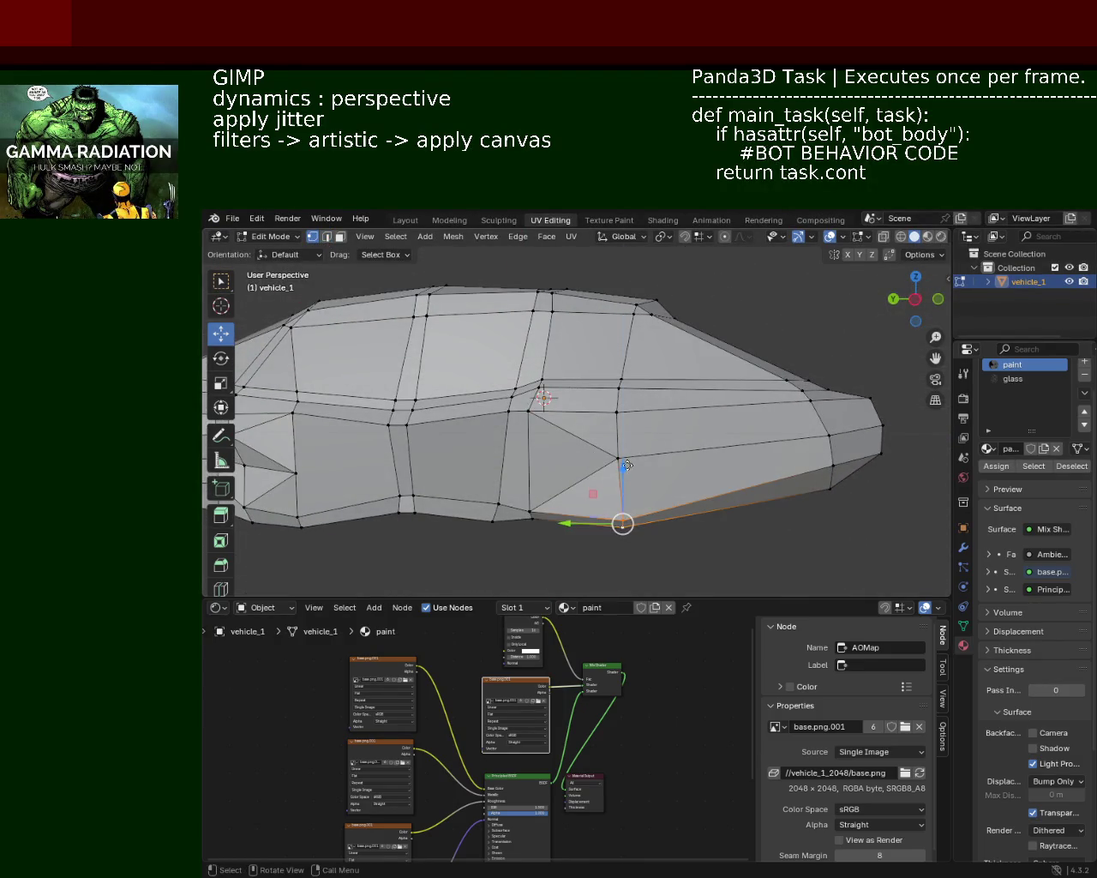
pyautogui.moveTo(627, 465); pyautogui.dragTo(627, 454)
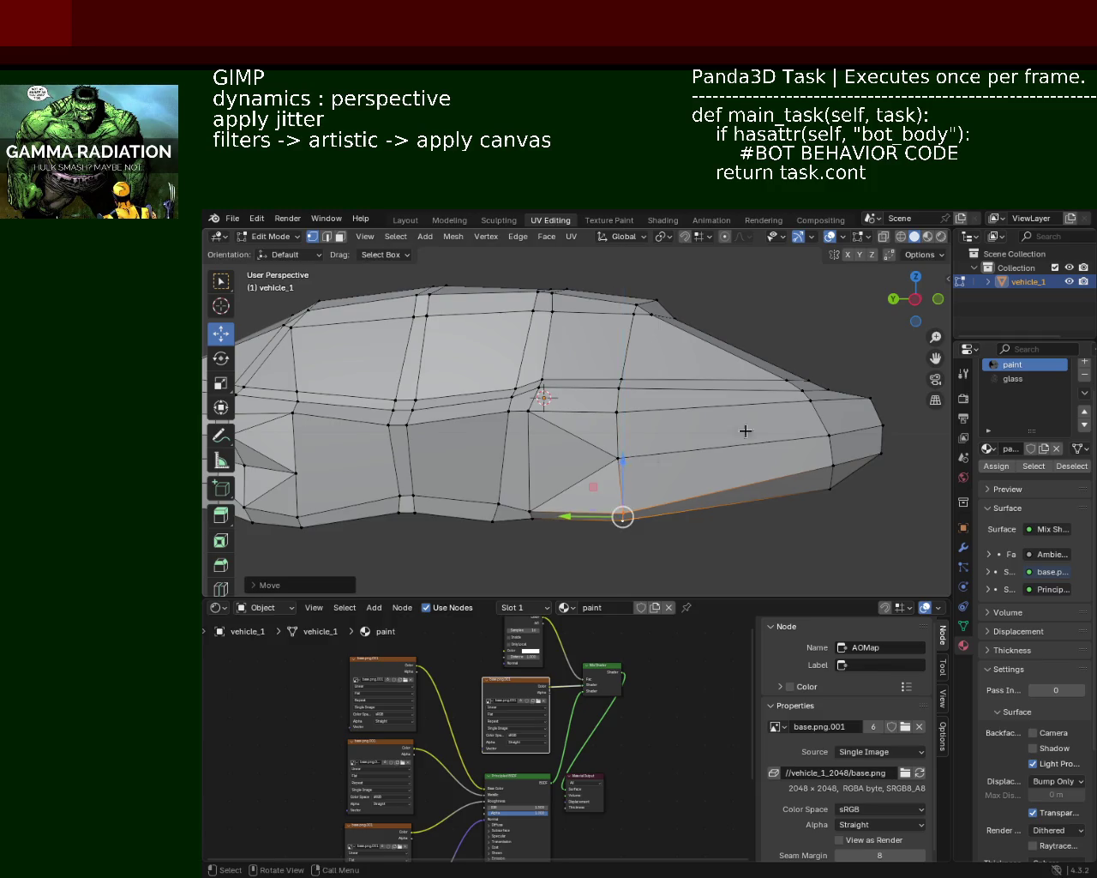
pyautogui.moveTo(626, 455); pyautogui.dragTo(702, 390, button='middle')
# Slide another vertical column of side vertices along the X axis
pyautogui.click(763, 413)
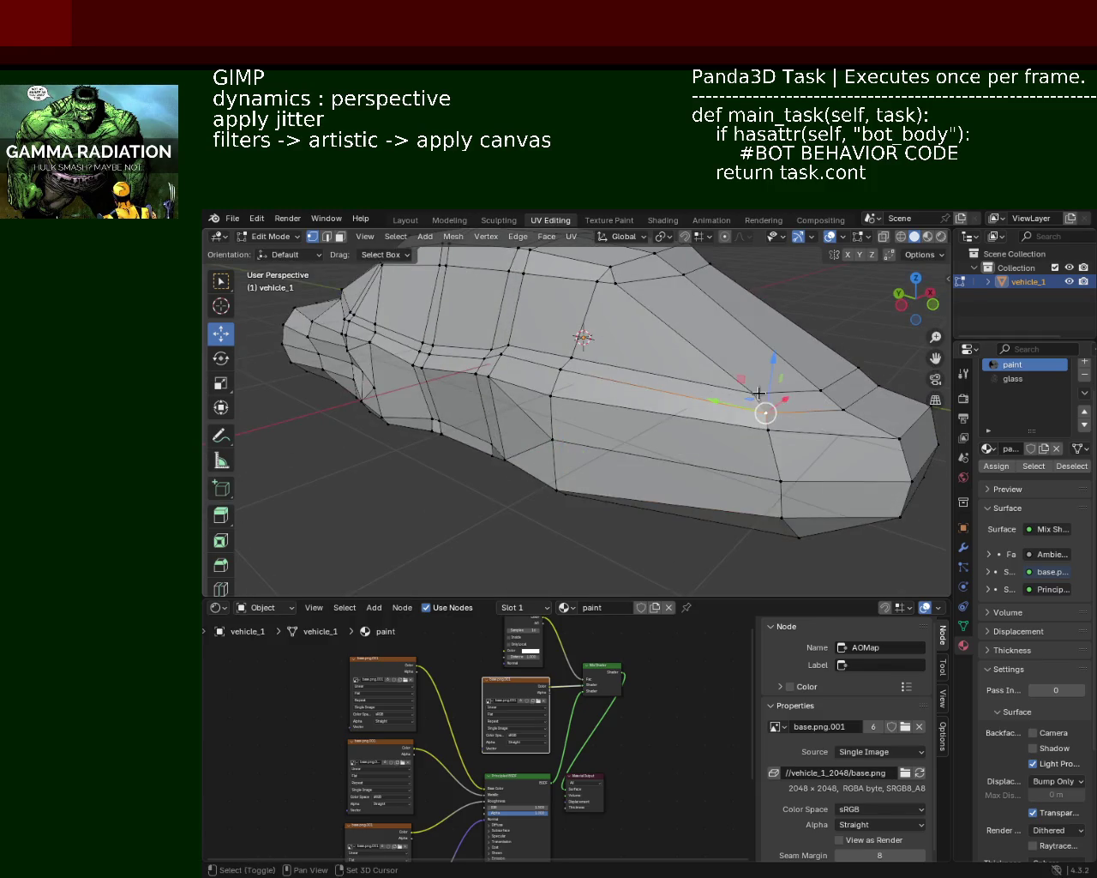
pyautogui.keyDown('shift'); pyautogui.click(779, 490); pyautogui.keyUp('shift')
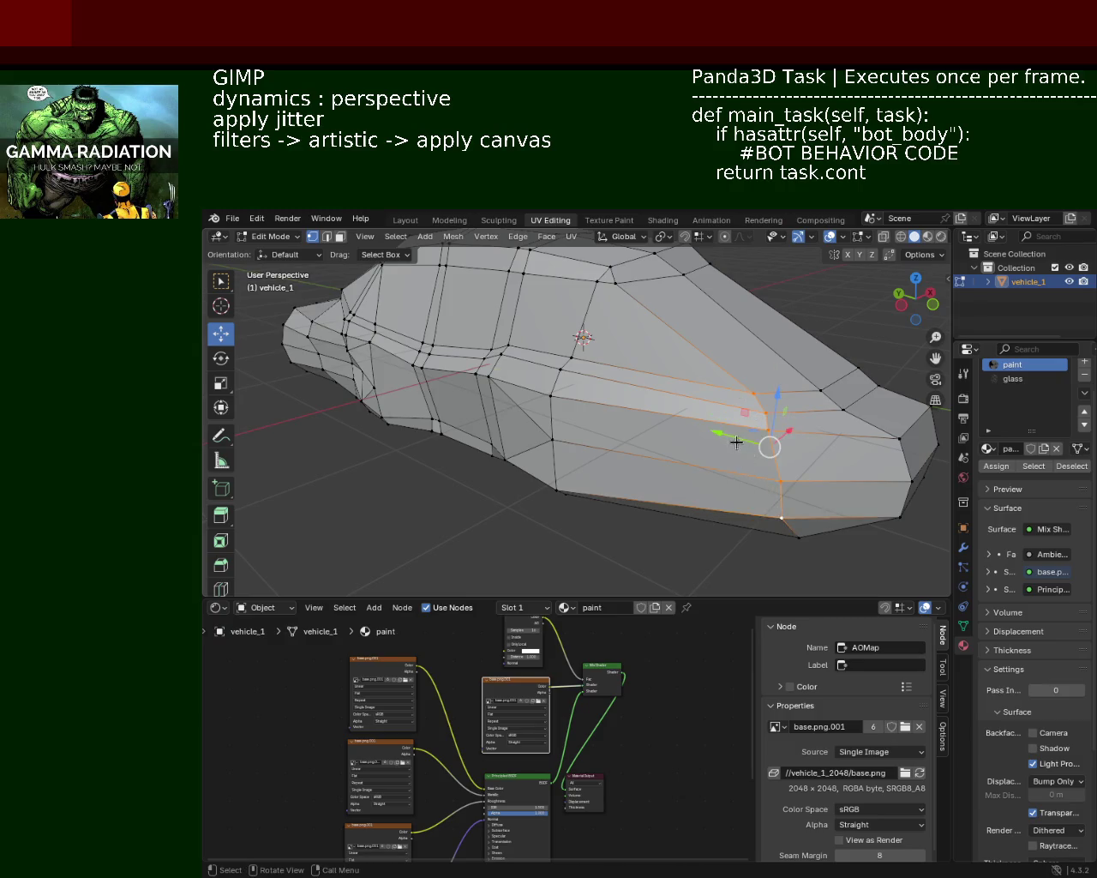
pyautogui.moveTo(793, 445); pyautogui.dragTo(761, 412)
pyautogui.moveTo(762, 412)
pyautogui.mouseDown(button='middle')
pyautogui.moveTo(685, 463)
pyautogui.moveTo(694, 450)
pyautogui.mouseUp(button='middle')
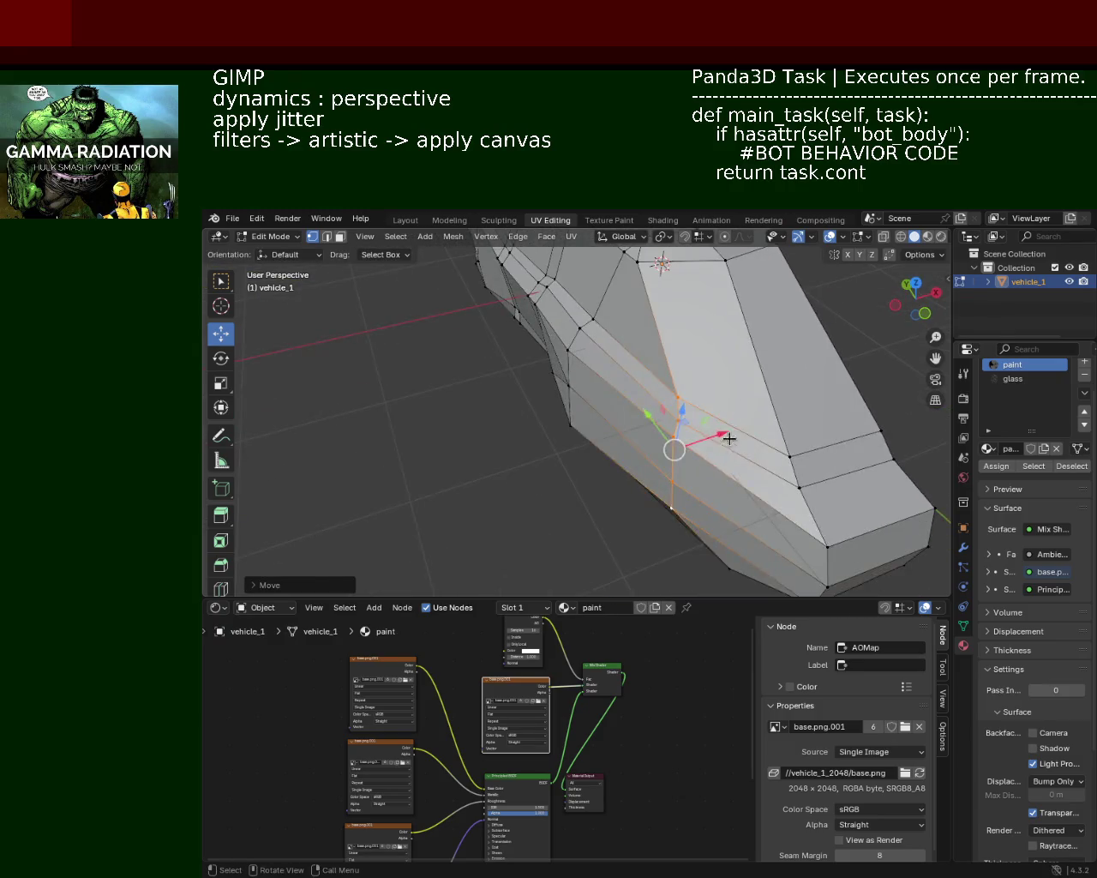
pyautogui.press('g')
pyautogui.press('x')
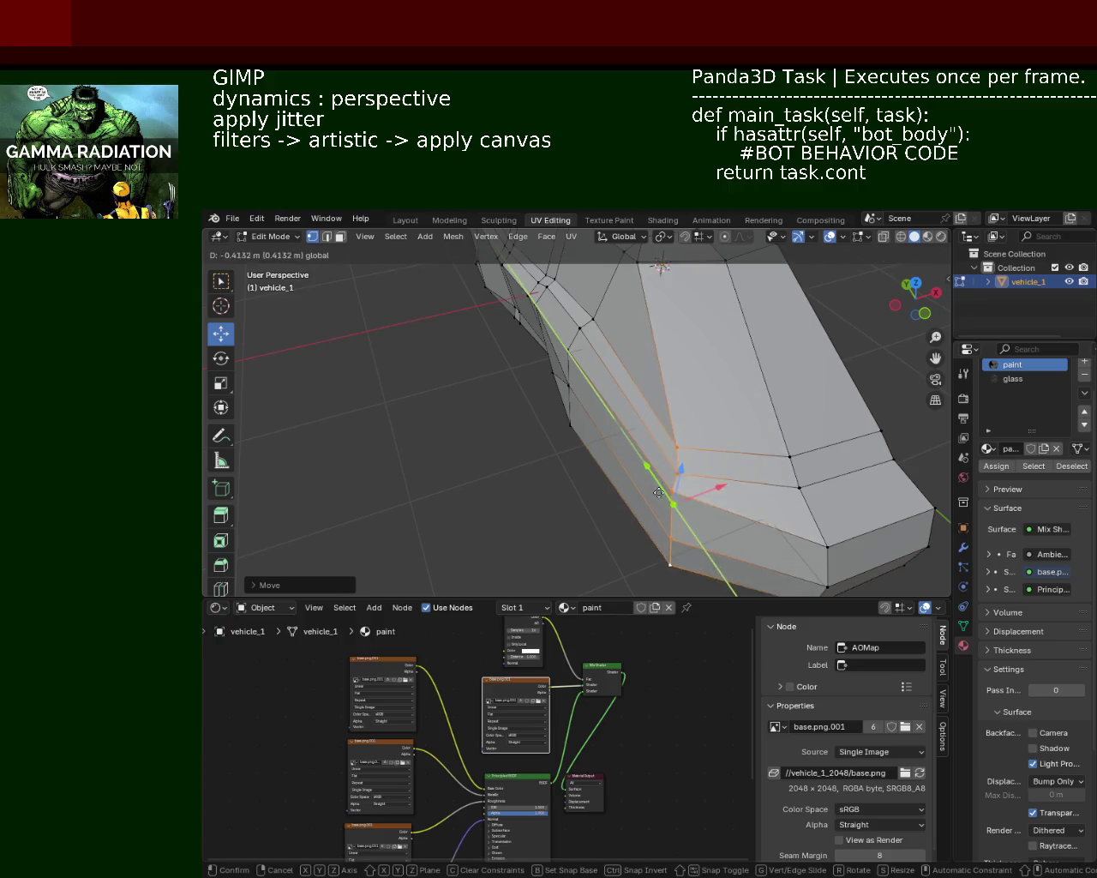
pyautogui.click(689, 453)
pyautogui.moveTo(690, 453); pyautogui.dragTo(786, 400, button='middle')
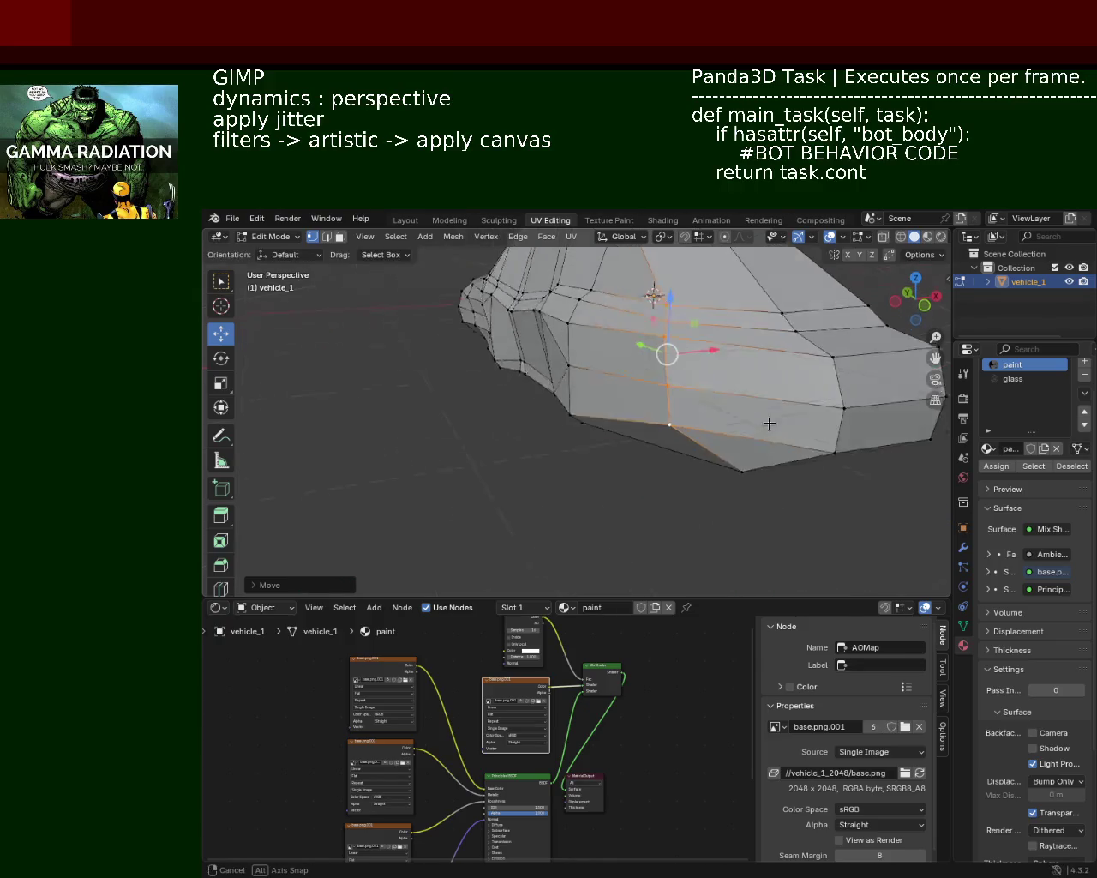
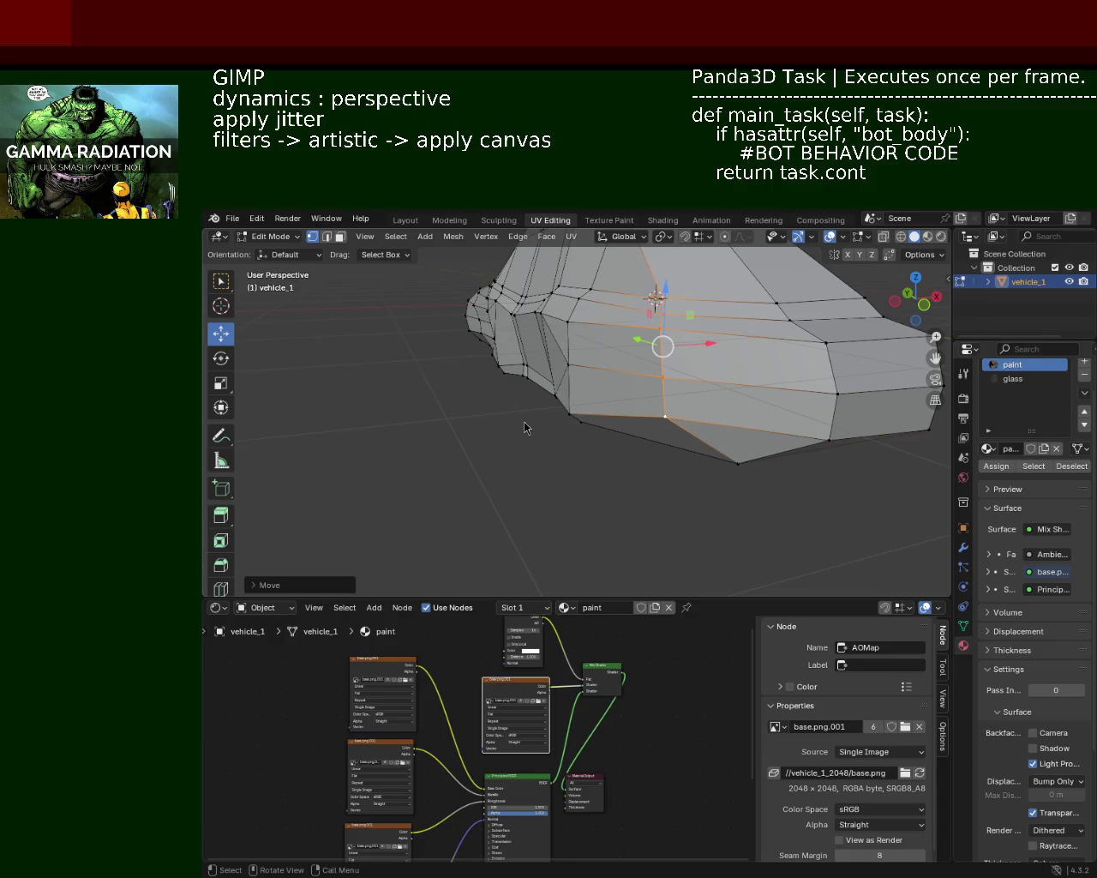
# Zoom in on vehicle_1's car body to bring its lower side vertices into view
pyautogui.moveTo(693, 361)
pyautogui.keyDown('ctrl'); pyautogui.mouseDown(button='middle')
pyautogui.moveTo(693, 343)
pyautogui.moveTo(692, 362)
pyautogui.moveTo(656, 300)
pyautogui.moveTo(632, 397)
pyautogui.moveTo(658, 421)
pyautogui.moveTo(590, 384)
pyautogui.moveTo(736, 368)
pyautogui.moveTo(515, 387)
pyautogui.moveTo(764, 328)
pyautogui.moveTo(730, 318)
pyautogui.moveTo(630, 392)
pyautogui.moveTo(588, 400)
pyautogui.moveTo(622, 397)
pyautogui.mouseUp(button='middle'); pyautogui.keyUp('ctrl')
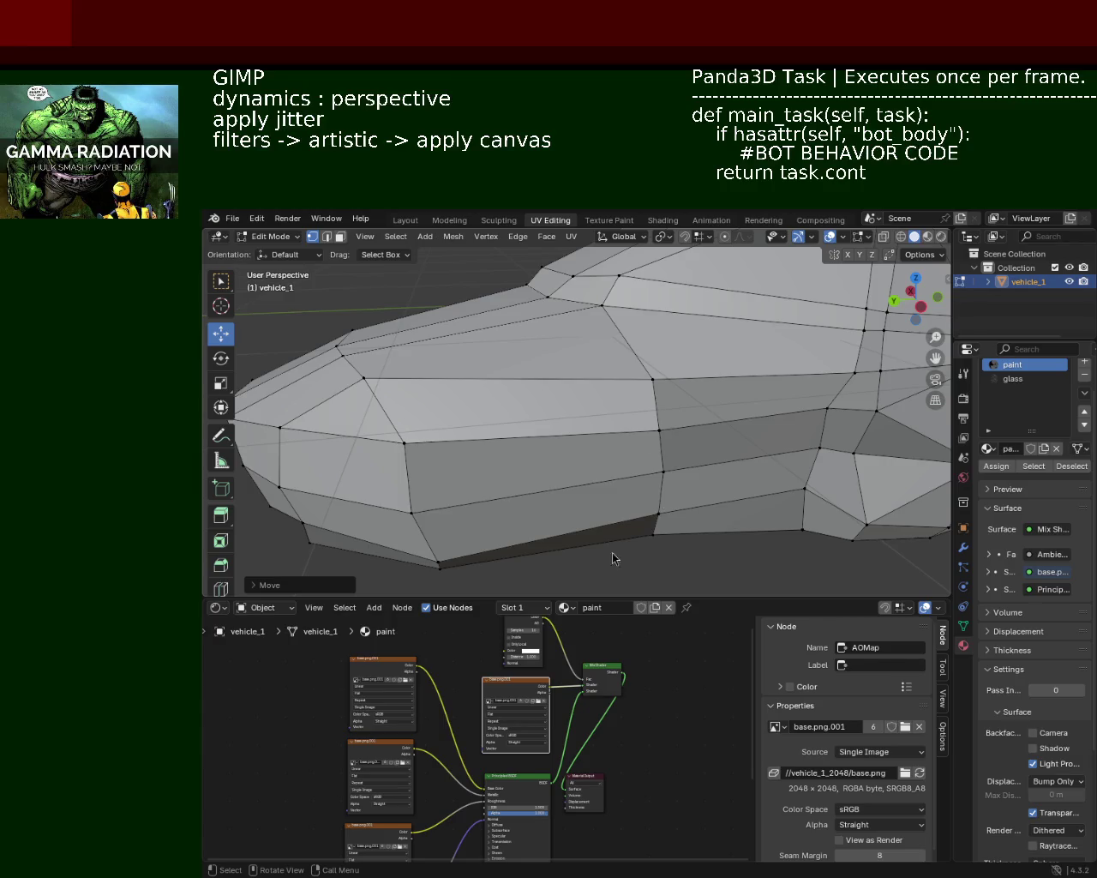
pyautogui.moveTo(705, 429)
pyautogui.mouseDown(button='middle')
pyautogui.moveTo(657, 474)
pyautogui.moveTo(657, 367)
pyautogui.moveTo(705, 353)
pyautogui.mouseUp(button='middle')
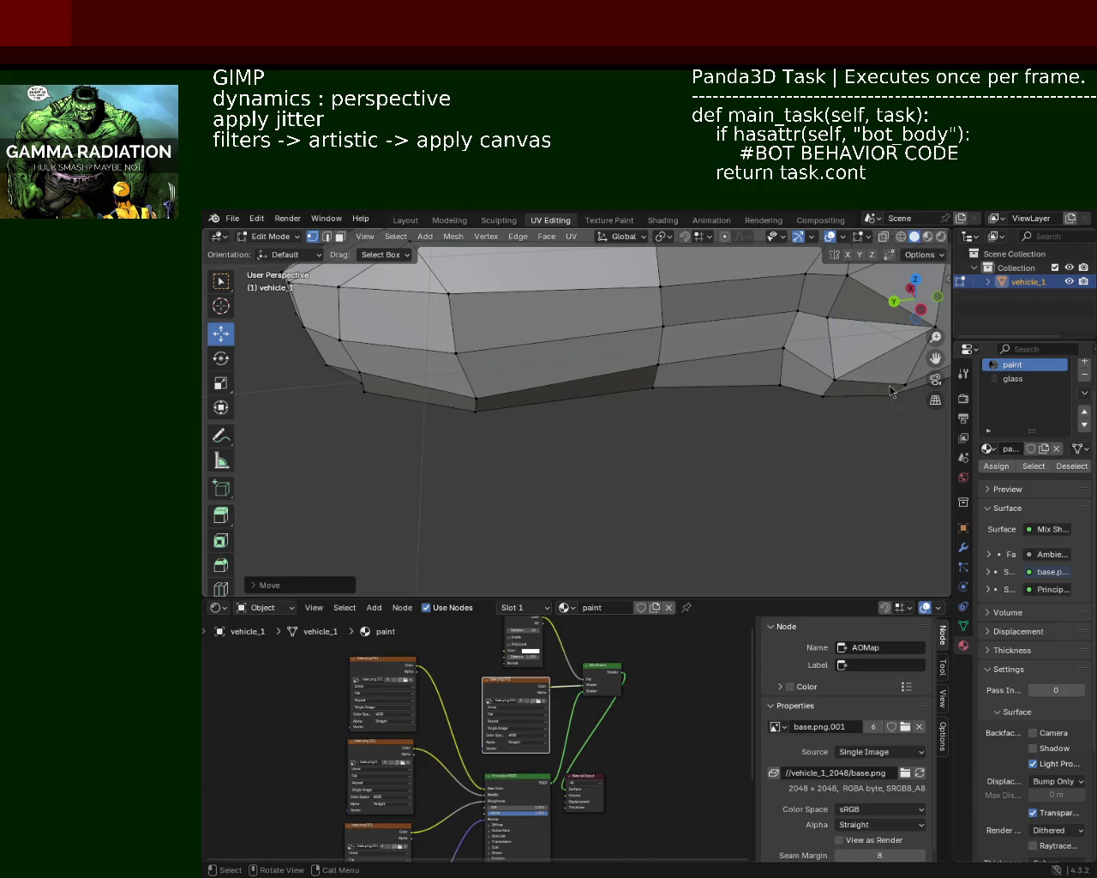
pyautogui.moveTo(677, 383)
pyautogui.mouseDown(button='middle')
pyautogui.moveTo(671, 428)
pyautogui.moveTo(651, 411)
pyautogui.moveTo(771, 421)
pyautogui.moveTo(701, 421)
pyautogui.moveTo(707, 337)
pyautogui.moveTo(688, 384)
pyautogui.mouseUp(button='middle')
pyautogui.scroll(3, 606, 394)
pyautogui.scroll(-3, 606, 394)
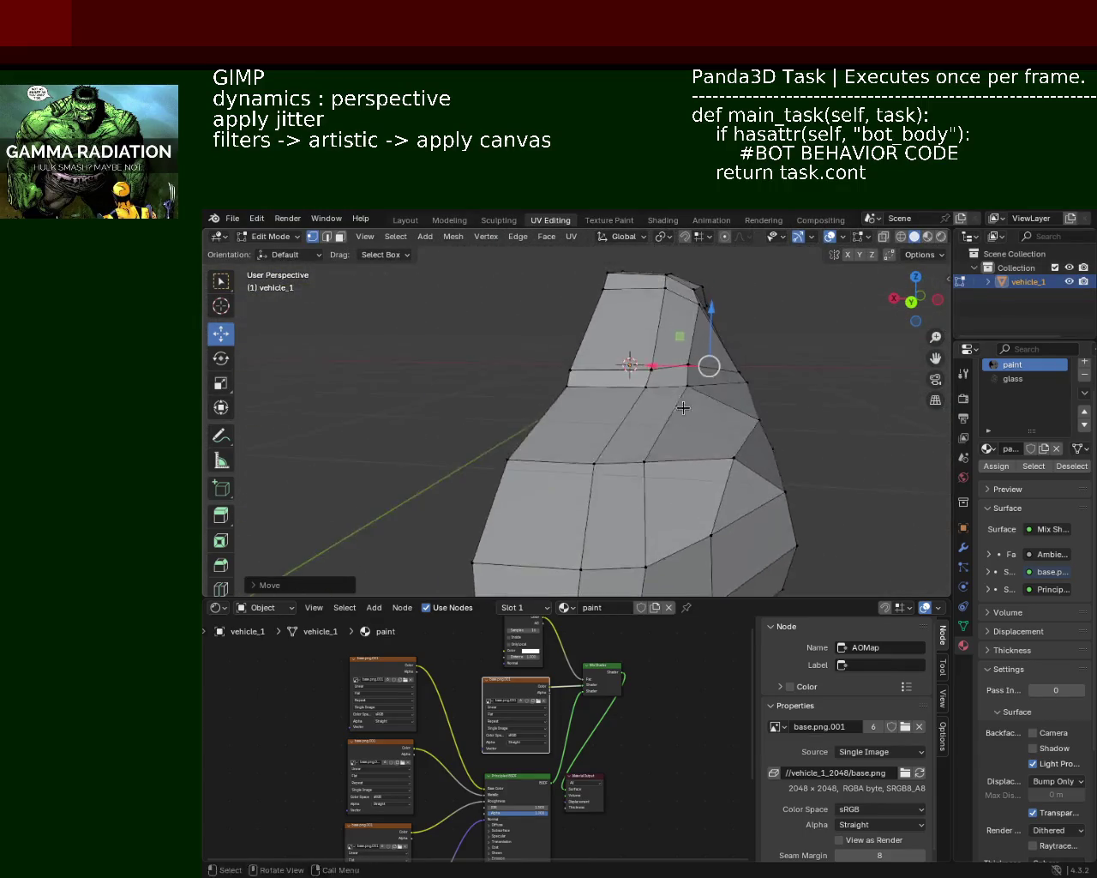
# Slide a vertex at the car's front along the X axis
pyautogui.keyDown('shift'); pyautogui.click(687, 388); pyautogui.keyUp('shift')
pyautogui.keyDown('shift'); pyautogui.click(654, 377); pyautogui.keyUp('shift')
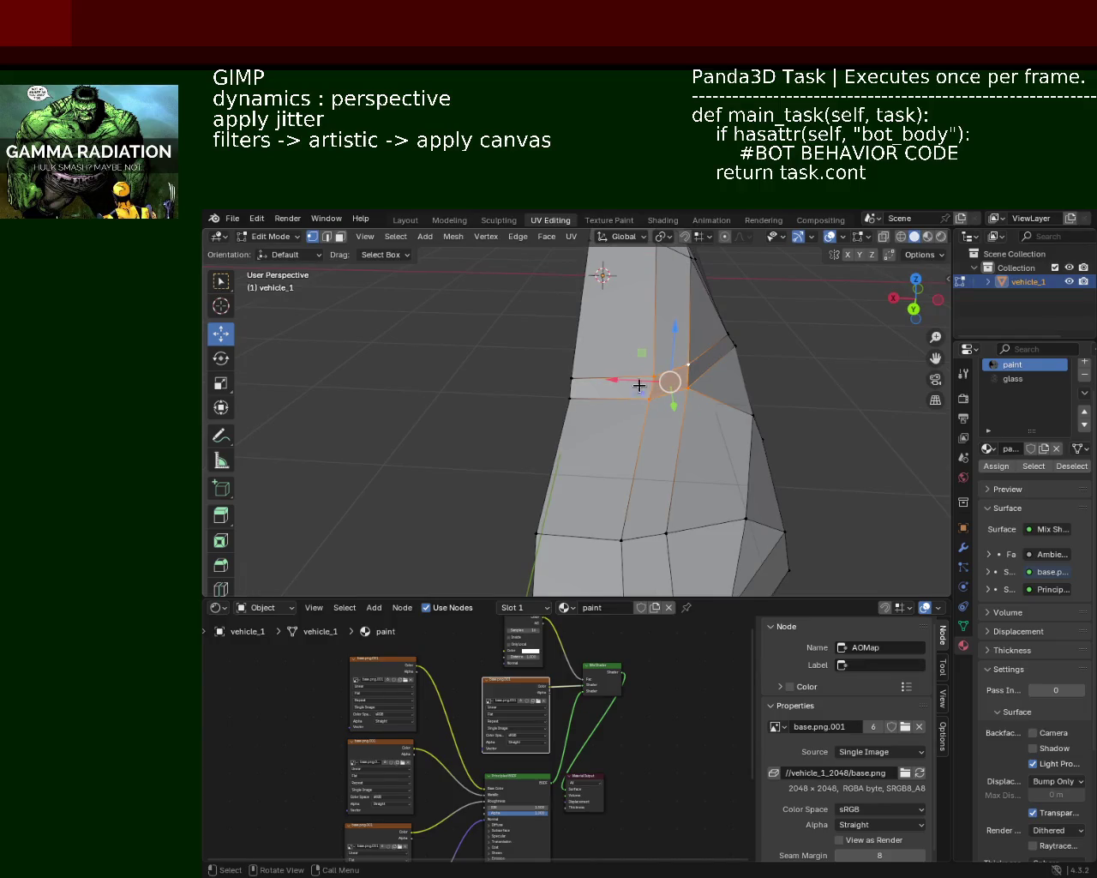
pyautogui.moveTo(642, 385); pyautogui.dragTo(631, 385)
pyautogui.moveTo(632, 384)
pyautogui.mouseDown(button='middle')
pyautogui.moveTo(700, 455)
pyautogui.moveTo(787, 440)
pyautogui.mouseUp(button='middle')
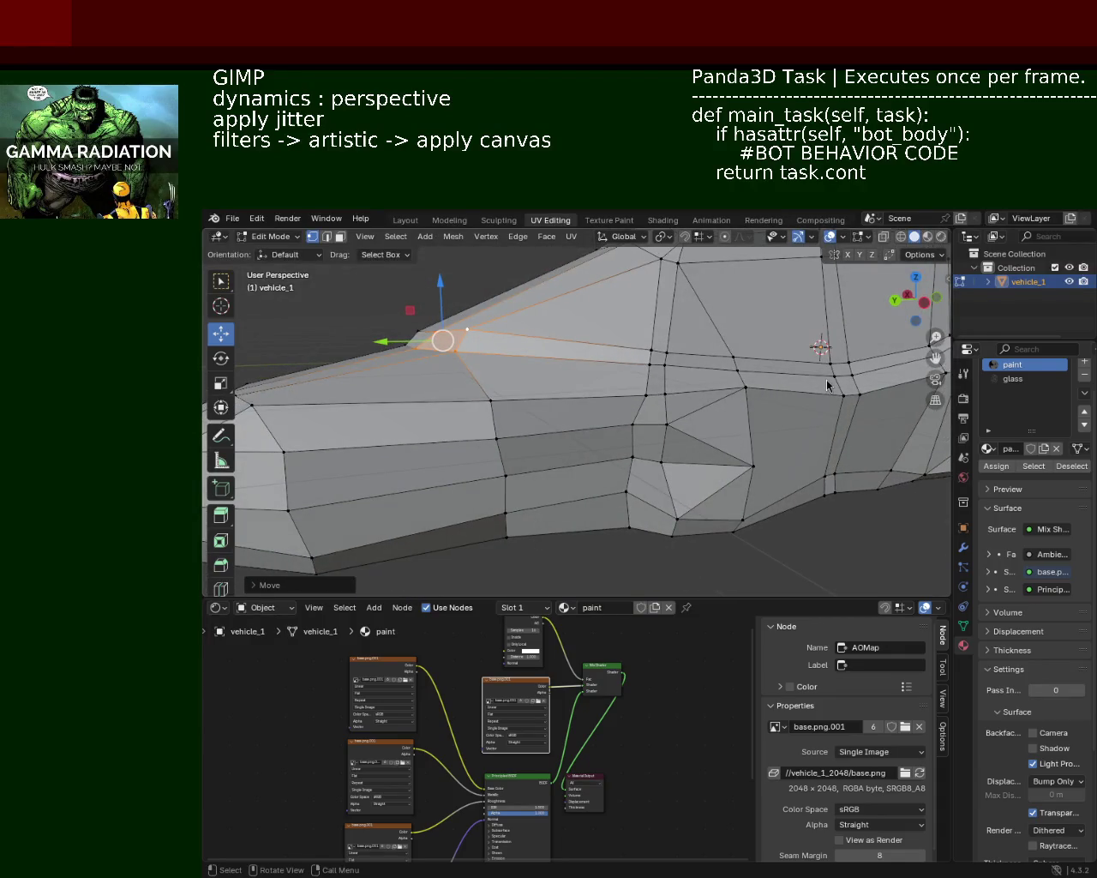
# Nudge a hood vertex slightly along X, then zoom out to a side view of the whole car
pyautogui.moveTo(522, 468)
pyautogui.mouseDown(button='middle')
pyautogui.moveTo(507, 532)
pyautogui.moveTo(589, 512)
pyautogui.moveTo(522, 459)
pyautogui.mouseUp(button='middle')
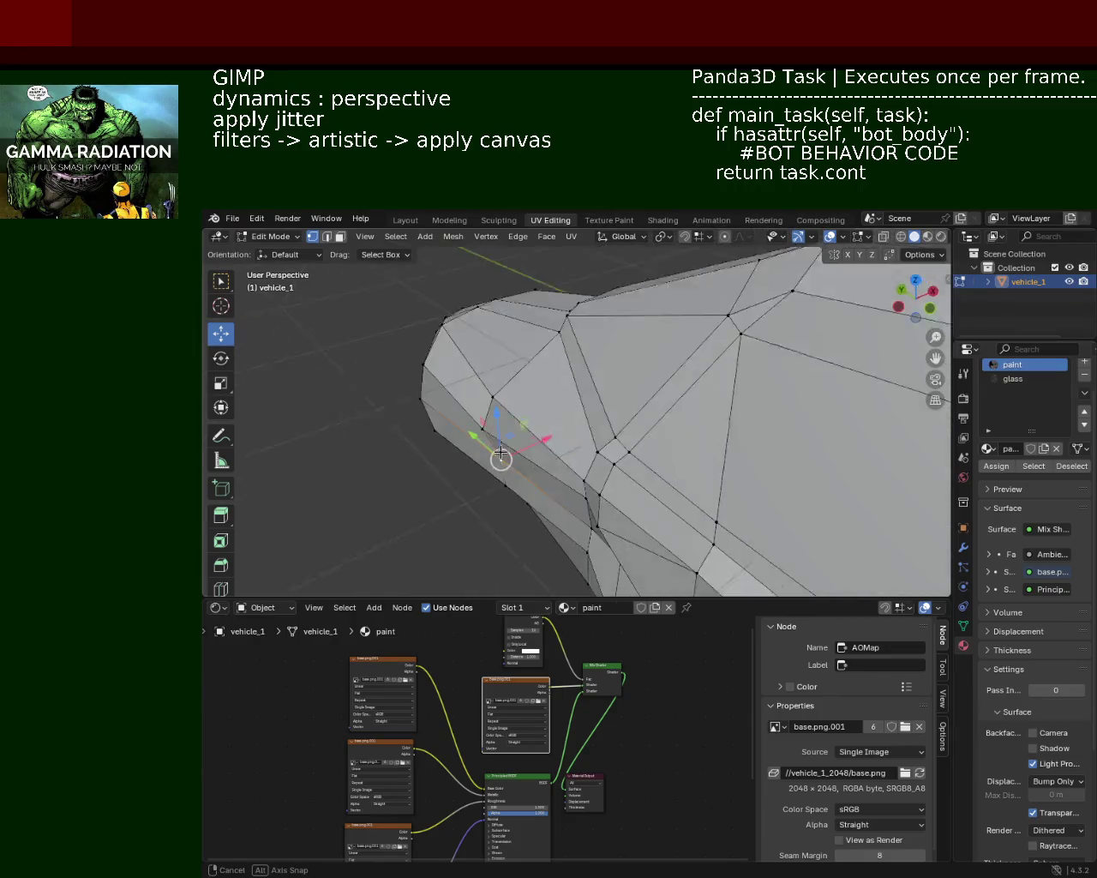
pyautogui.moveTo(540, 443); pyautogui.dragTo(526, 447)
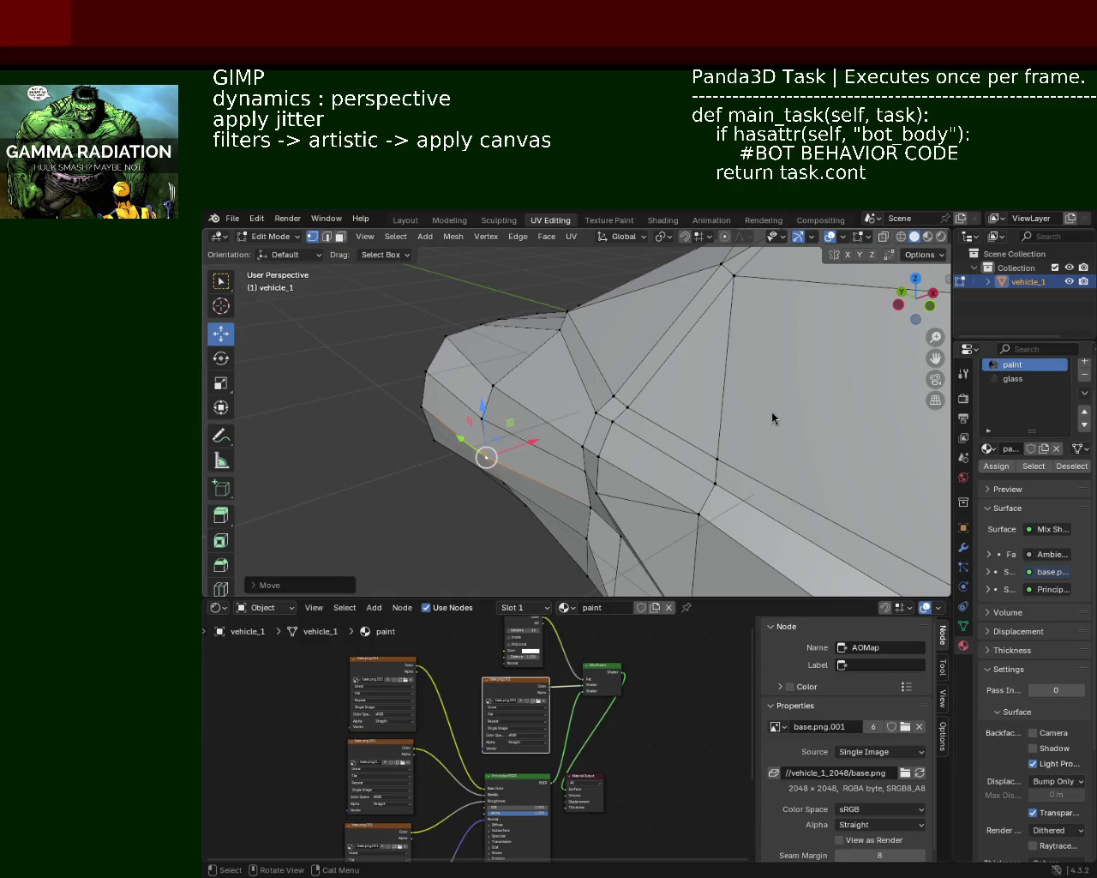
pyautogui.moveTo(569, 373)
pyautogui.mouseDown(button='middle')
pyautogui.moveTo(666, 434)
pyautogui.moveTo(753, 459)
pyautogui.mouseUp(button='middle')
pyautogui.moveTo(588, 430)
pyautogui.mouseDown(button='middle')
pyautogui.moveTo(571, 395)
pyautogui.moveTo(770, 461)
pyautogui.moveTo(607, 448)
pyautogui.moveTo(656, 462)
pyautogui.moveTo(737, 454)
pyautogui.moveTo(615, 431)
pyautogui.moveTo(693, 446)
pyautogui.moveTo(639, 462)
pyautogui.moveTo(666, 471)
pyautogui.moveTo(549, 446)
pyautogui.moveTo(568, 449)
pyautogui.moveTo(532, 458)
pyautogui.moveTo(549, 455)
pyautogui.mouseUp(button='middle')
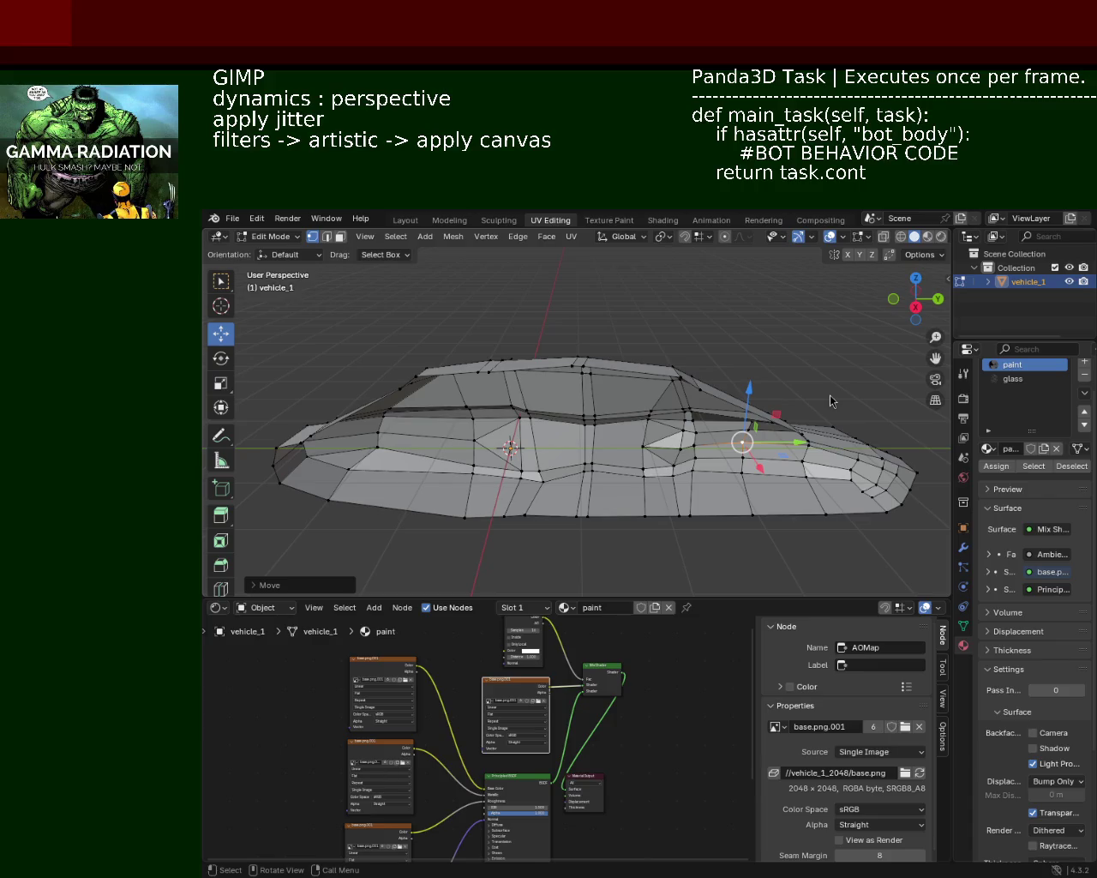
pyautogui.moveTo(594, 414)
pyautogui.mouseDown(button='middle')
pyautogui.moveTo(335, 419)
pyautogui.moveTo(375, 323)
pyautogui.mouseUp(button='middle')
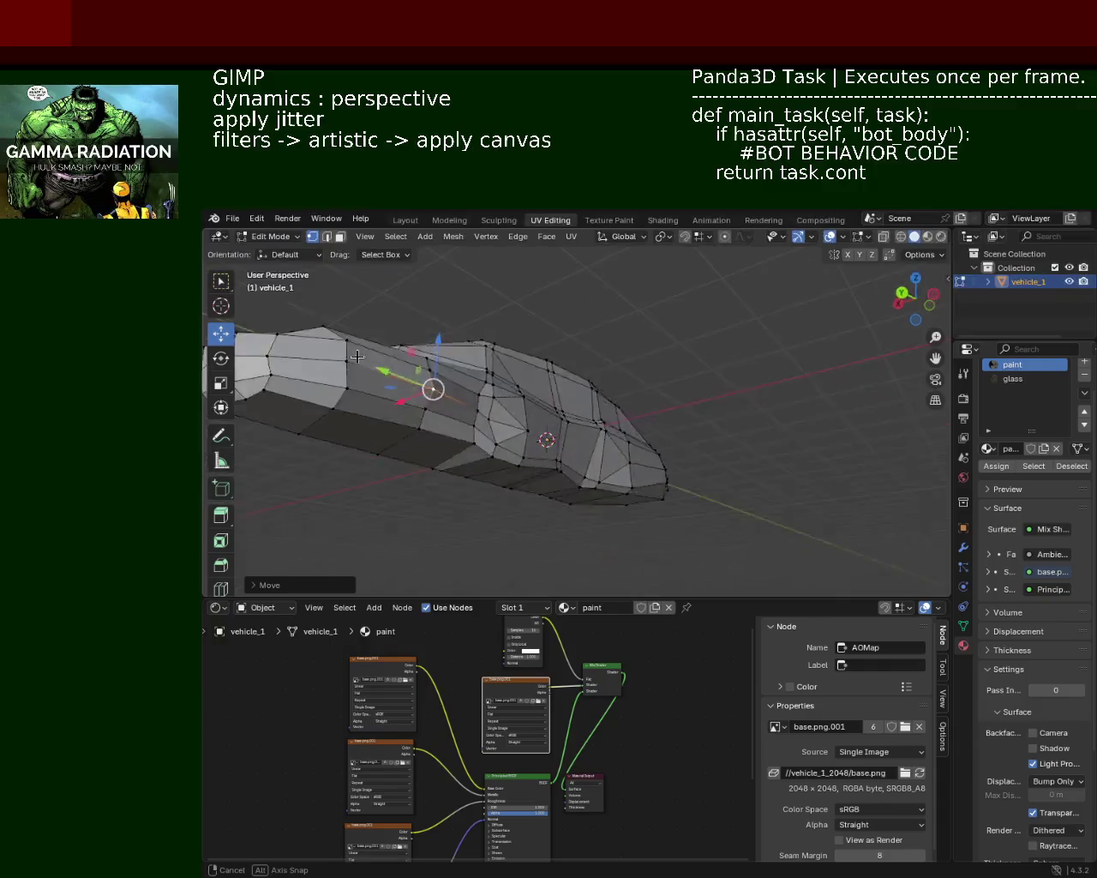
pyautogui.moveTo(375, 322); pyautogui.dragTo(605, 435, button='middle')
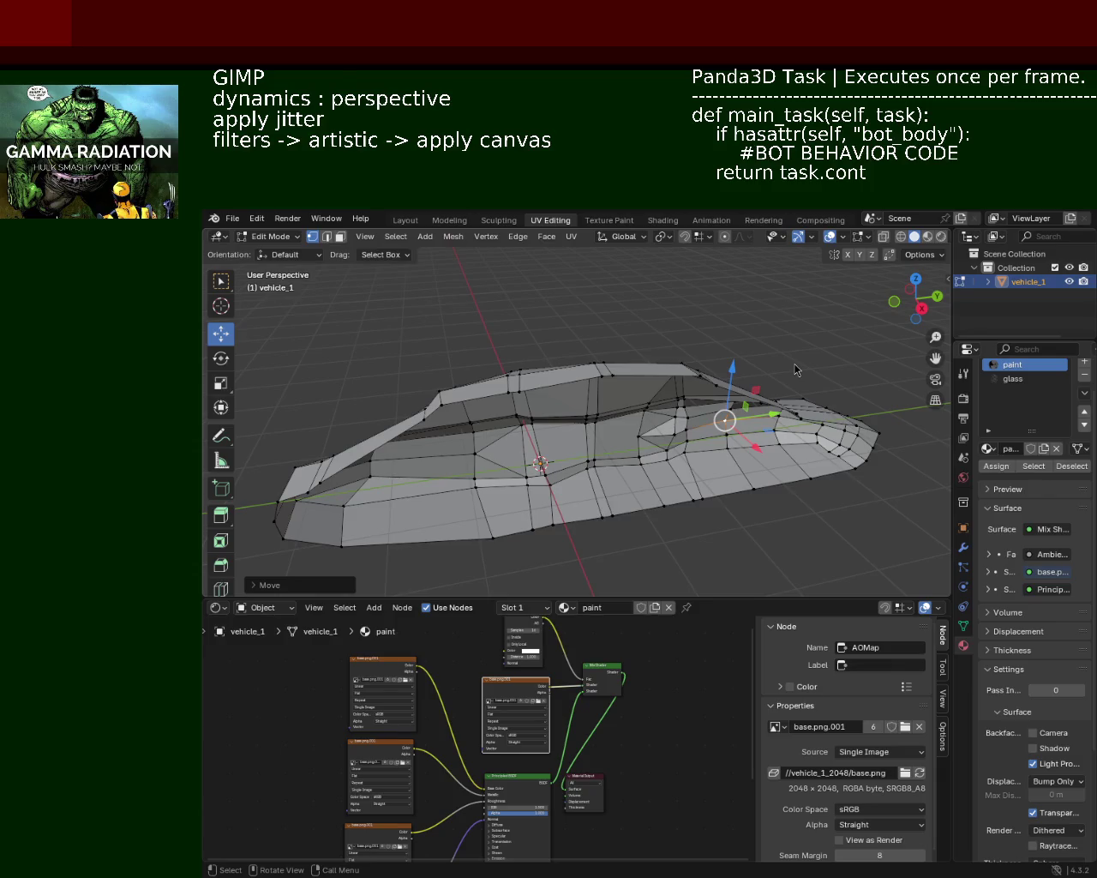
pyautogui.moveTo(583, 405)
pyautogui.mouseDown(button='middle')
pyautogui.moveTo(320, 406)
pyautogui.moveTo(520, 411)
pyautogui.moveTo(547, 383)
pyautogui.mouseUp(button='middle')
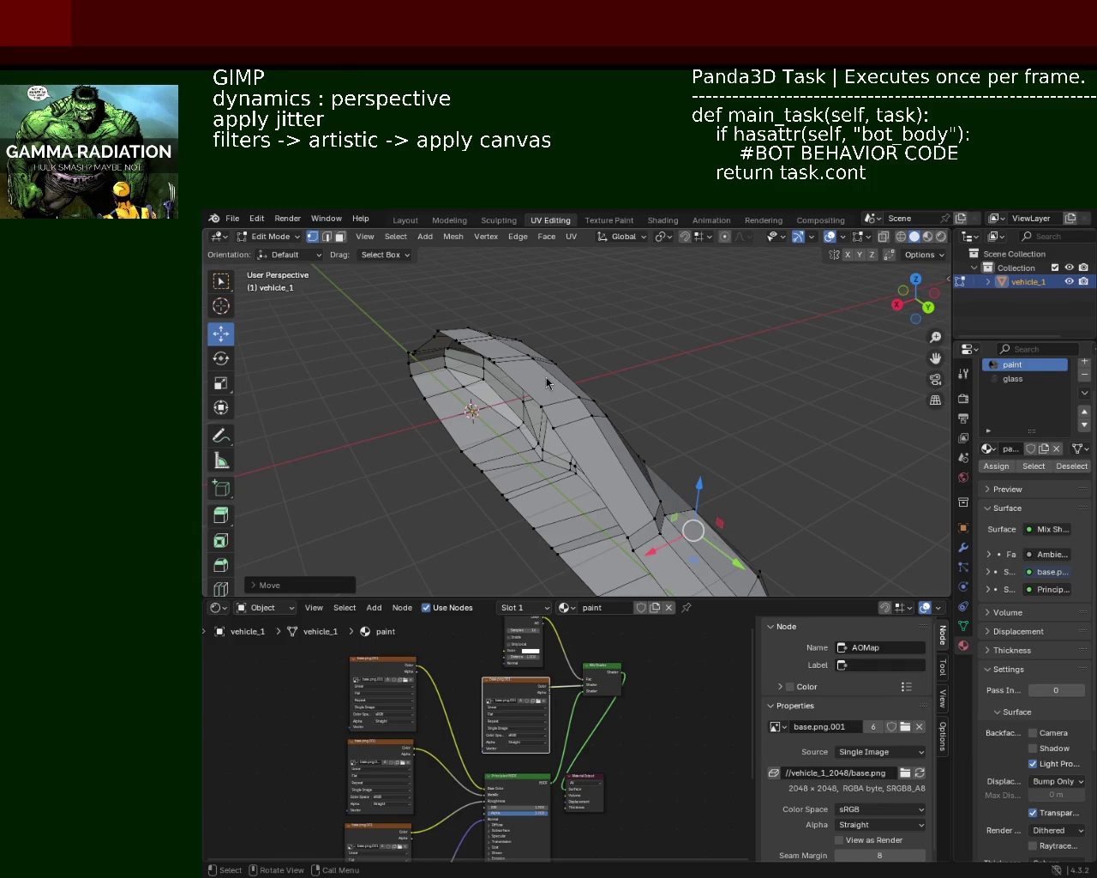
# Reposition a single side vertex in a three-quarter view, then clear the selection
pyautogui.moveTo(355, 433)
pyautogui.mouseDown(button='middle')
pyautogui.moveTo(525, 406)
pyautogui.moveTo(509, 429)
pyautogui.moveTo(589, 404)
pyautogui.moveTo(685, 484)
pyautogui.mouseUp(button='middle')
pyautogui.scroll(3, 509, 429)
pyautogui.click(631, 435)
pyautogui.press('g')
pyautogui.click(637, 435)
pyautogui.click(637, 436)
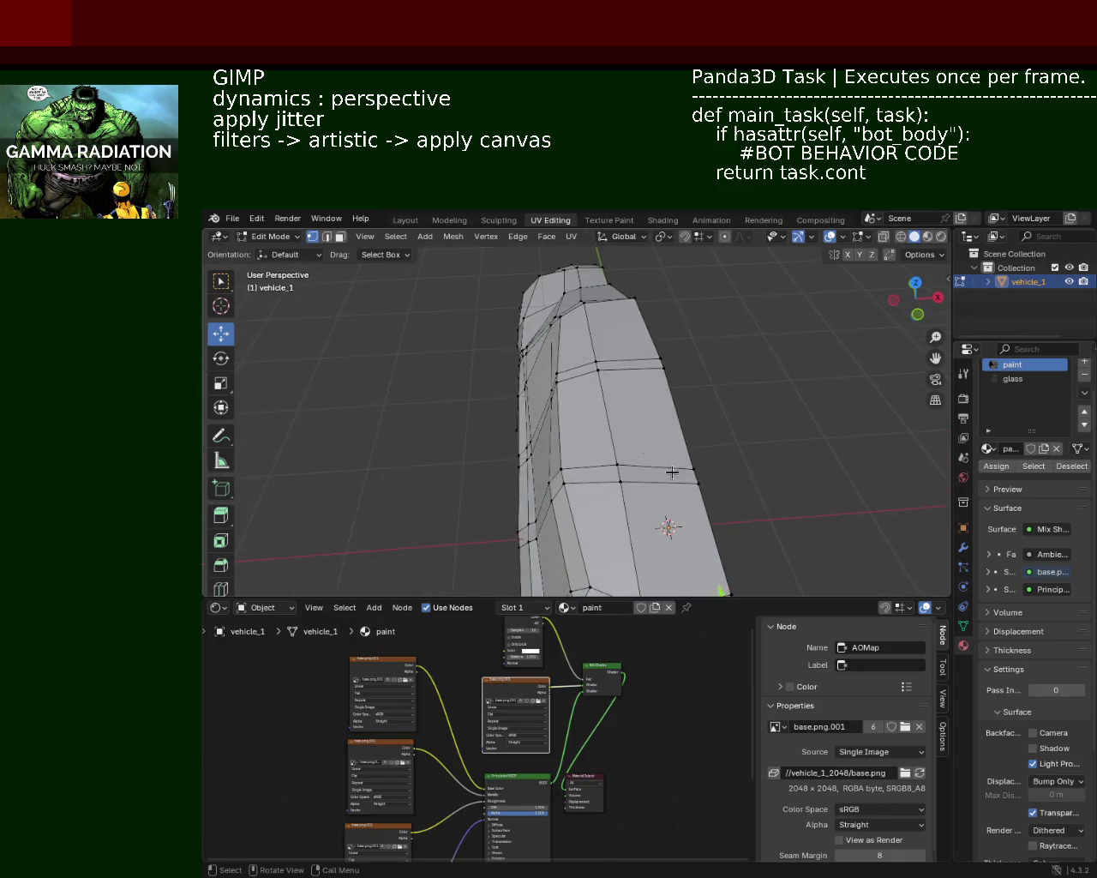
# Move a vertical edge loop on the right side to a new position
pyautogui.keyDown('alt'); pyautogui.click(692, 466); pyautogui.keyUp('alt')
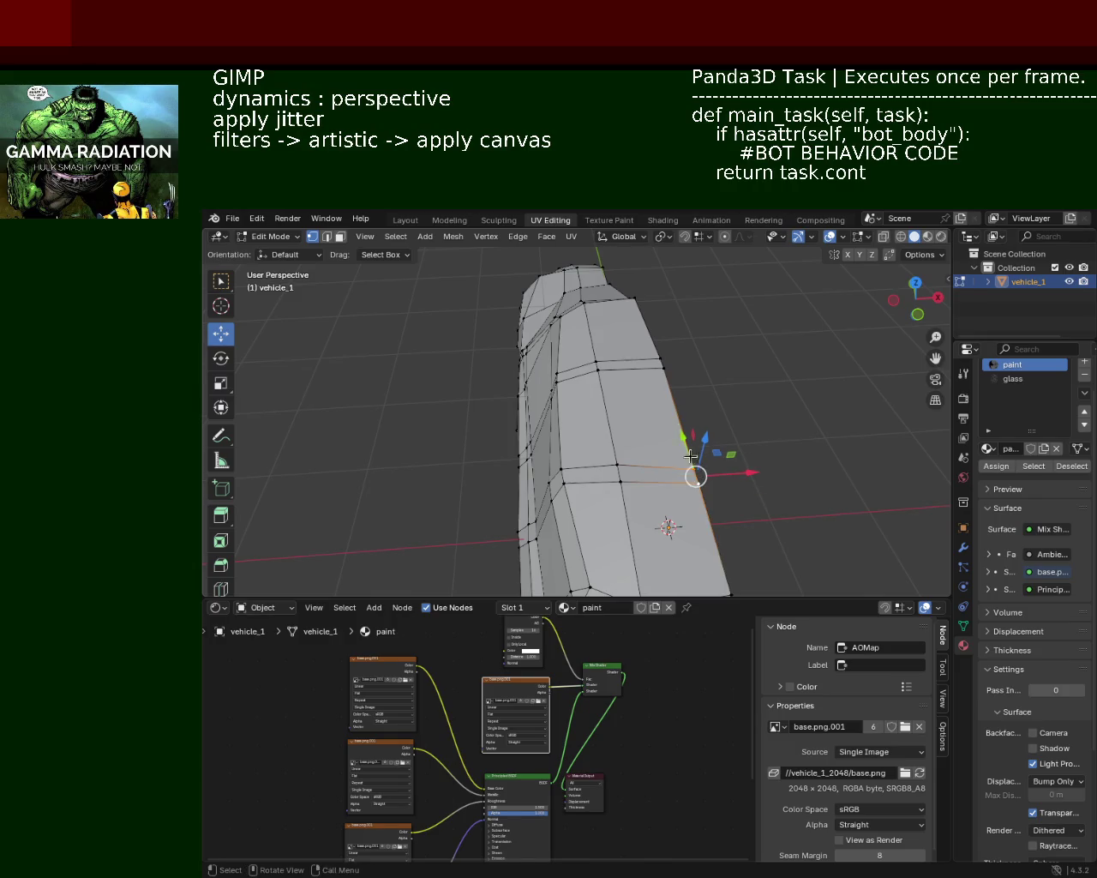
pyautogui.press('g')
pyautogui.click(677, 431)
pyautogui.moveTo(678, 431)
pyautogui.mouseDown(button='middle')
pyautogui.moveTo(541, 358)
pyautogui.moveTo(556, 332)
pyautogui.mouseUp(button='middle')
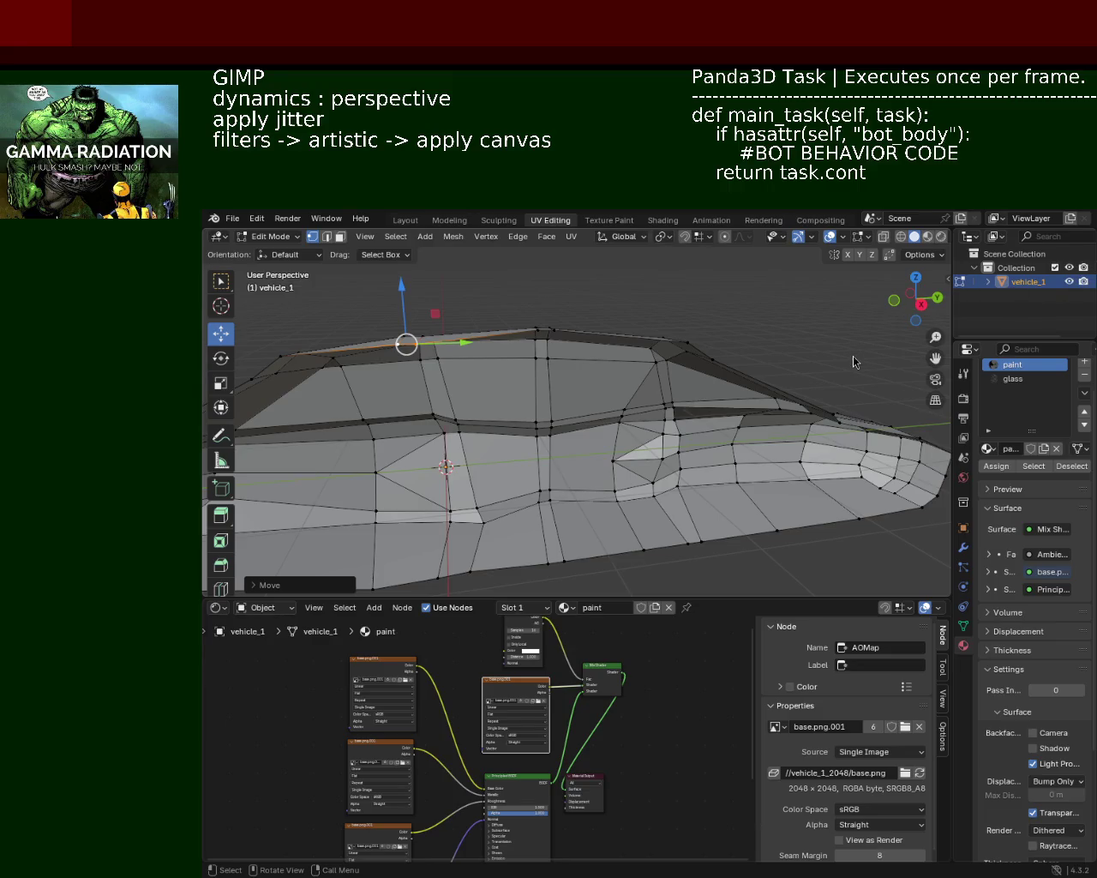
# Box-select a vertical loop of vertices across the side strip and raise it
pyautogui.moveTo(490, 381); pyautogui.dragTo(487, 403, button='middle')
pyautogui.scroll(2, 514, 403)
pyautogui.scroll(2, 534, 405)
pyautogui.scroll(2, 668, 420)
pyautogui.moveTo(659, 460)
pyautogui.mouseDown()
pyautogui.moveTo(578, 383)
pyautogui.moveTo(620, 366)
pyautogui.mouseUp()
pyautogui.scroll(-4, 622, 401)
# Select vertices near the middle of the strip by the car's nose
pyautogui.moveTo(622, 401)
pyautogui.mouseDown(button='middle')
pyautogui.moveTo(590, 404)
pyautogui.moveTo(678, 385)
pyautogui.moveTo(663, 392)
pyautogui.mouseUp(button='middle')
pyautogui.scroll(2, 625, 403)
pyautogui.click(650, 384)
pyautogui.keyDown('shift'); pyautogui.click(634, 429); pyautogui.keyUp('shift')
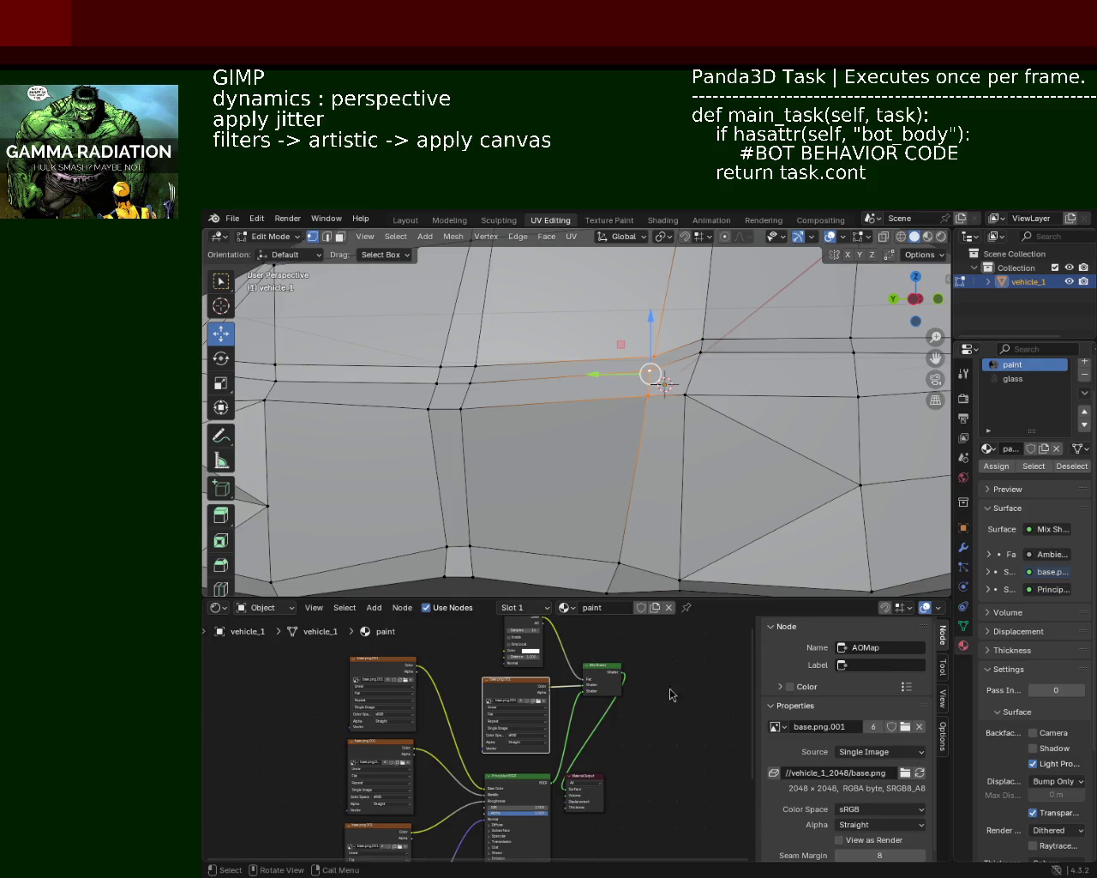
# Zoom out to view the whole reshaped car body
pyautogui.scroll(-5, 638, 365)
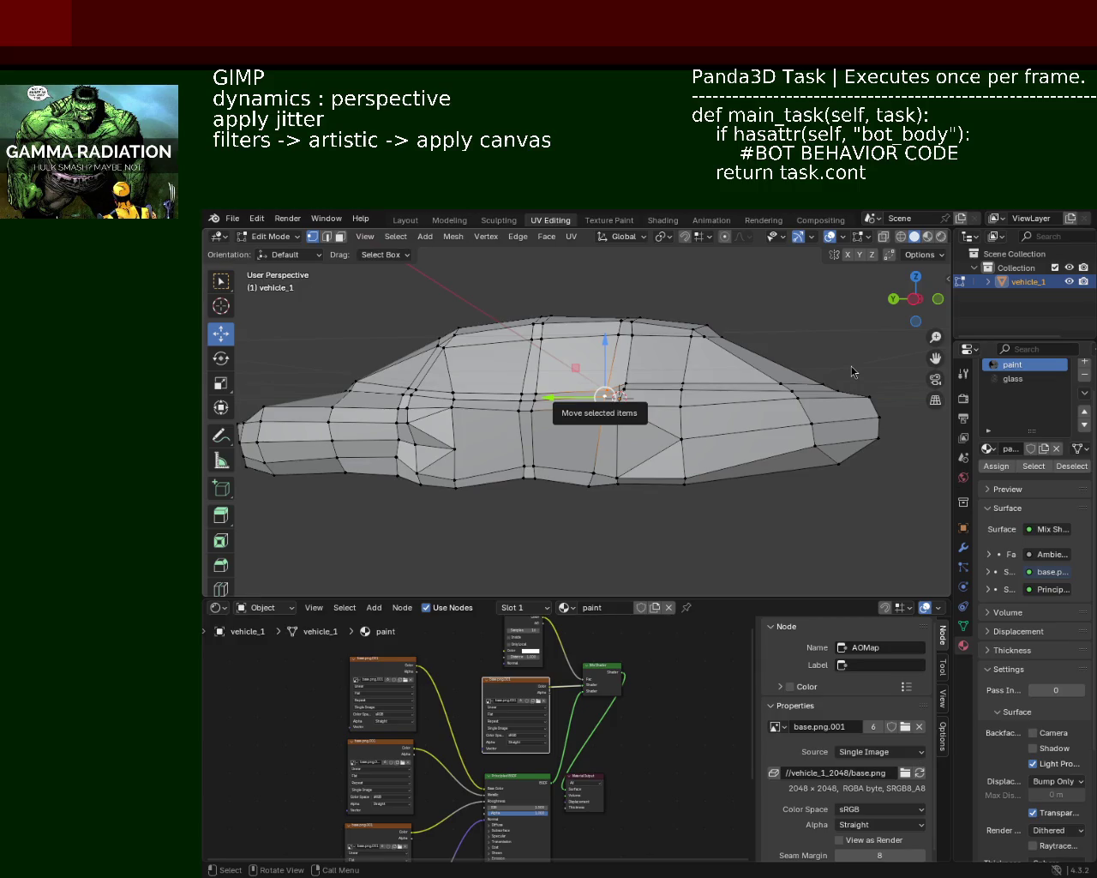
# Slide two side-crease vertices lengthwise along the Y axis
pyautogui.moveTo(852, 366); pyautogui.dragTo(624, 475, button='middle')
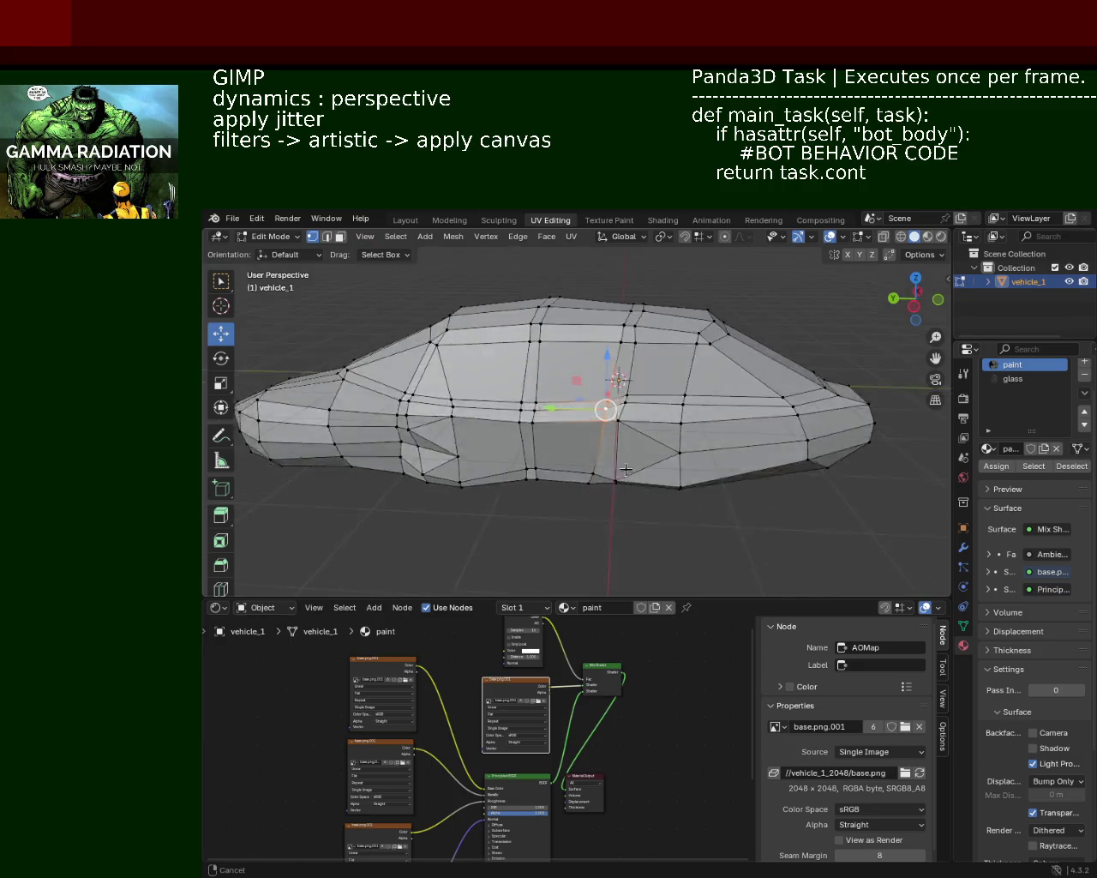
pyautogui.scroll(3, 634, 429)
pyautogui.moveTo(643, 411)
pyautogui.mouseDown(button='middle')
pyautogui.moveTo(675, 423)
pyautogui.moveTo(708, 416)
pyautogui.mouseUp(button='middle')
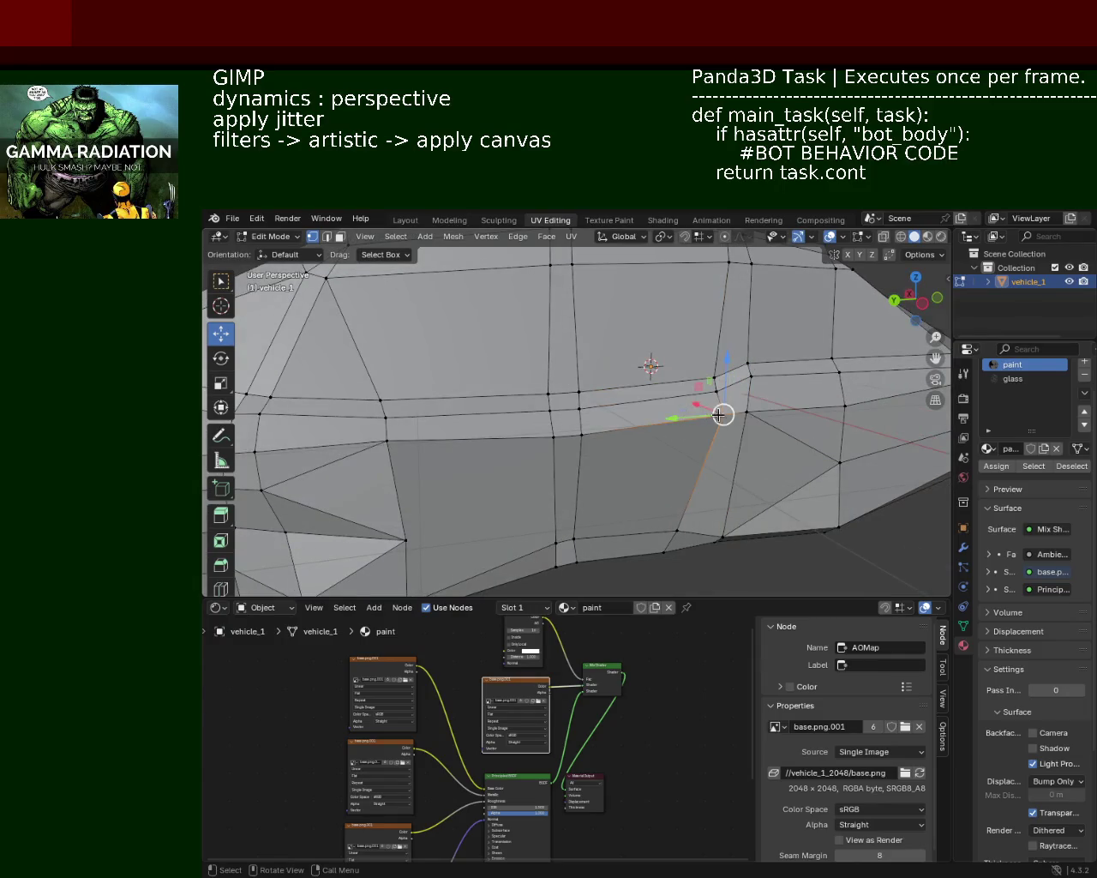
pyautogui.moveTo(708, 416); pyautogui.dragTo(697, 391)
pyautogui.click(713, 388)
pyautogui.press('g')
pyautogui.press('y')
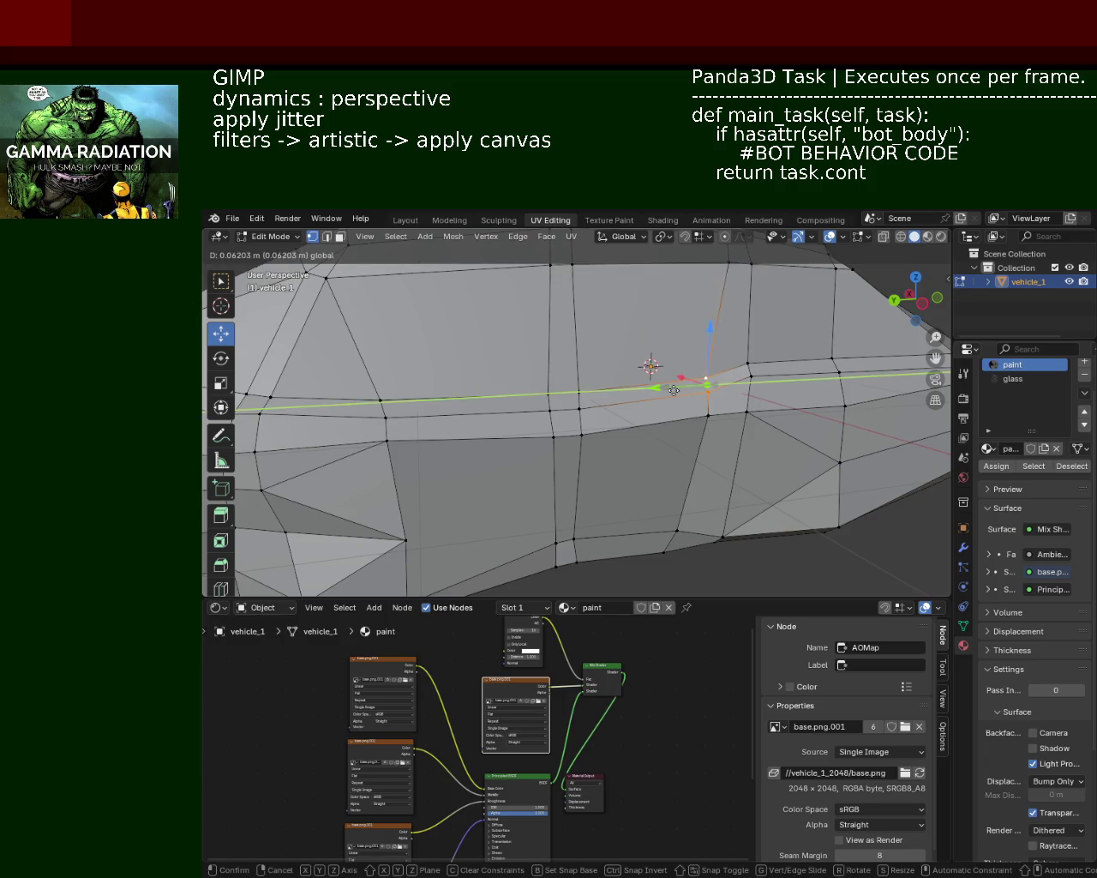
pyautogui.click(679, 390)
# Move the next crease vertex and the vertex just below it along Y
pyautogui.click(552, 415)
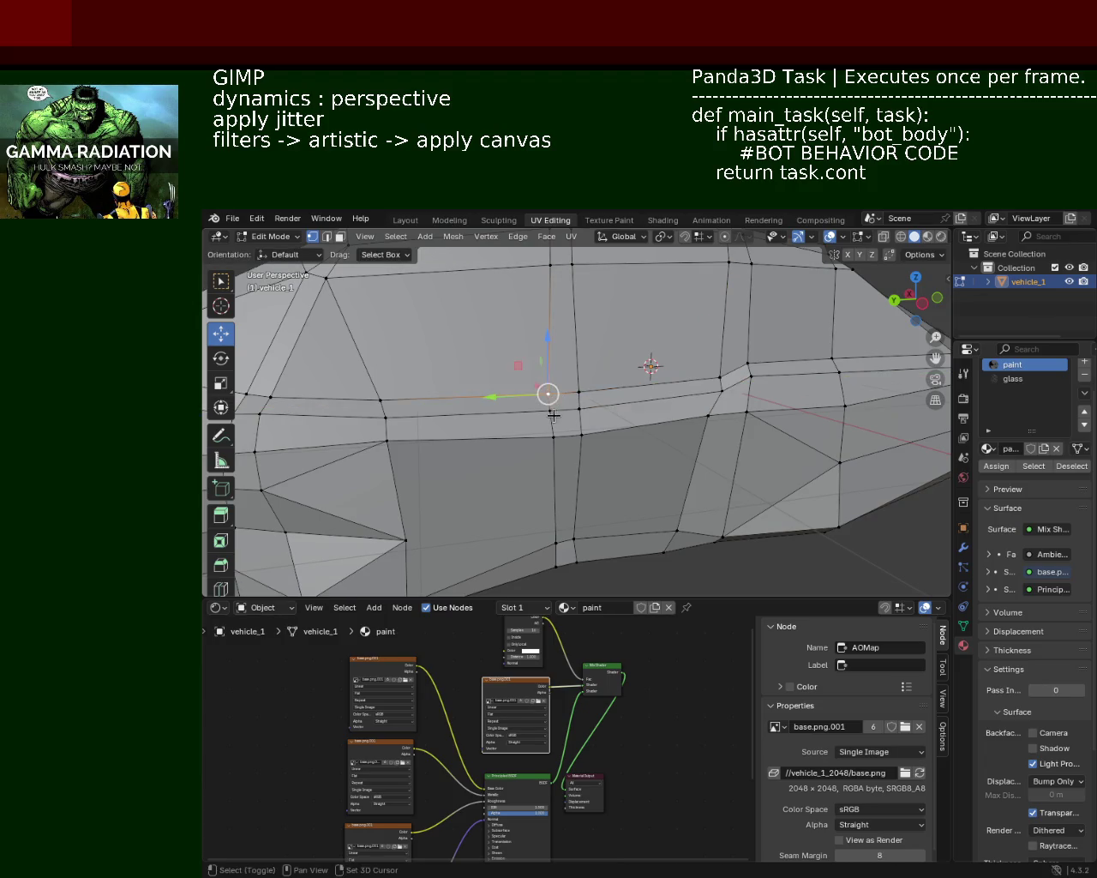
pyautogui.press('g')
pyautogui.press('y')
pyautogui.click(527, 403)
pyautogui.click(527, 436)
pyautogui.press('g')
pyautogui.press('y')
pyautogui.click(564, 441)
# Slide a lower side vertex along Y to even out the bottom edge
pyautogui.moveTo(563, 437)
pyautogui.mouseDown(button='middle')
pyautogui.moveTo(565, 476)
pyautogui.moveTo(591, 456)
pyautogui.mouseUp(button='middle')
pyautogui.click(584, 500)
pyautogui.press('g')
pyautogui.press('y')
pyautogui.click(558, 503)
pyautogui.moveTo(517, 467)
pyautogui.mouseDown(button='middle')
pyautogui.moveTo(538, 445)
pyautogui.moveTo(654, 437)
pyautogui.mouseUp(button='middle')
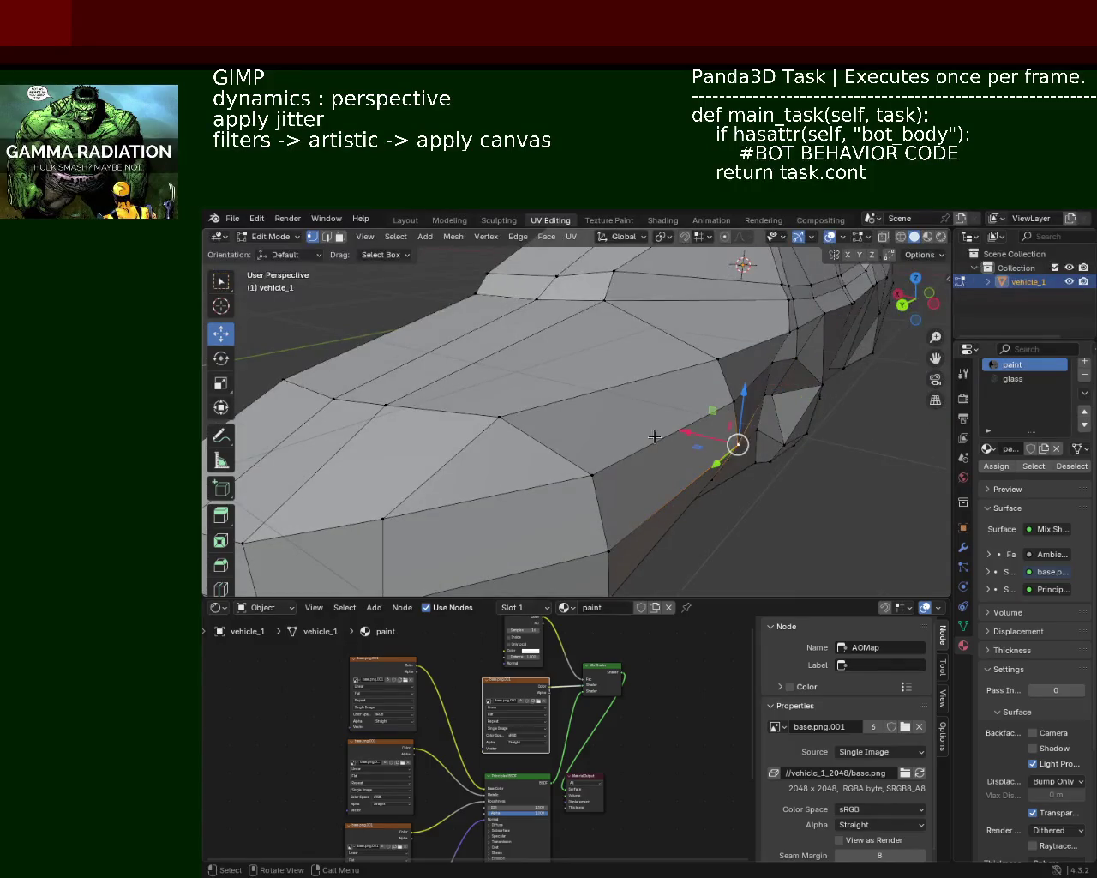
# Pull the tapered-end vertex along X in two successive moves
pyautogui.press('g')
pyautogui.press('x')
pyautogui.click(681, 403)
pyautogui.press('g')
pyautogui.press('x')
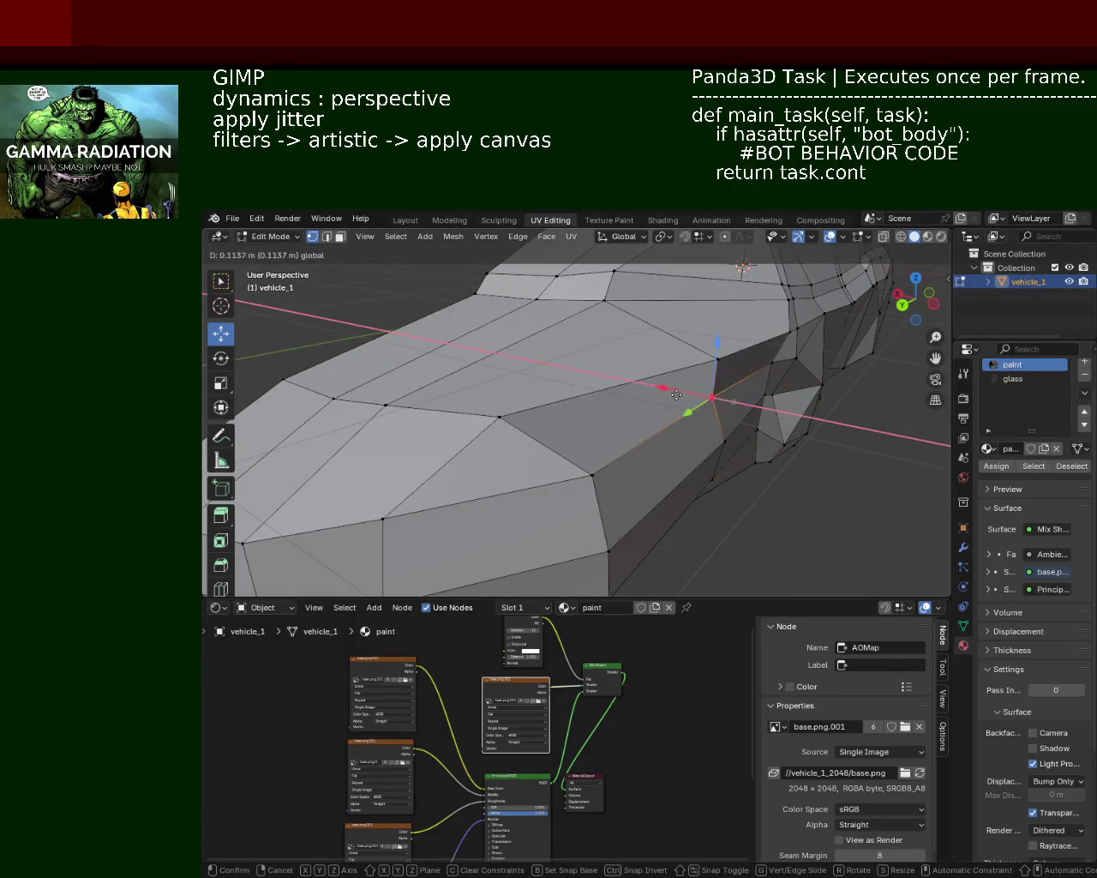
pyautogui.click(686, 399)
pyautogui.moveTo(686, 399); pyautogui.dragTo(595, 393, button='middle')
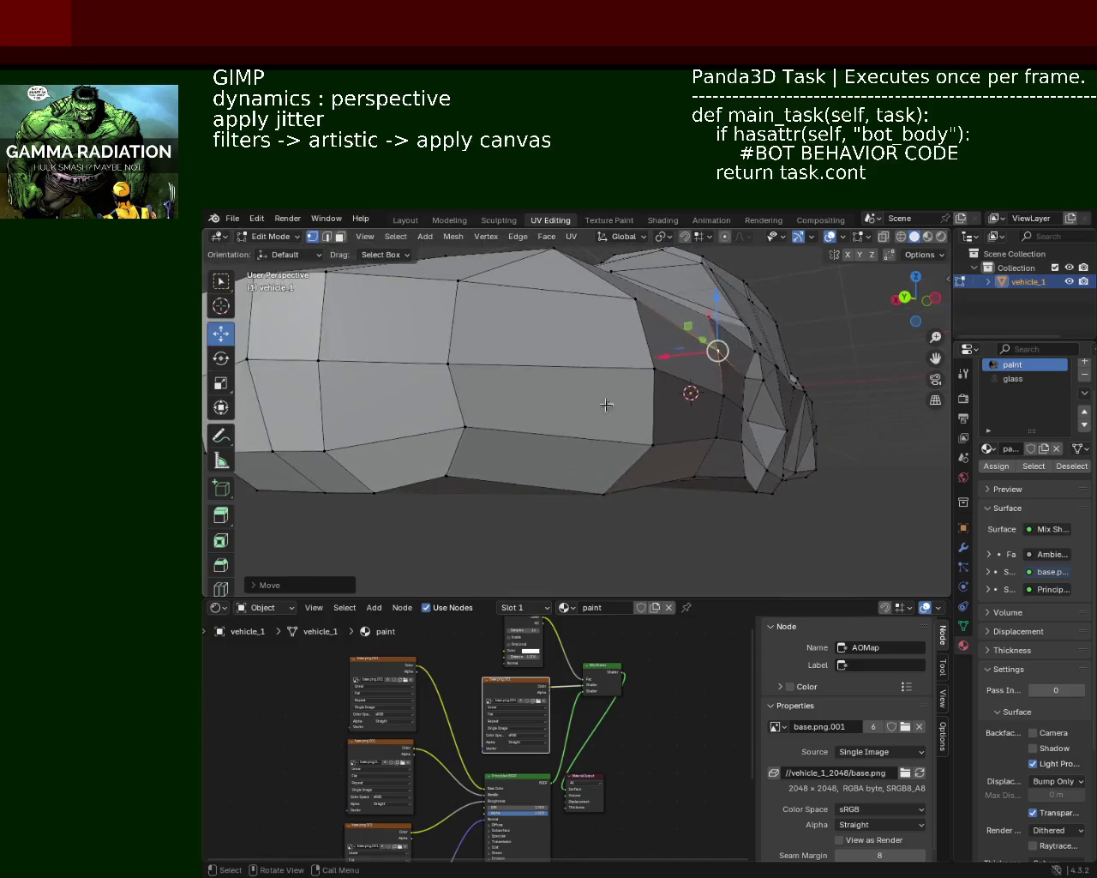
# Scale the vertical edge at the tapered end down to 0.8621
pyautogui.click(654, 444)
pyautogui.keyDown('shift'); pyautogui.click(651, 330); pyautogui.keyUp('shift')
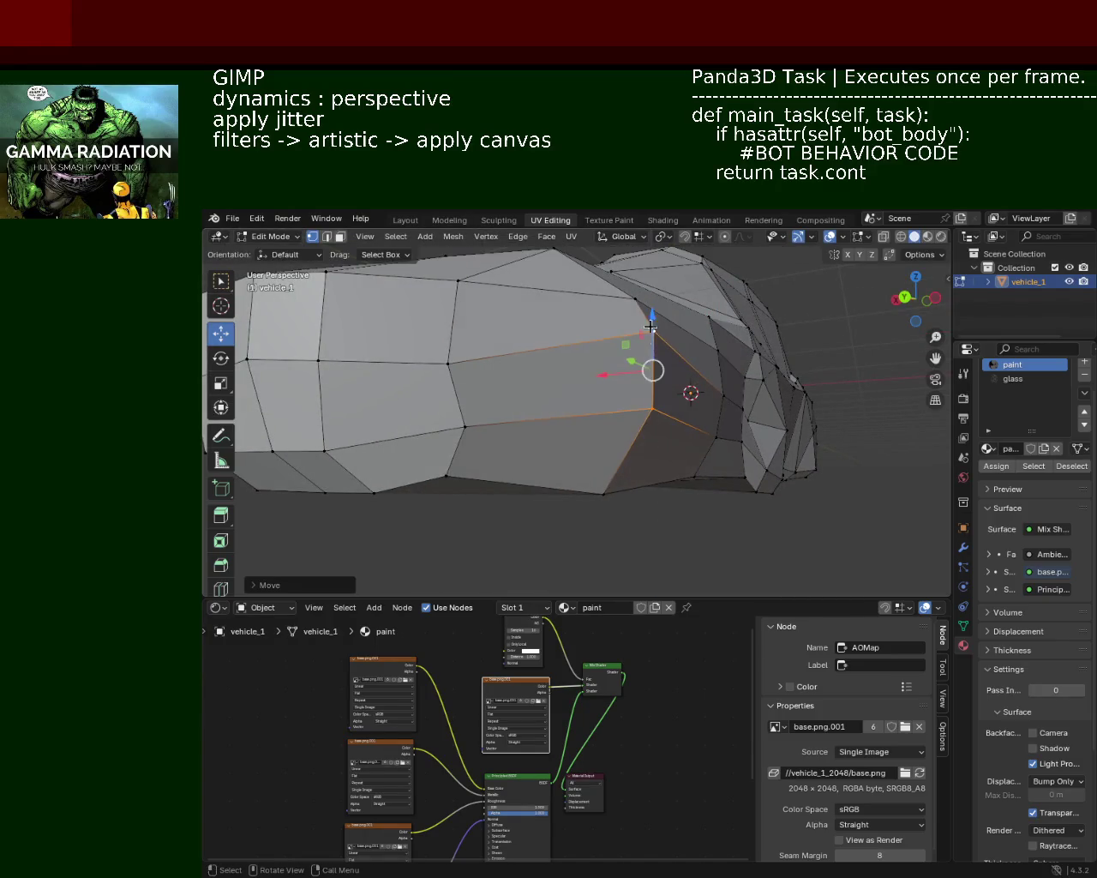
pyautogui.press('s')
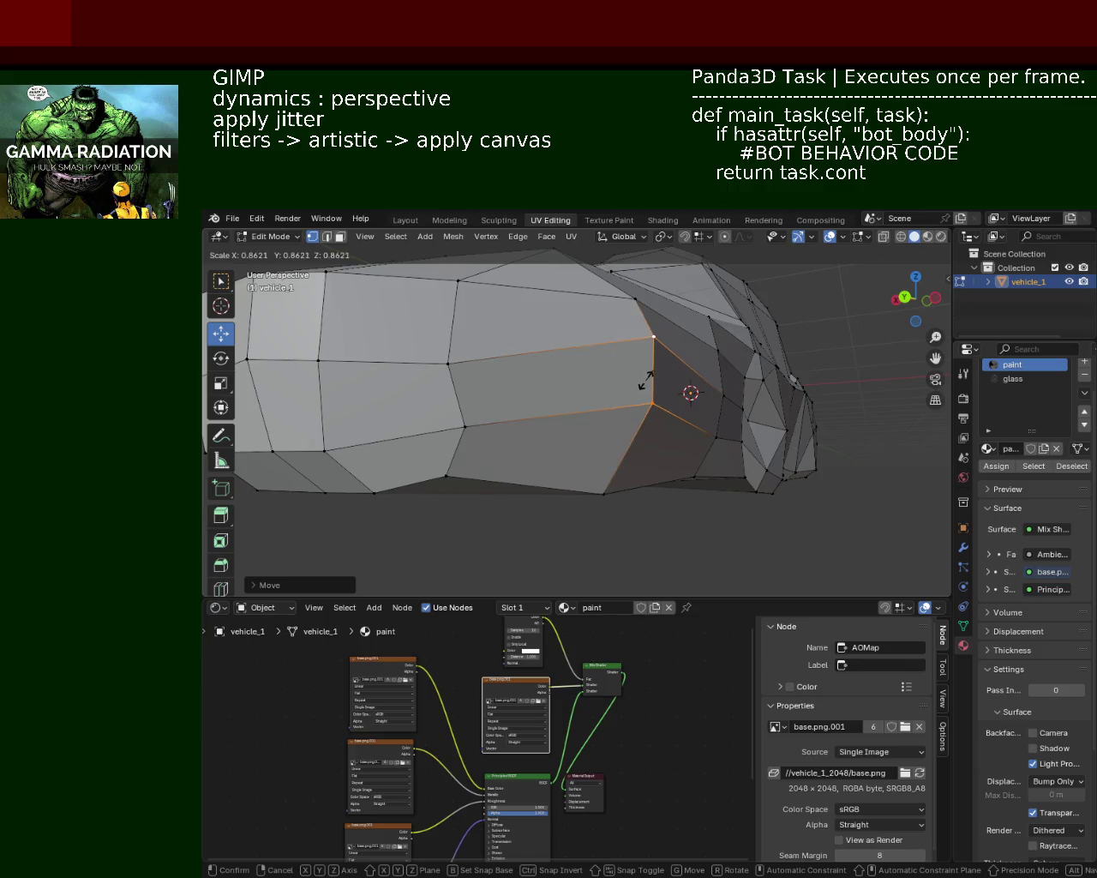
pyautogui.click(650, 377)
pyautogui.moveTo(651, 371)
pyautogui.mouseDown(button='middle')
pyautogui.moveTo(677, 380)
pyautogui.moveTo(657, 360)
pyautogui.moveTo(600, 428)
pyautogui.moveTo(587, 319)
pyautogui.moveTo(560, 368)
pyautogui.moveTo(549, 351)
pyautogui.moveTo(603, 334)
pyautogui.moveTo(605, 321)
pyautogui.mouseUp(button='middle')
# Shift a vertex near the front edge slightly along X
pyautogui.click(569, 441)
pyautogui.click(617, 436)
pyautogui.press('g')
pyautogui.press('x')
pyautogui.click(613, 436)
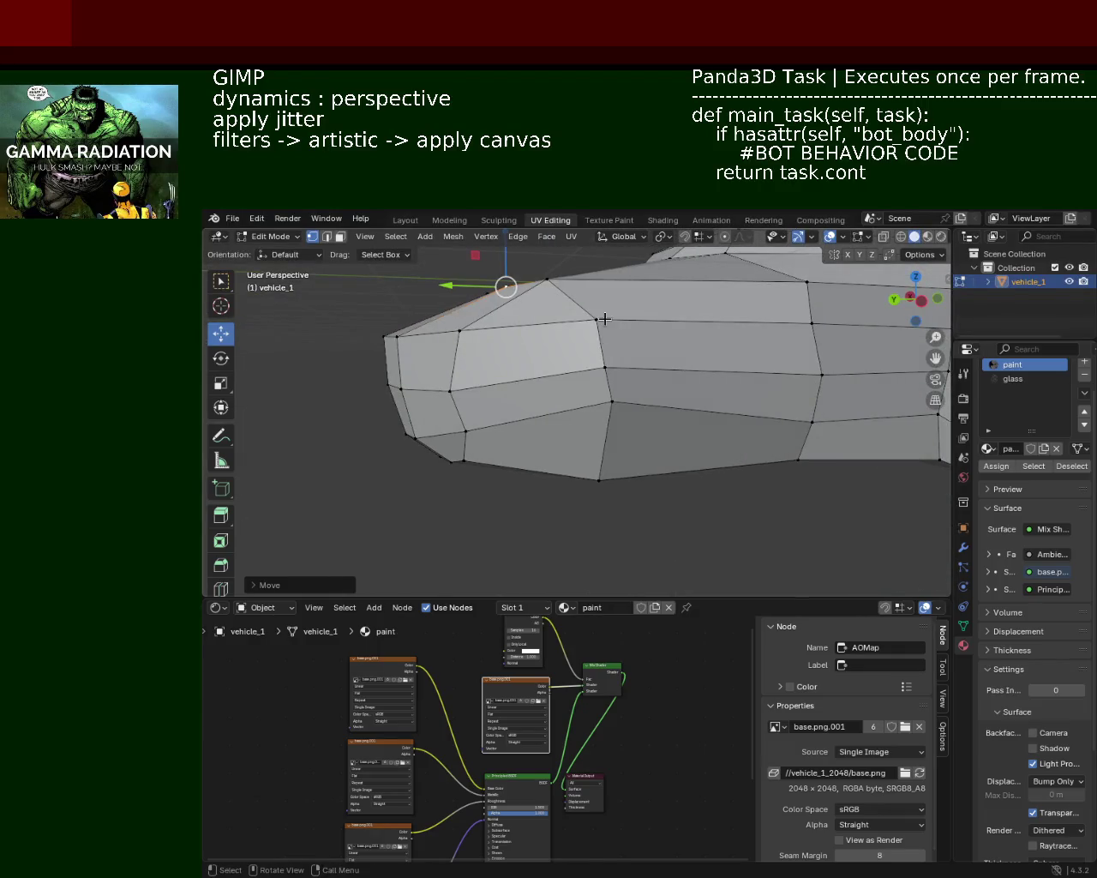
# Shift a nose vertex slightly along the X axis
pyautogui.click(606, 321)
pyautogui.click(605, 367)
pyautogui.press('g')
pyautogui.press('Escape')
pyautogui.click(595, 316)
pyautogui.press('g')
pyautogui.press('x')
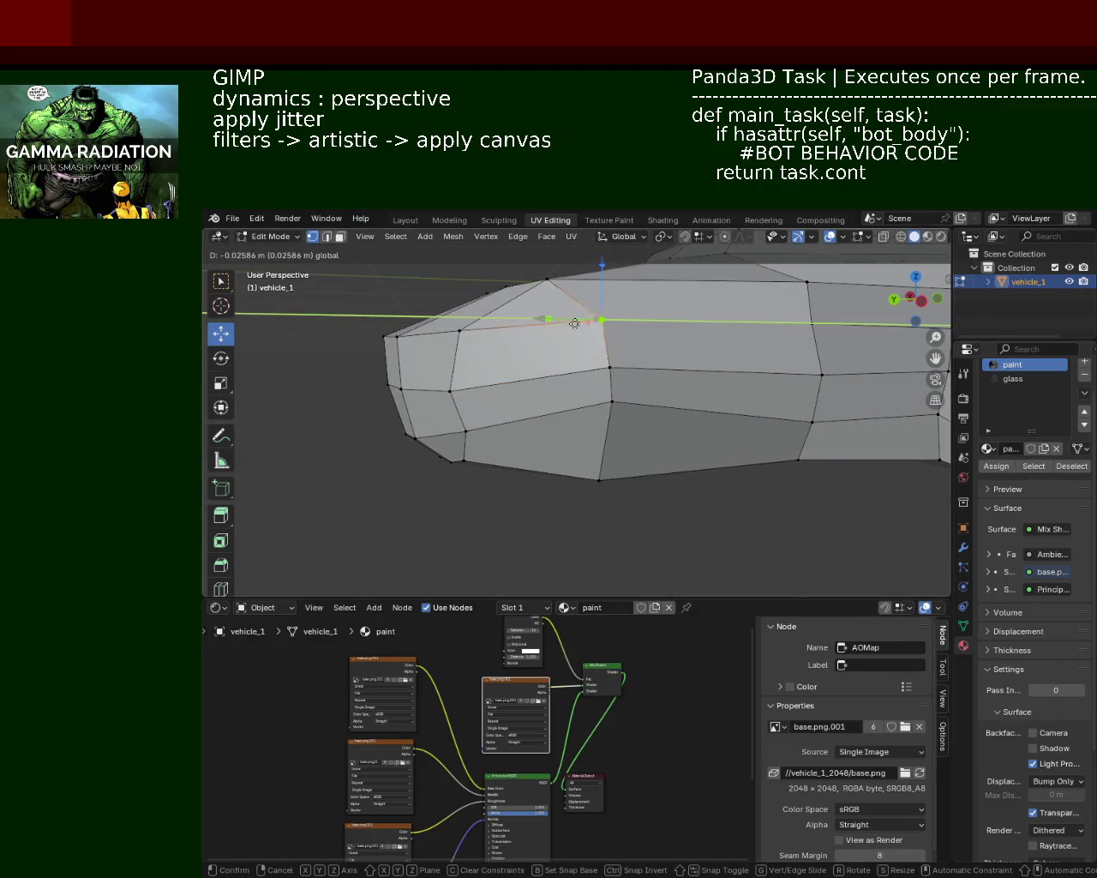
pyautogui.click(585, 323)
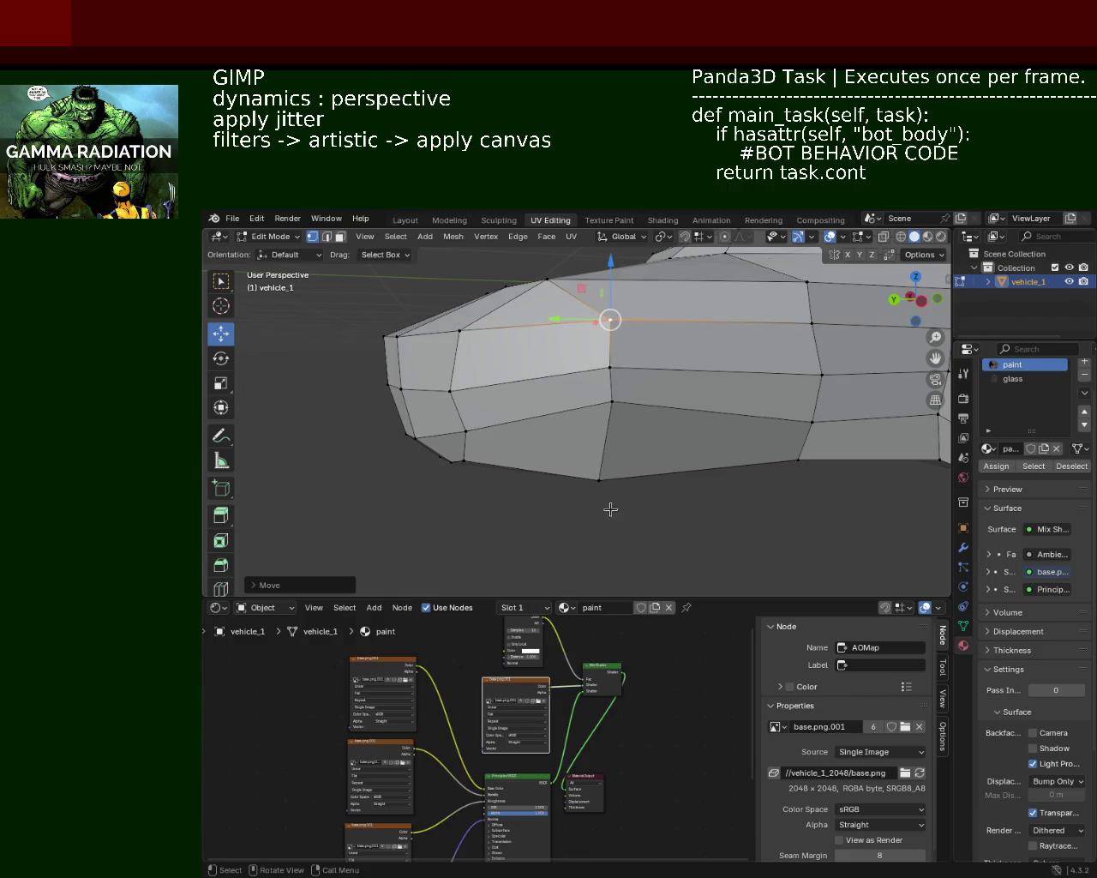
# Raise the bottom vertex of that column along Z, then nudge it along Y
pyautogui.click(598, 479)
pyautogui.press('g')
pyautogui.press('z')
pyautogui.click(598, 393)
pyautogui.moveTo(598, 393)
pyautogui.mouseDown(button='middle')
pyautogui.moveTo(551, 371)
pyautogui.moveTo(549, 434)
pyautogui.mouseUp(button='middle')
pyautogui.press('g')
pyautogui.press('y')
pyautogui.click(544, 443)
# Raise the lower front vertices along Z
pyautogui.click(548, 434)
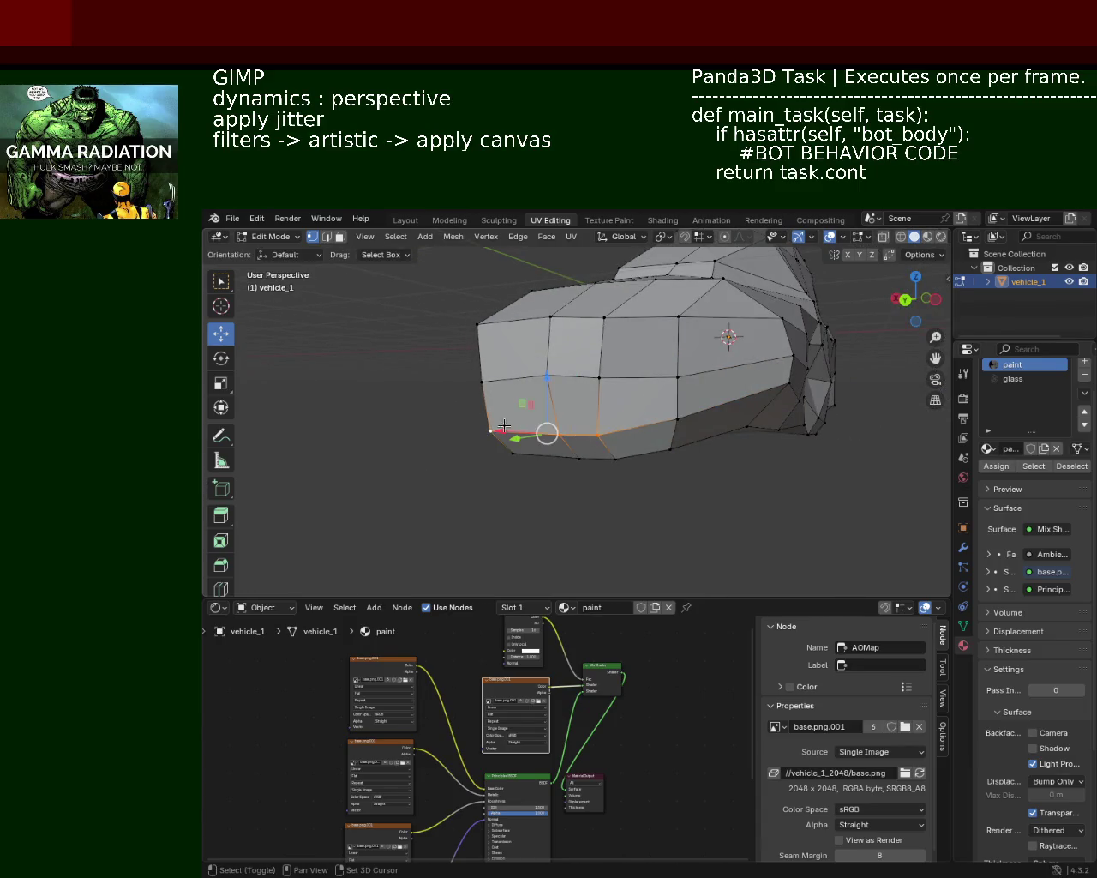
pyautogui.press('g')
pyautogui.press('z')
pyautogui.click(549, 369)
# Move another front vertex along X and then up along Z
pyautogui.moveTo(549, 370)
pyautogui.mouseDown(button='middle')
pyautogui.moveTo(655, 405)
pyautogui.moveTo(740, 398)
pyautogui.mouseUp(button='middle')
pyautogui.click(740, 399)
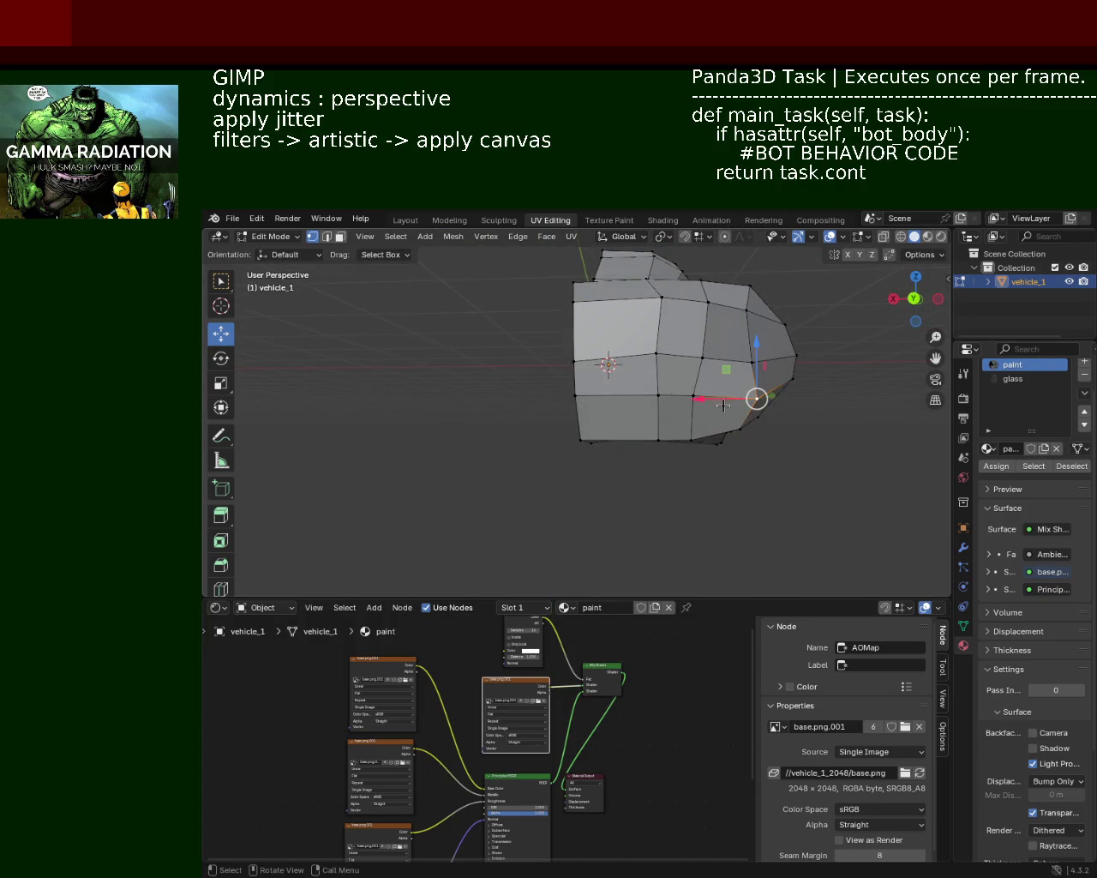
pyautogui.press('g')
pyautogui.press('x')
pyautogui.click(734, 397)
pyautogui.press('g')
pyautogui.press('z')
pyautogui.click(734, 347)
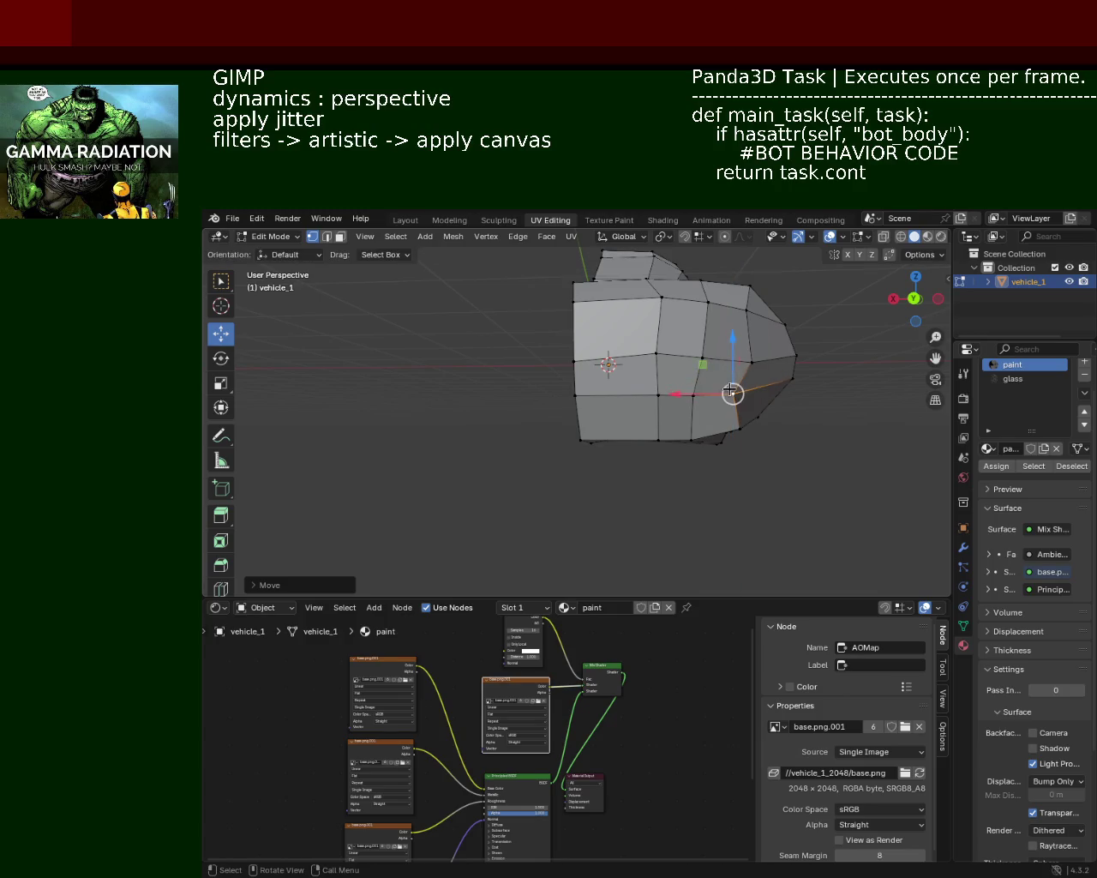
# Select three bottom vertices on the side and raise them along Z
pyautogui.click(727, 428)
pyautogui.keyDown('shift'); pyautogui.click(685, 440); pyautogui.keyUp('shift')
pyautogui.moveTo(668, 442); pyautogui.dragTo(566, 463, button='middle')
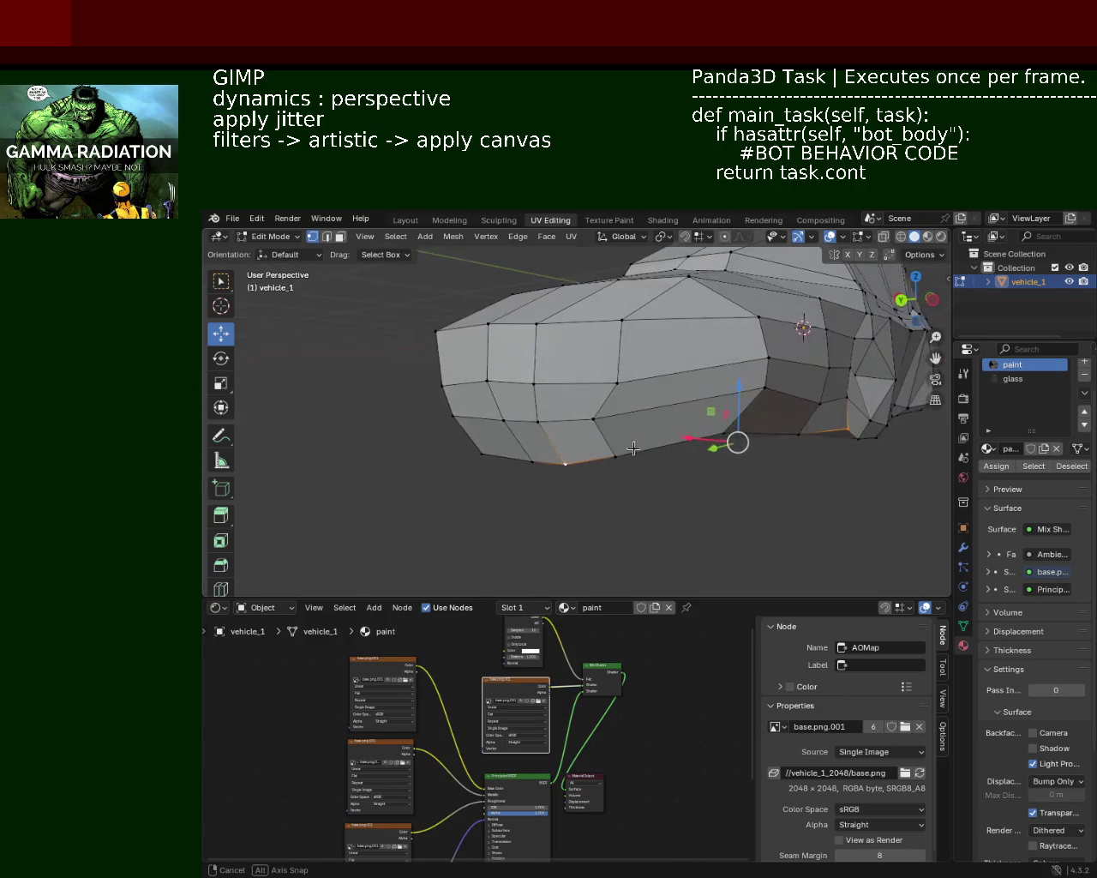
pyautogui.keyDown('shift'); pyautogui.click(572, 468); pyautogui.keyUp('shift')
pyautogui.keyDown('shift'); pyautogui.click(529, 462); pyautogui.keyUp('shift')
pyautogui.keyDown('shift'); pyautogui.click(476, 452); pyautogui.keyUp('shift')
pyautogui.press('g')
pyautogui.press('z')
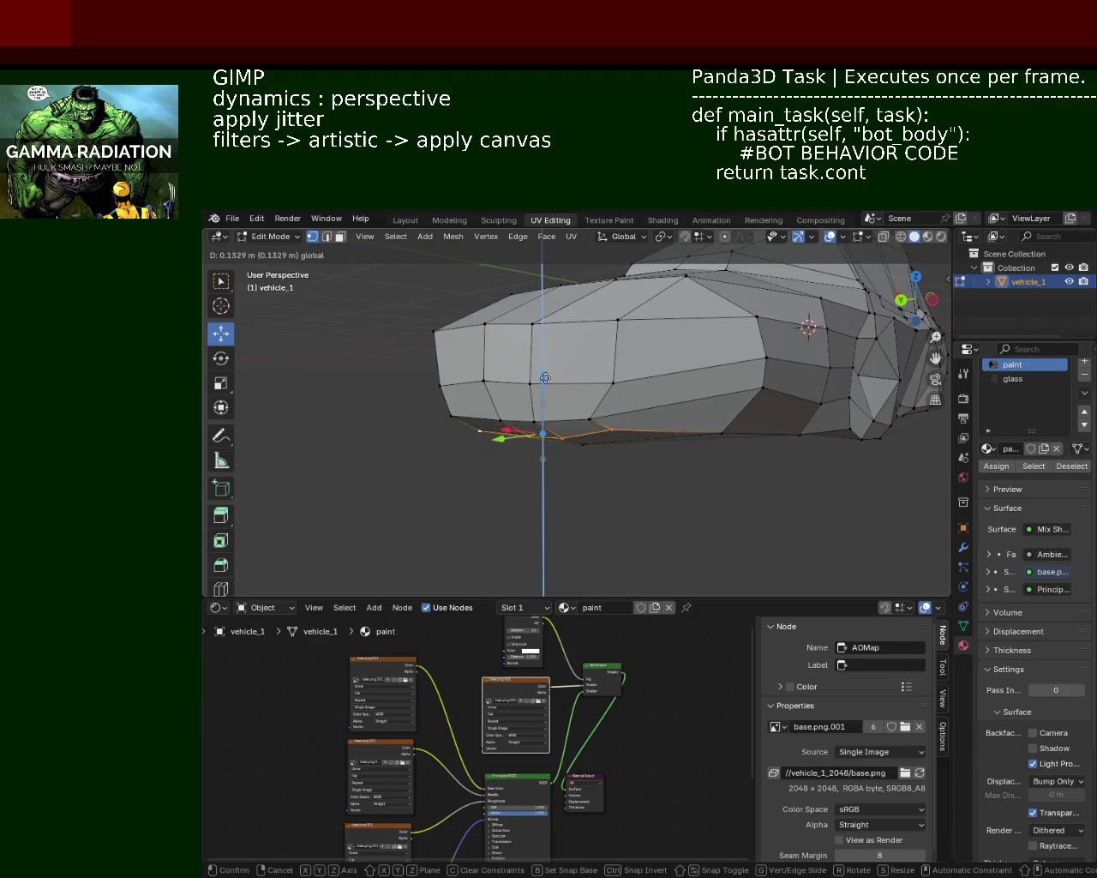
pyautogui.click(545, 386)
# Nudge a front vertex along X
pyautogui.moveTo(545, 387)
pyautogui.mouseDown(button='middle')
pyautogui.moveTo(611, 409)
pyautogui.moveTo(654, 488)
pyautogui.moveTo(704, 444)
pyautogui.mouseUp(button='middle')
pyautogui.click(704, 443)
pyautogui.click(713, 421)
pyautogui.press('g')
pyautogui.press('x')
pyautogui.click(662, 397)
# Raise four lower-left faces of the front along Z
pyautogui.moveTo(661, 396); pyautogui.dragTo(634, 442, button='middle')
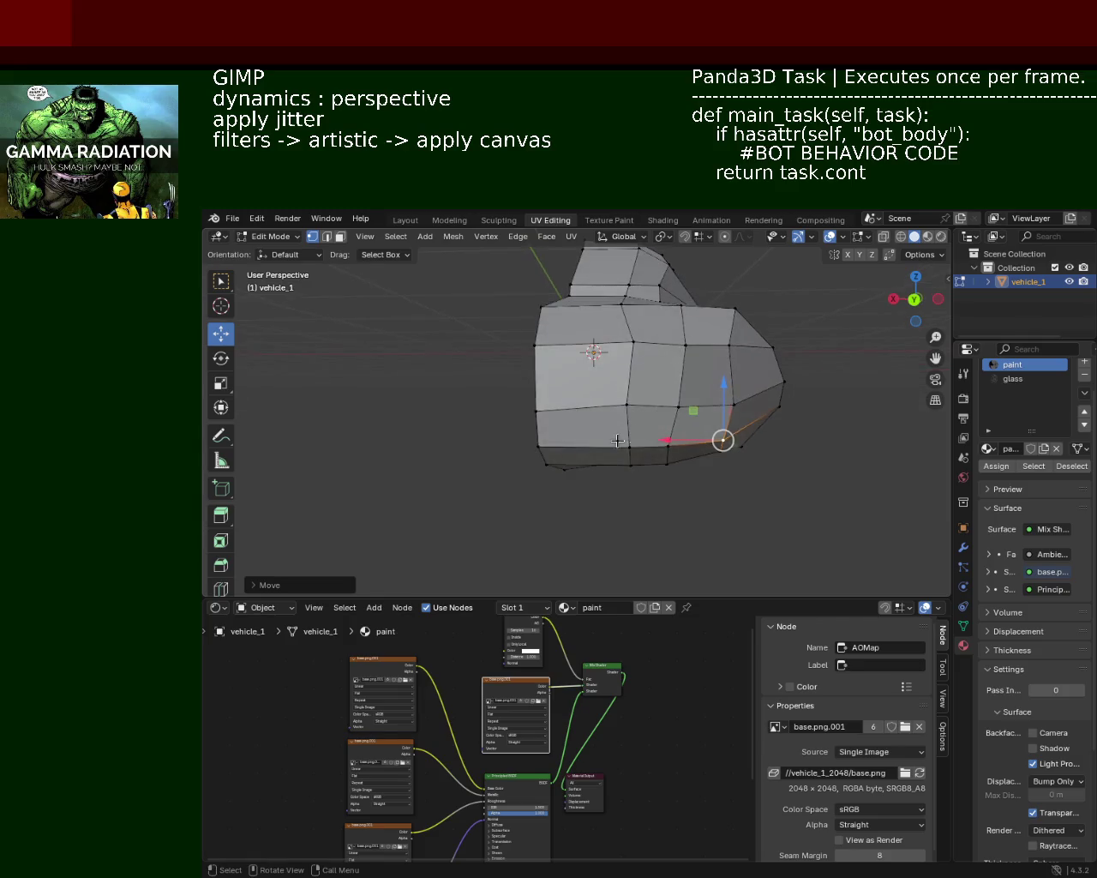
pyautogui.click(630, 447)
pyautogui.keyDown('shift'); pyautogui.click(537, 446); pyautogui.keyUp('shift')
pyautogui.keyDown('shift'); pyautogui.click(537, 408); pyautogui.keyUp('shift')
pyautogui.keyDown('shift'); pyautogui.click(619, 402); pyautogui.keyUp('shift')
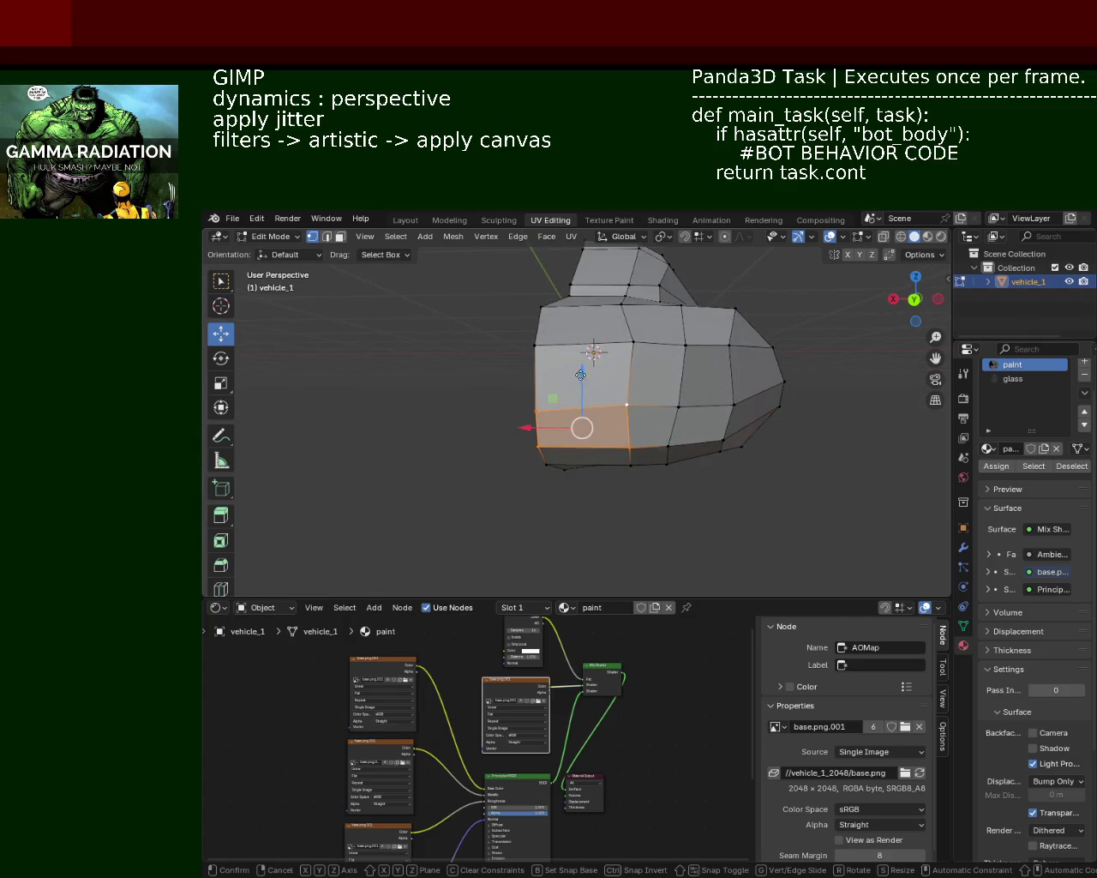
pyautogui.press('g')
pyautogui.press('z')
pyautogui.click(706, 417)
# Raise three lower-right faces along Z, then orbit to a side view
pyautogui.click(723, 440)
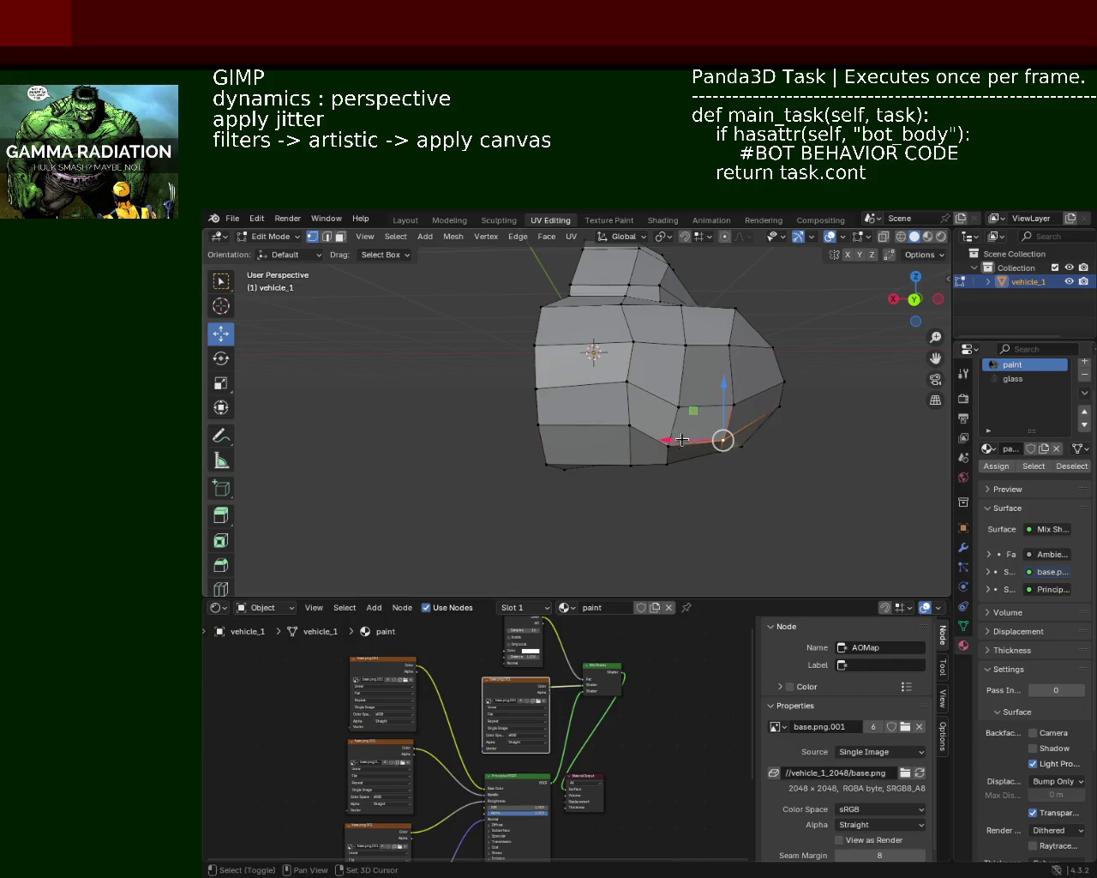
pyautogui.keyDown('shift'); pyautogui.click(668, 446); pyautogui.keyUp('shift')
pyautogui.keyDown('shift'); pyautogui.click(723, 401); pyautogui.keyUp('shift')
pyautogui.press('g')
pyautogui.press('z')
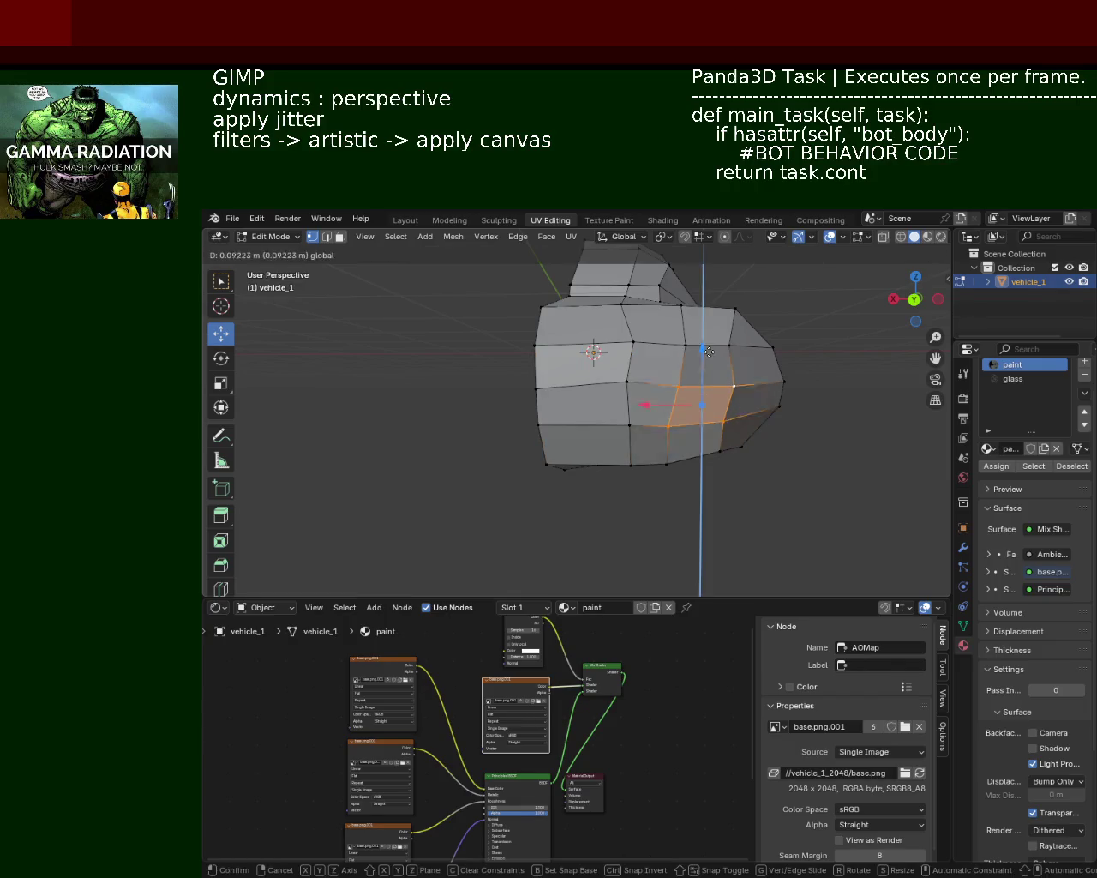
pyautogui.click(723, 401)
pyautogui.moveTo(724, 401)
pyautogui.mouseDown(button='middle')
pyautogui.moveTo(589, 413)
pyautogui.moveTo(689, 454)
pyautogui.moveTo(553, 399)
pyautogui.moveTo(592, 364)
pyautogui.moveTo(660, 446)
pyautogui.mouseUp(button='middle')
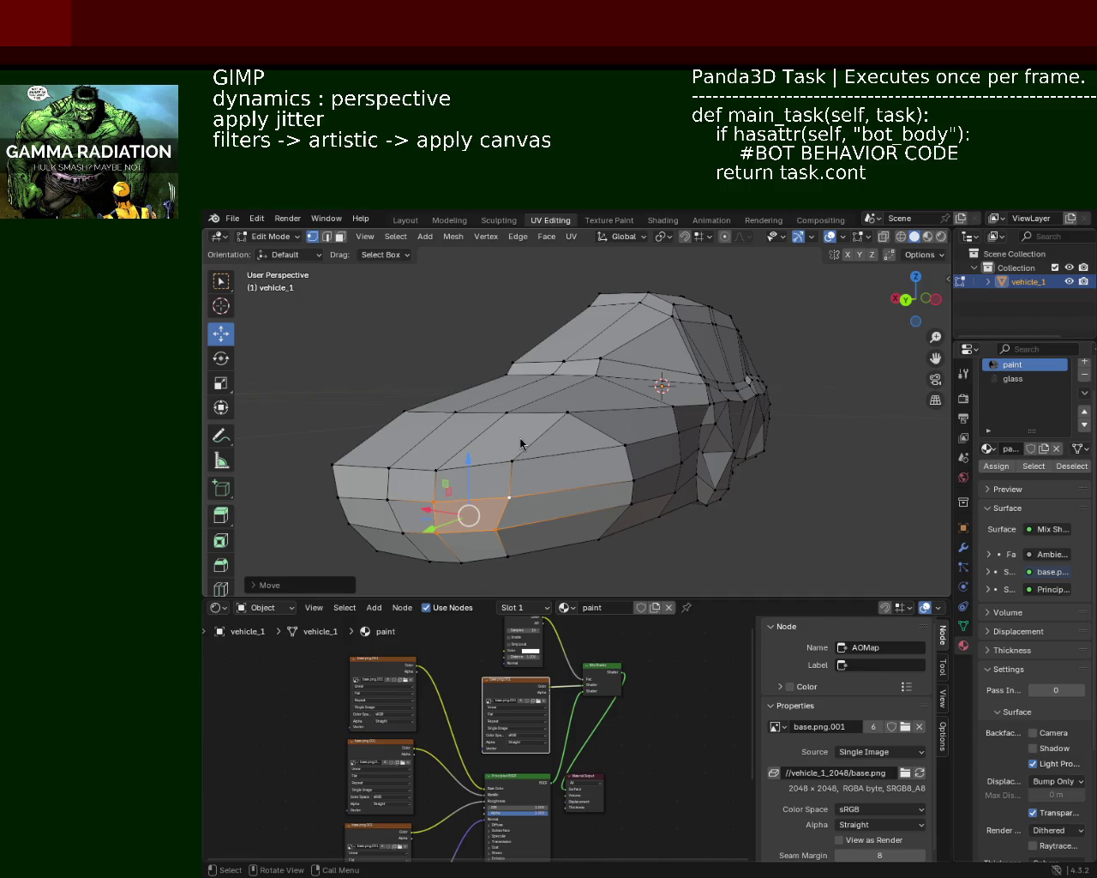
# Select a vertical edge on the car's side and shift it along X
pyautogui.moveTo(498, 447); pyautogui.dragTo(542, 457, button='middle')
pyautogui.scroll(3, 558, 446)
pyautogui.scroll(2, 591, 471)
pyautogui.moveTo(615, 507)
pyautogui.mouseDown(button='middle')
pyautogui.moveTo(637, 465)
pyautogui.moveTo(730, 410)
pyautogui.moveTo(718, 418)
pyautogui.moveTo(663, 402)
pyautogui.moveTo(681, 369)
pyautogui.mouseUp(button='middle')
pyautogui.click(681, 367)
pyautogui.keyDown('shift'); pyautogui.click(686, 421); pyautogui.keyUp('shift')
pyautogui.keyDown('shift'); pyautogui.click(675, 474); pyautogui.keyUp('shift')
pyautogui.moveTo(678, 421); pyautogui.dragTo(664, 421)
pyautogui.moveTo(663, 421)
pyautogui.mouseDown(button='middle')
pyautogui.moveTo(629, 453)
pyautogui.moveTo(668, 451)
pyautogui.moveTo(582, 420)
pyautogui.moveTo(643, 411)
pyautogui.mouseUp(button='middle')
pyautogui.moveTo(728, 426); pyautogui.dragTo(668, 496, button='middle')
pyautogui.moveTo(650, 517); pyautogui.dragTo(638, 511)
pyautogui.moveTo(638, 511)
pyautogui.mouseDown(button='middle')
pyautogui.moveTo(558, 394)
pyautogui.moveTo(597, 328)
pyautogui.moveTo(623, 332)
pyautogui.mouseUp(button='middle')
# Select two more side edge loops and slide them along X
pyautogui.keyDown('alt'); pyautogui.click(651, 333); pyautogui.keyUp('alt')
pyautogui.keyDown('alt'); pyautogui.keyDown('shift'); pyautogui.click(647, 375); pyautogui.keyUp('shift'); pyautogui.keyUp('alt')
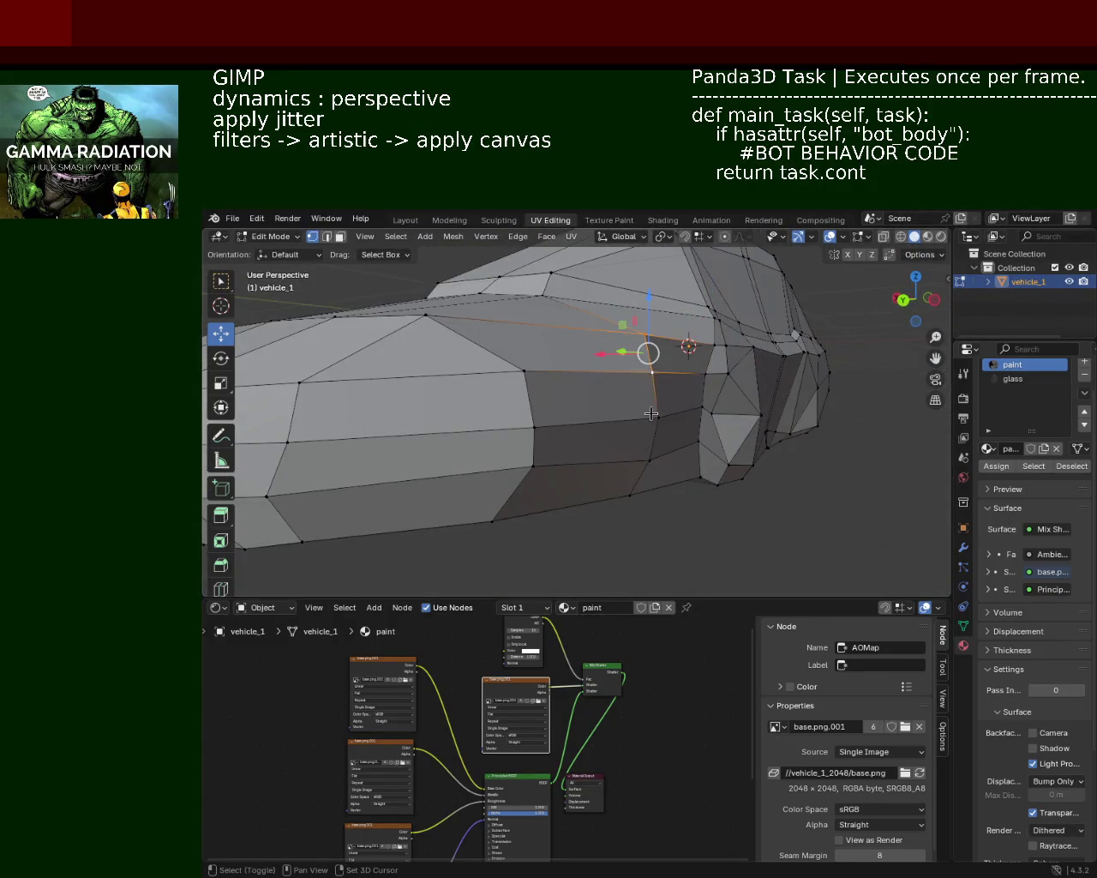
pyautogui.moveTo(640, 455)
pyautogui.mouseDown(button='middle')
pyautogui.moveTo(573, 473)
pyautogui.moveTo(600, 399)
pyautogui.mouseUp(button='middle')
pyautogui.moveTo(600, 399)
pyautogui.mouseDown()
pyautogui.moveTo(571, 383)
pyautogui.moveTo(604, 386)
pyautogui.mouseUp()
pyautogui.moveTo(604, 386); pyautogui.dragTo(660, 391, button='middle')
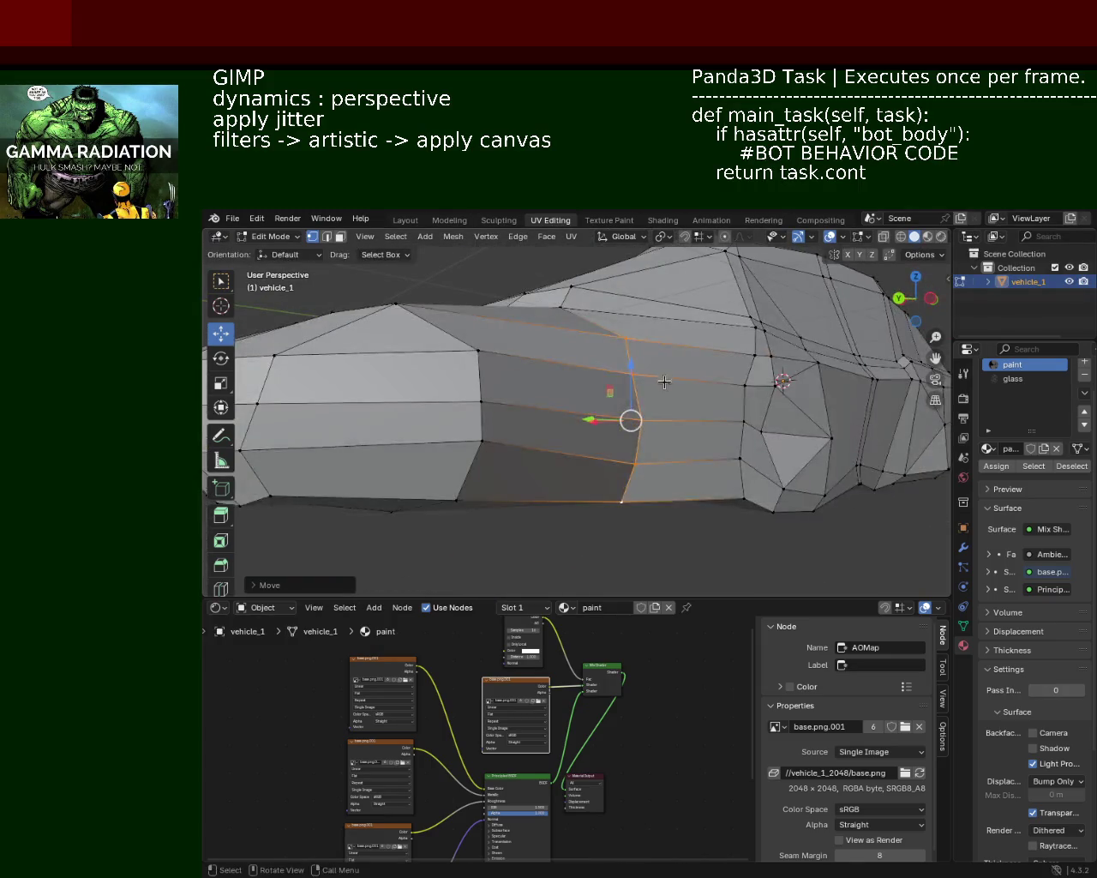
pyautogui.click(744, 384)
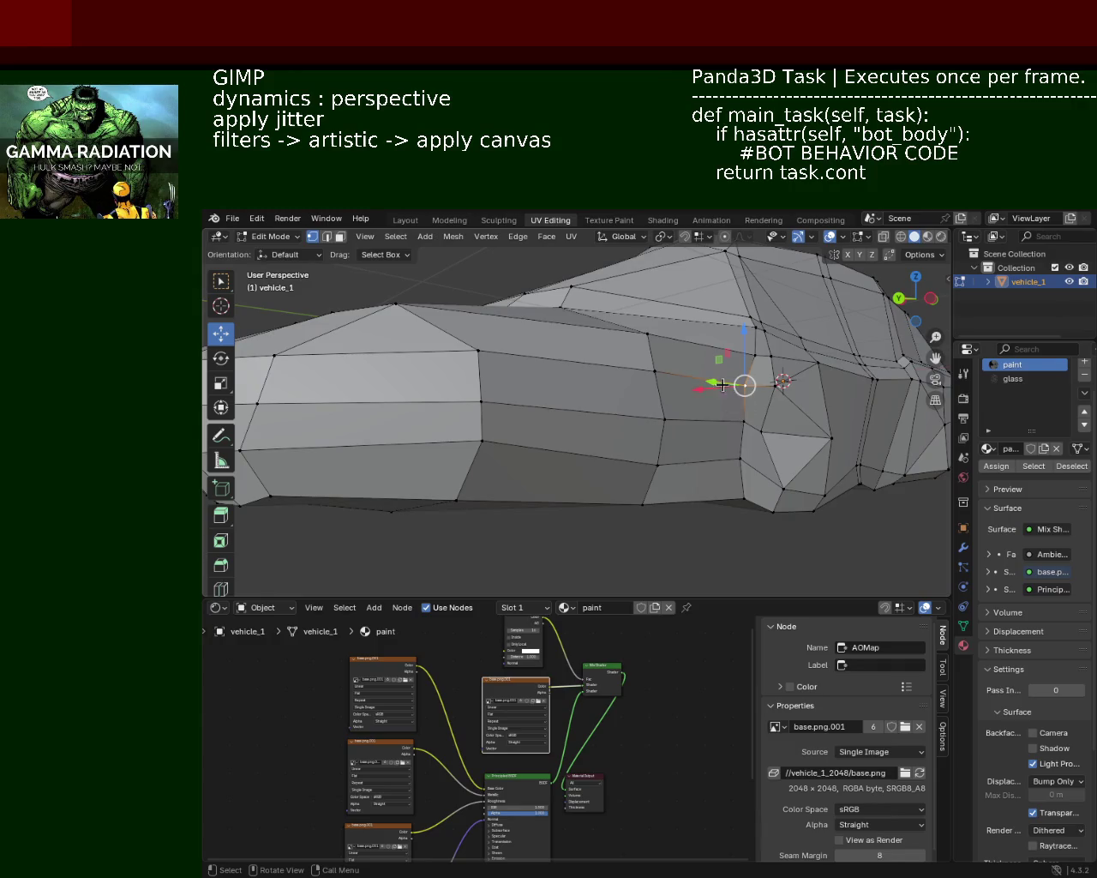
pyautogui.moveTo(682, 394)
pyautogui.mouseDown(button='middle')
pyautogui.moveTo(728, 406)
pyautogui.moveTo(607, 419)
pyautogui.mouseUp(button='middle')
pyautogui.scroll(3, 678, 397)
pyautogui.scroll(-4, 630, 392)
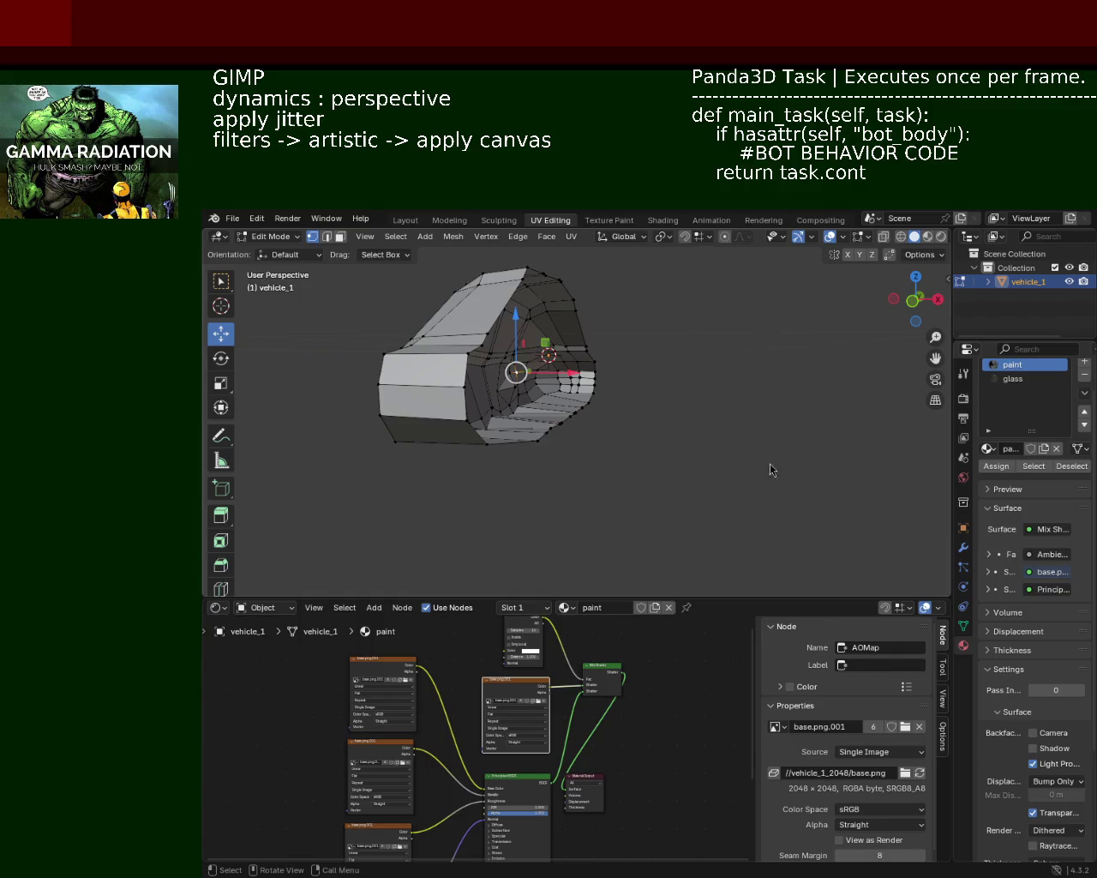
# Select the hood-side edge near the front and move it along Y to reshape the hood-cabin join
pyautogui.moveTo(458, 317)
pyautogui.mouseDown(button='middle')
pyautogui.moveTo(541, 322)
pyautogui.moveTo(583, 351)
pyautogui.mouseUp(button='middle')
pyautogui.scroll(3, 642, 314)
pyautogui.scroll(2, 709, 304)
pyautogui.moveTo(709, 303)
pyautogui.mouseDown(button='middle')
pyautogui.moveTo(649, 331)
pyautogui.moveTo(746, 382)
pyautogui.mouseUp(button='middle')
pyautogui.click(749, 382)
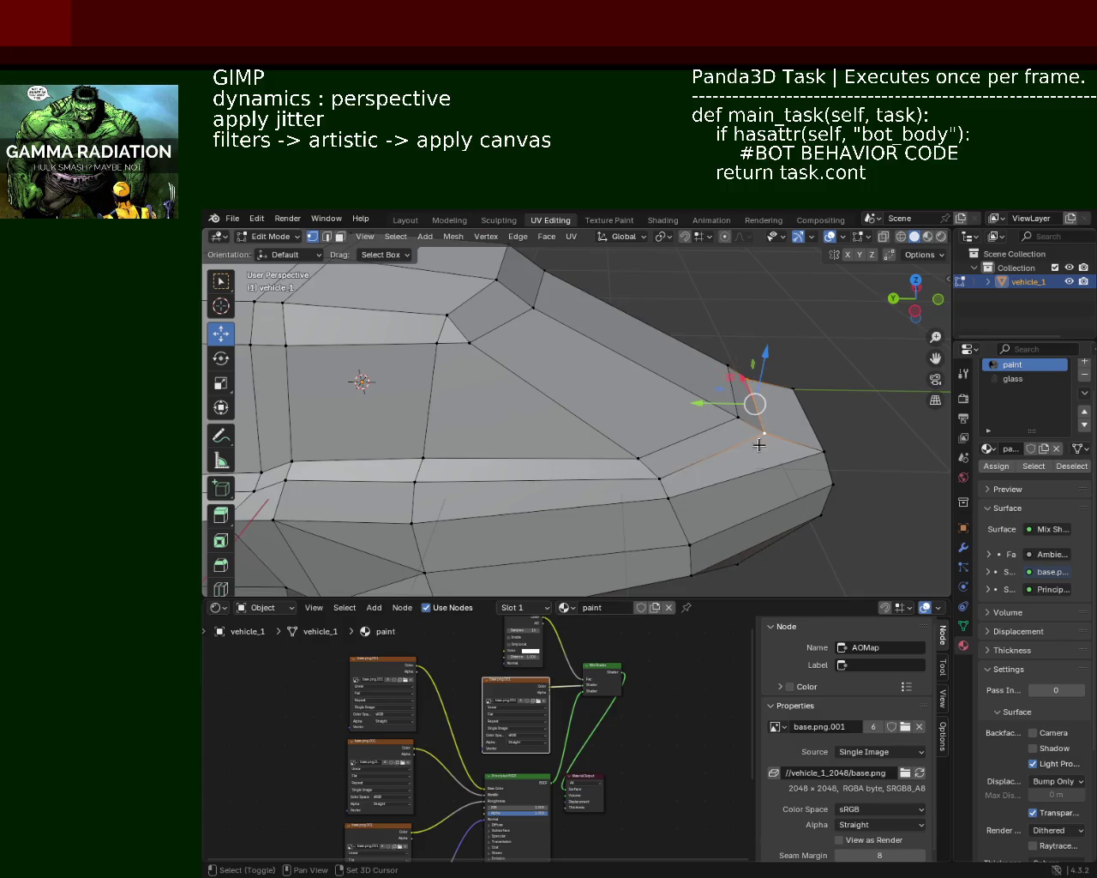
pyautogui.moveTo(652, 468); pyautogui.dragTo(713, 417, button='middle')
pyautogui.keyDown('alt'); pyautogui.click(725, 408); pyautogui.keyUp('alt')
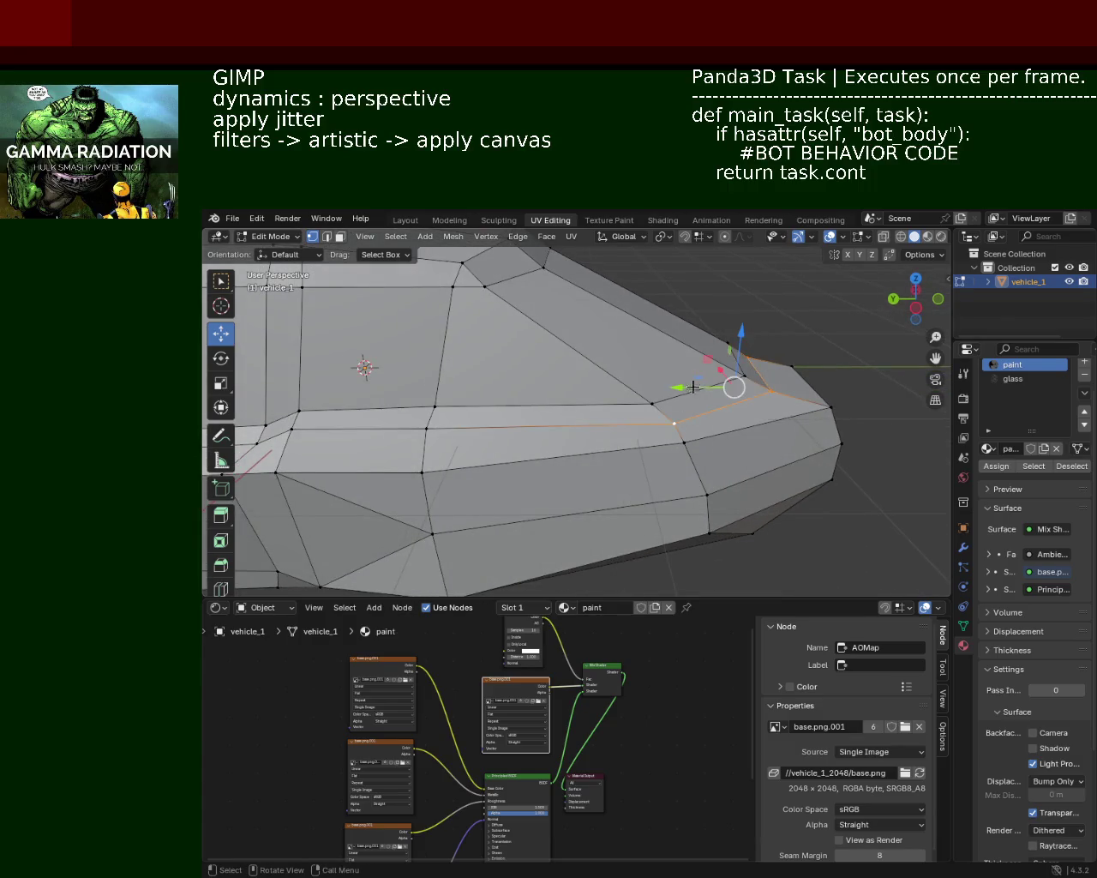
pyautogui.moveTo(678, 386)
pyautogui.mouseDown()
pyautogui.moveTo(672, 399)
pyautogui.moveTo(725, 385)
pyautogui.mouseUp()
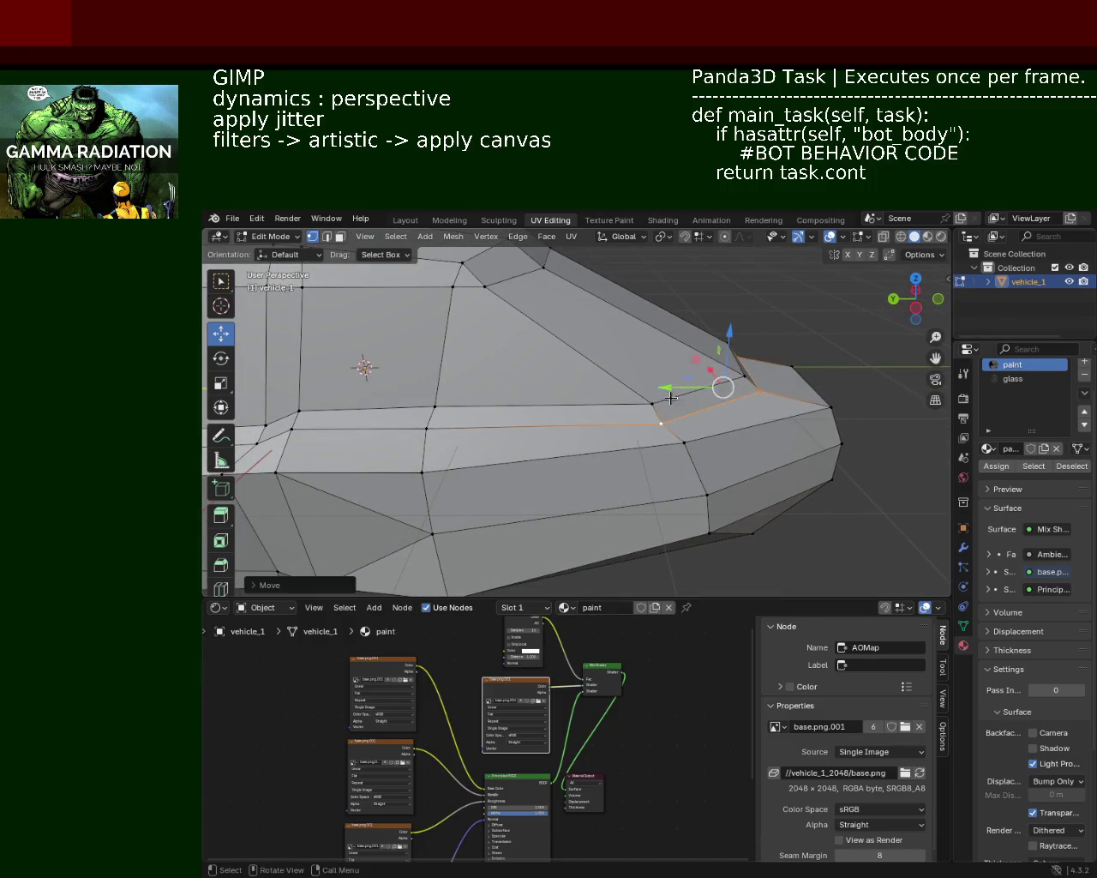
pyautogui.moveTo(725, 385); pyautogui.dragTo(730, 413, button='middle')
pyautogui.moveTo(562, 386); pyautogui.dragTo(681, 391, button='middle')
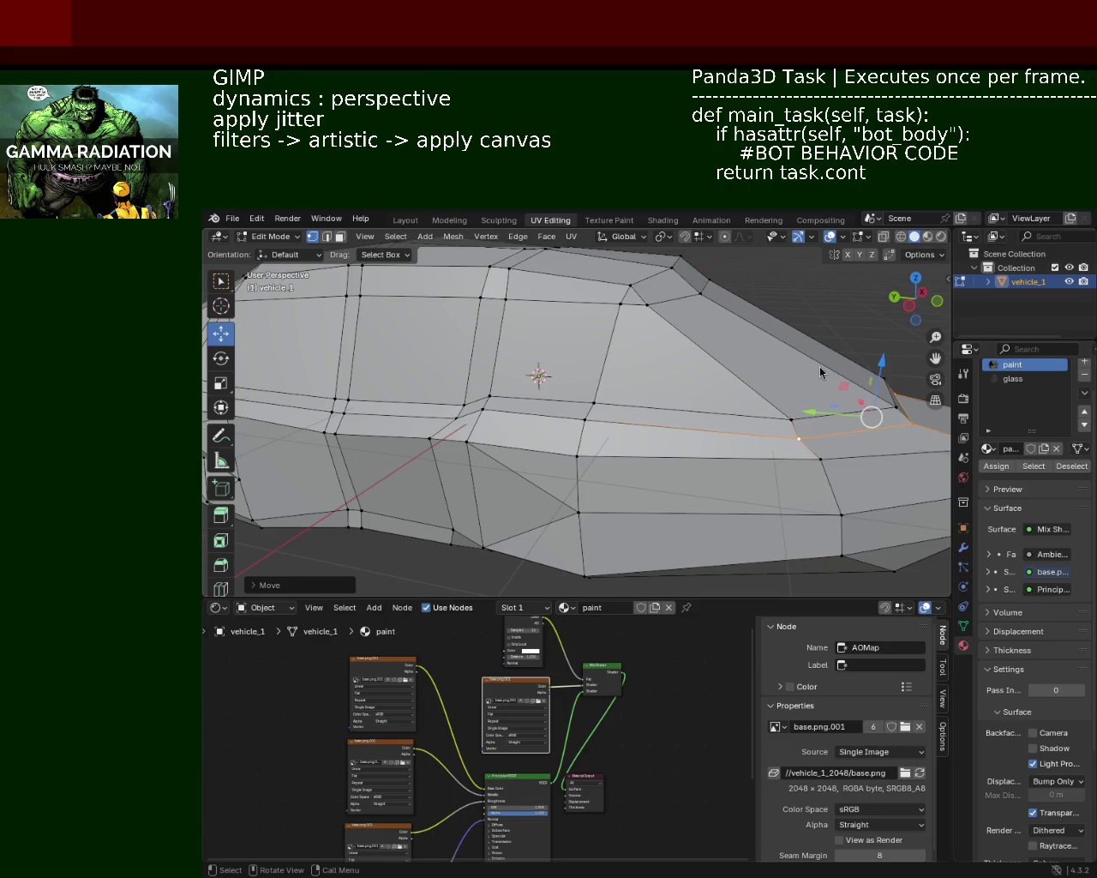
# Deselect the hood edge, then move a vertex on the car's side along X
pyautogui.click(666, 412)
pyautogui.moveTo(666, 412)
pyautogui.mouseDown(button='middle')
pyautogui.moveTo(659, 443)
pyautogui.moveTo(553, 371)
pyautogui.mouseUp(button='middle')
pyautogui.click(522, 437)
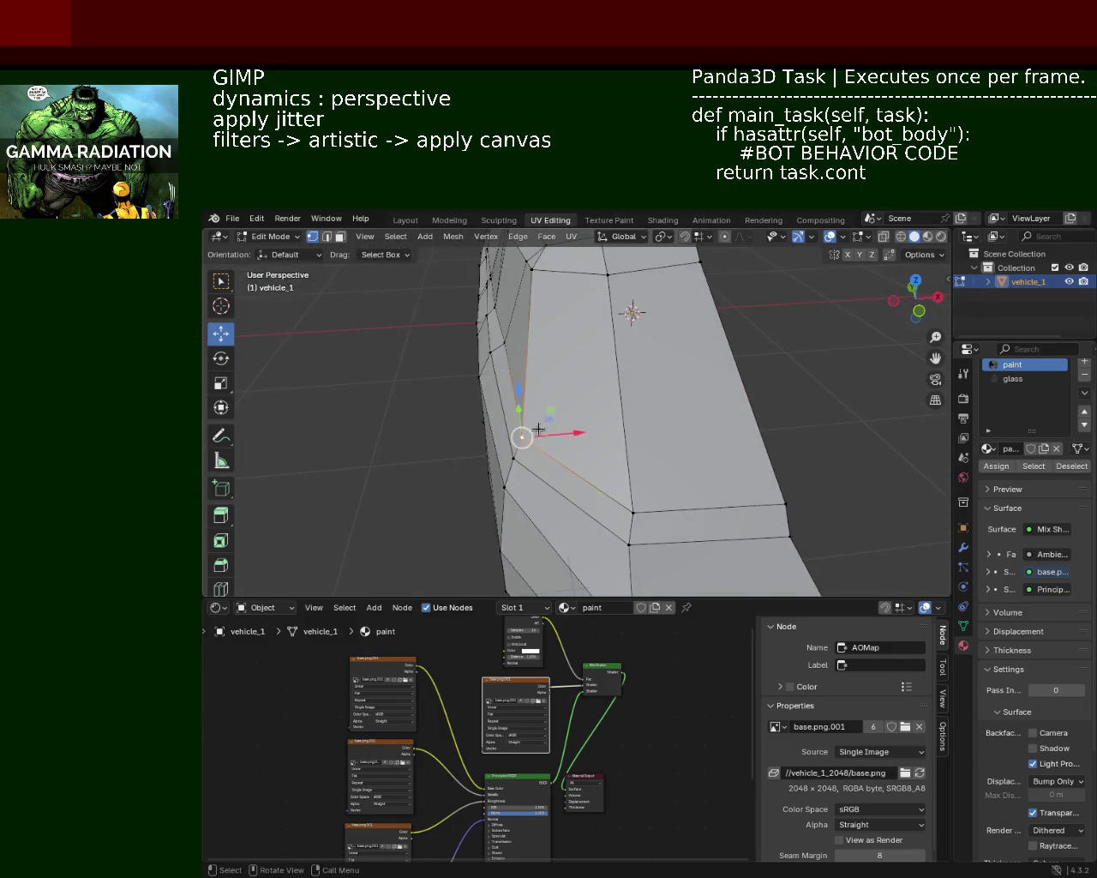
pyautogui.moveTo(594, 436); pyautogui.dragTo(577, 426)
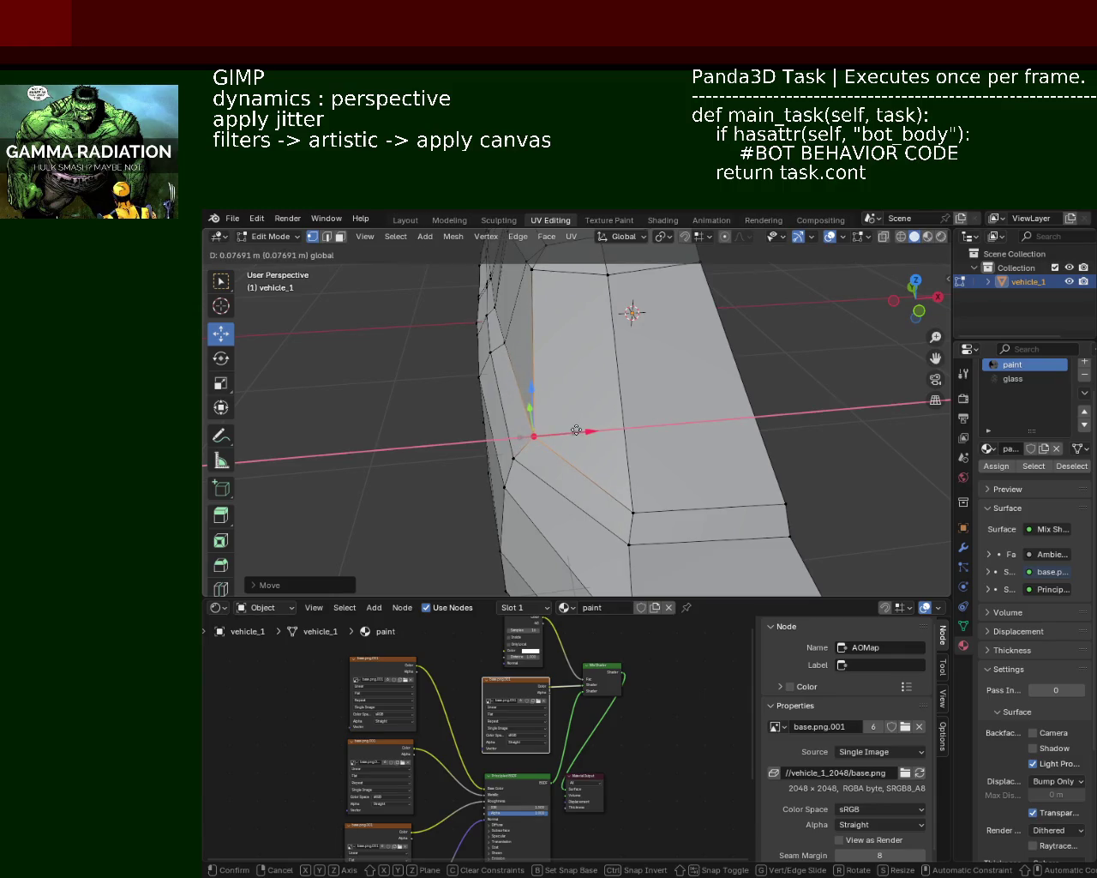
pyautogui.moveTo(577, 427); pyautogui.dragTo(605, 404, button='middle')
pyautogui.scroll(3, 666, 333)
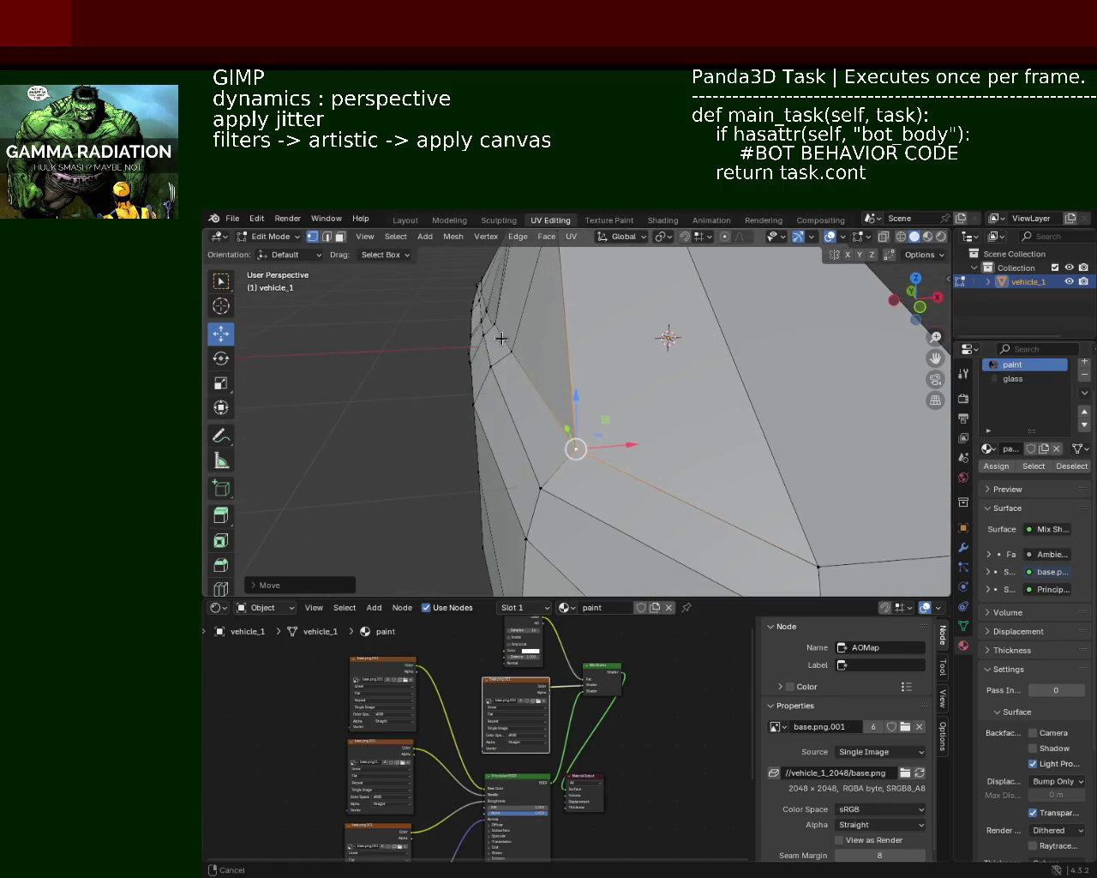
# Select a nearby upper-side vertex and shift it along X
pyautogui.moveTo(558, 334)
pyautogui.mouseDown(button='middle')
pyautogui.moveTo(727, 362)
pyautogui.moveTo(637, 357)
pyautogui.moveTo(549, 393)
pyautogui.mouseUp(button='middle')
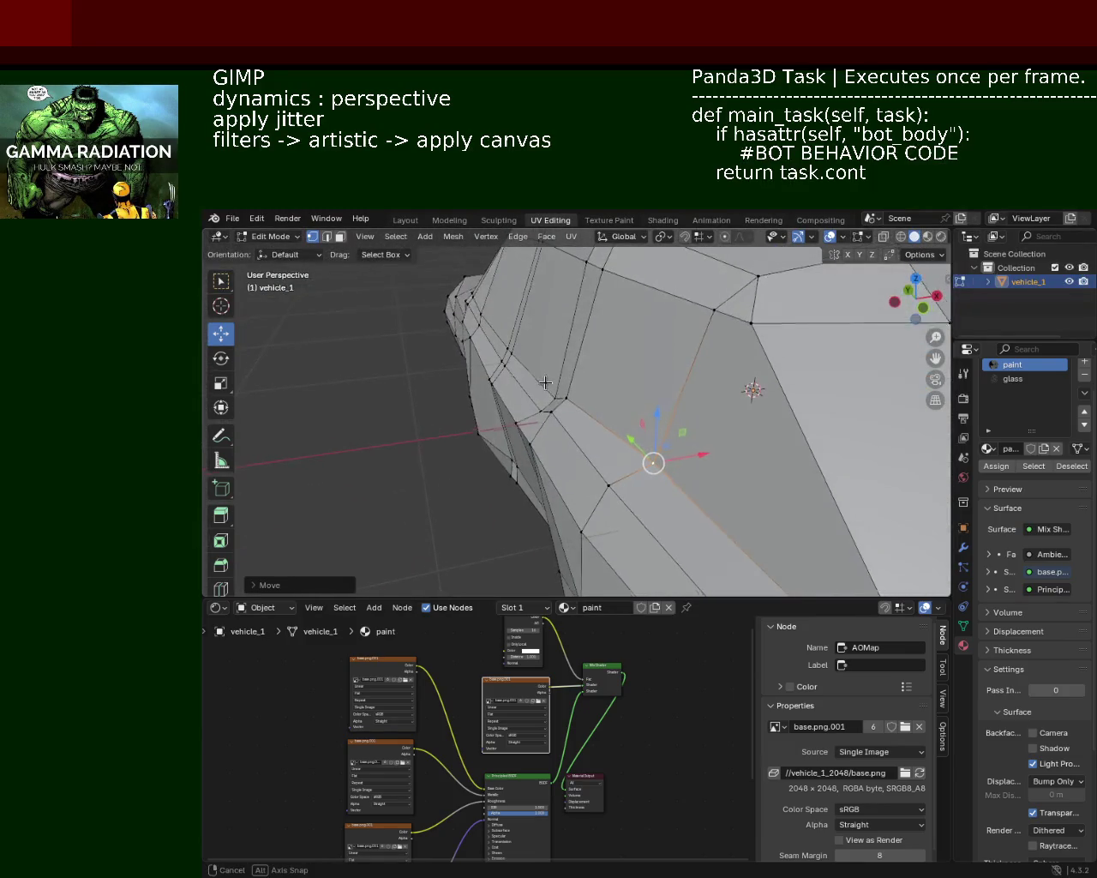
pyautogui.click(552, 397)
pyautogui.click(521, 364)
pyautogui.moveTo(578, 366)
pyautogui.mouseDown()
pyautogui.moveTo(616, 366)
pyautogui.moveTo(598, 367)
pyautogui.mouseUp()
pyautogui.moveTo(526, 362)
pyautogui.mouseDown(button='middle')
pyautogui.moveTo(666, 378)
pyautogui.moveTo(630, 405)
pyautogui.mouseUp(button='middle')
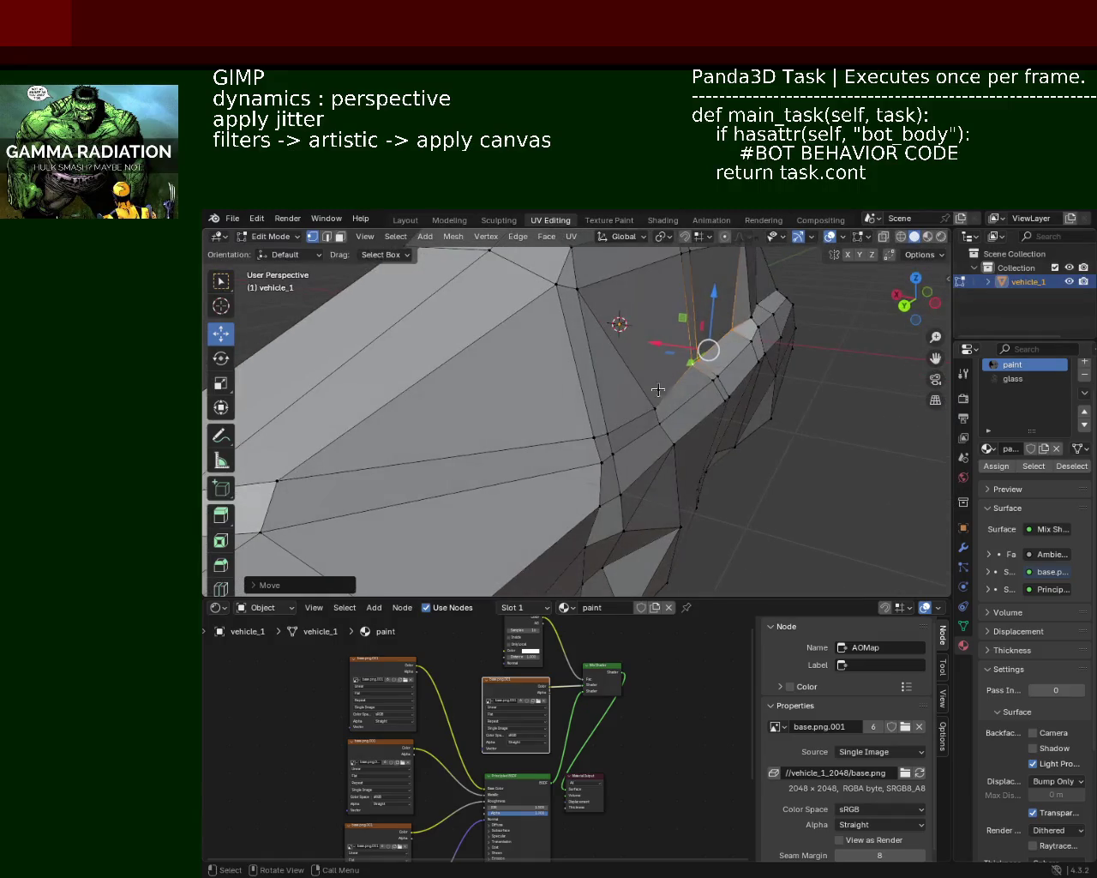
pyautogui.moveTo(627, 407); pyautogui.dragTo(609, 403)
pyautogui.moveTo(609, 403); pyautogui.dragTo(674, 388, button='middle')
# Move the selected side vertex with G and Shift+Y, tightening the cabin's front corner
pyautogui.moveTo(683, 346); pyautogui.dragTo(683, 351)
pyautogui.moveTo(684, 351); pyautogui.dragTo(634, 367, button='middle')
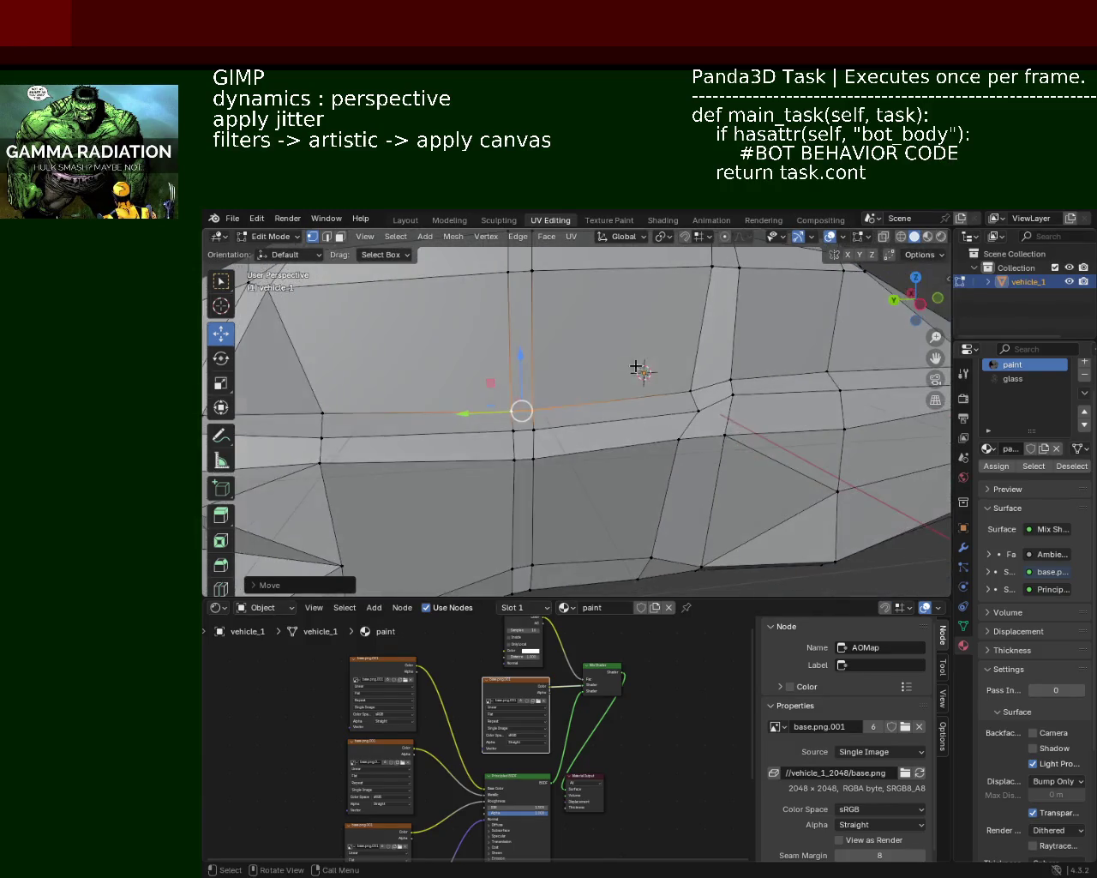
pyautogui.press('g')
pyautogui.hotkey('shift', 'y')
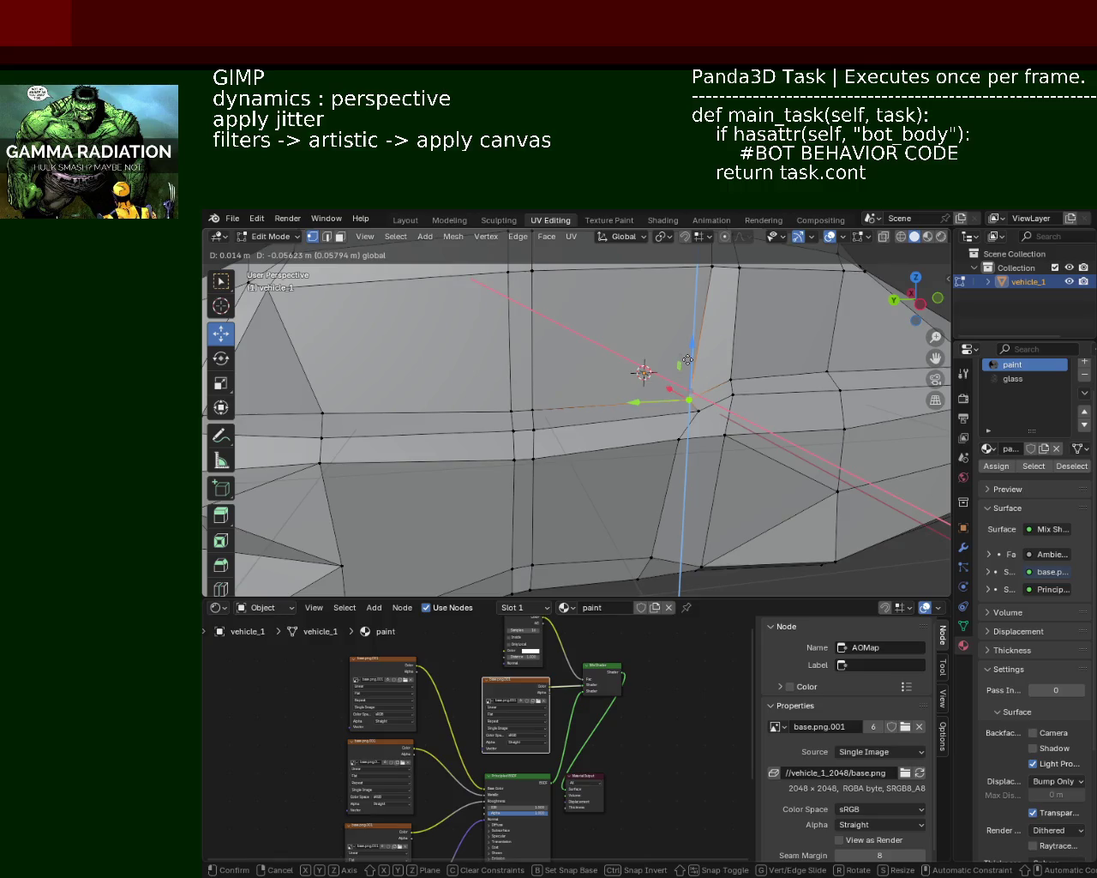
pyautogui.click(689, 358)
pyautogui.moveTo(688, 358)
pyautogui.mouseDown(button='middle')
pyautogui.moveTo(758, 343)
pyautogui.moveTo(736, 354)
pyautogui.mouseUp(button='middle')
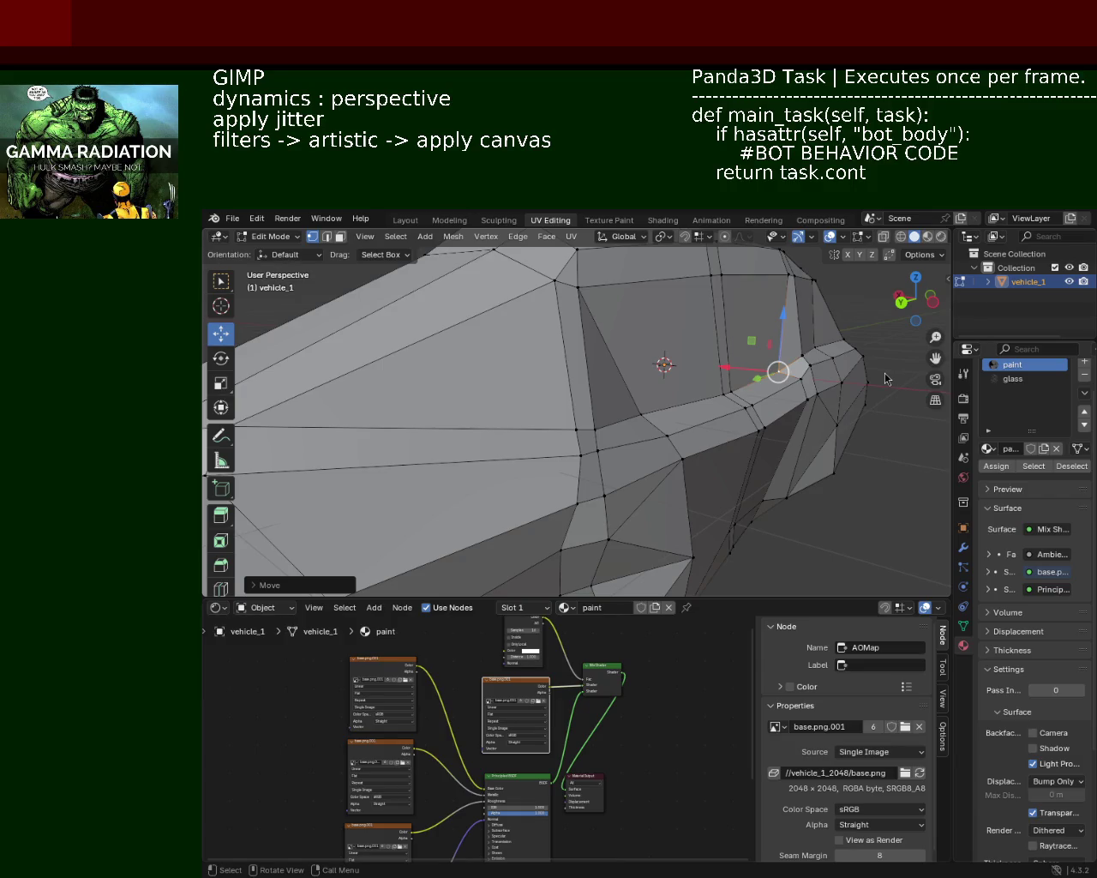
# Pull a hood vertex up and back, then adjust it along Y and Z
pyautogui.moveTo(553, 375); pyautogui.dragTo(708, 376, button='middle')
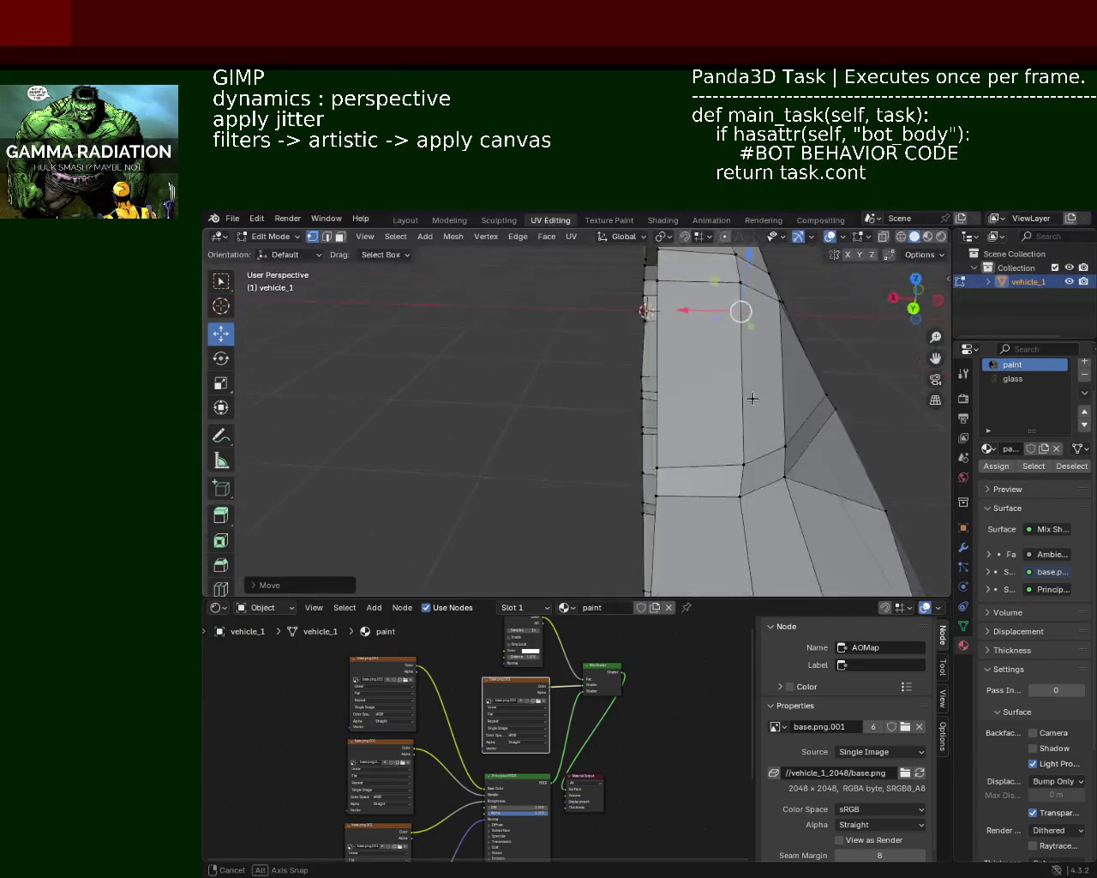
pyautogui.moveTo(709, 375)
pyautogui.mouseDown(button='middle')
pyautogui.moveTo(750, 437)
pyautogui.moveTo(608, 420)
pyautogui.mouseUp(button='middle')
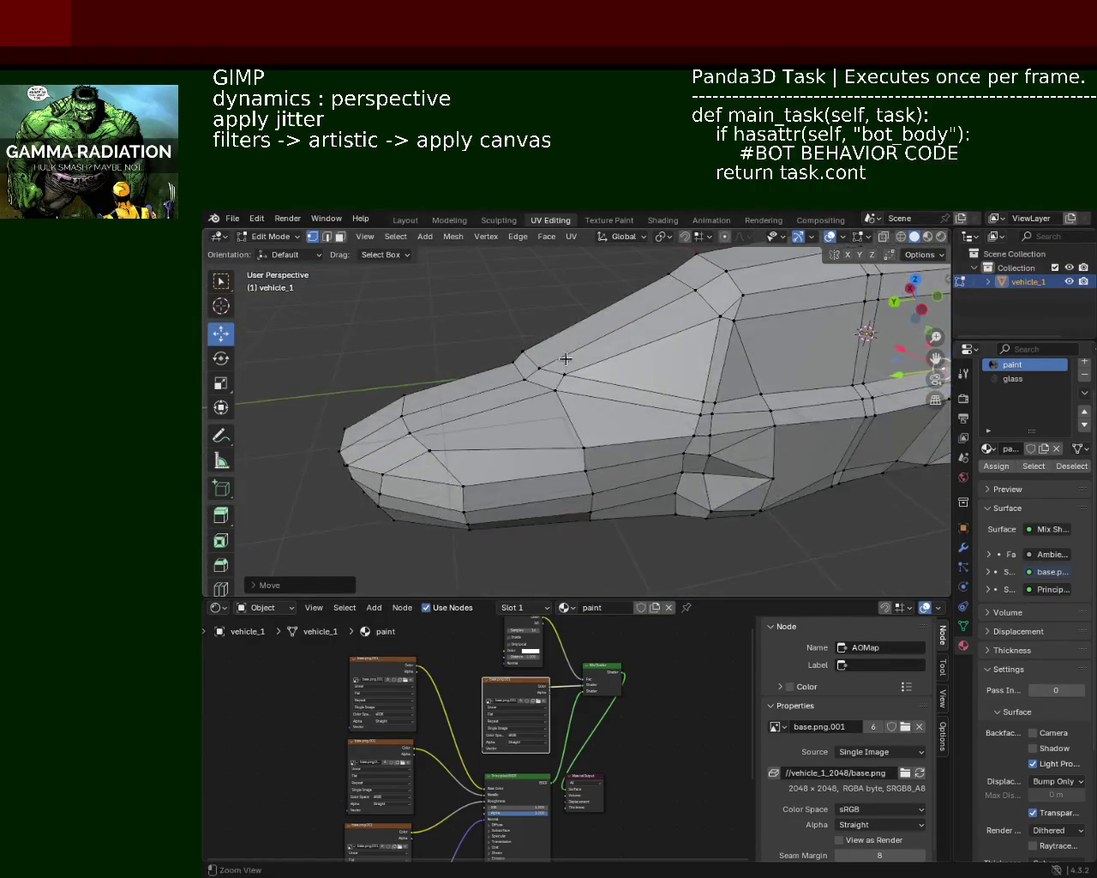
pyautogui.moveTo(608, 420)
pyautogui.mouseDown(button='middle')
pyautogui.moveTo(550, 376)
pyautogui.moveTo(671, 320)
pyautogui.mouseUp(button='middle')
pyautogui.click(550, 375)
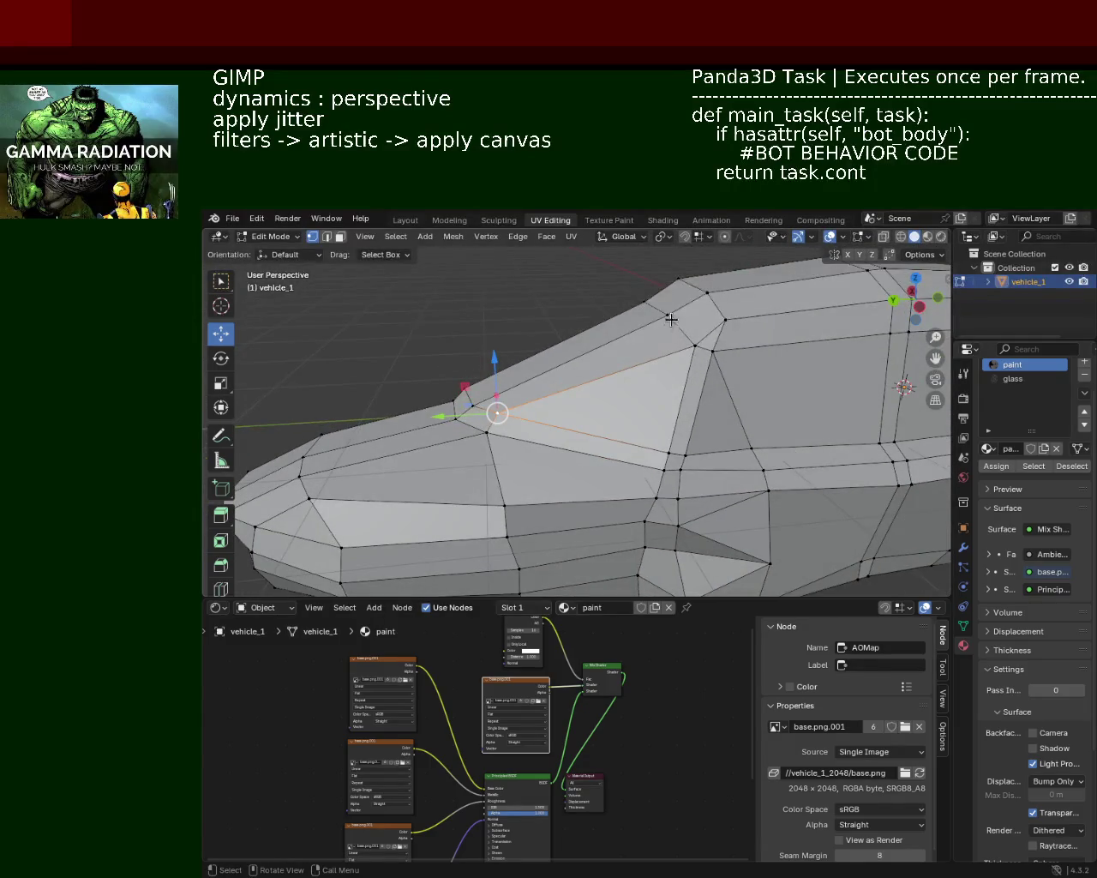
pyautogui.moveTo(667, 315); pyautogui.dragTo(713, 293)
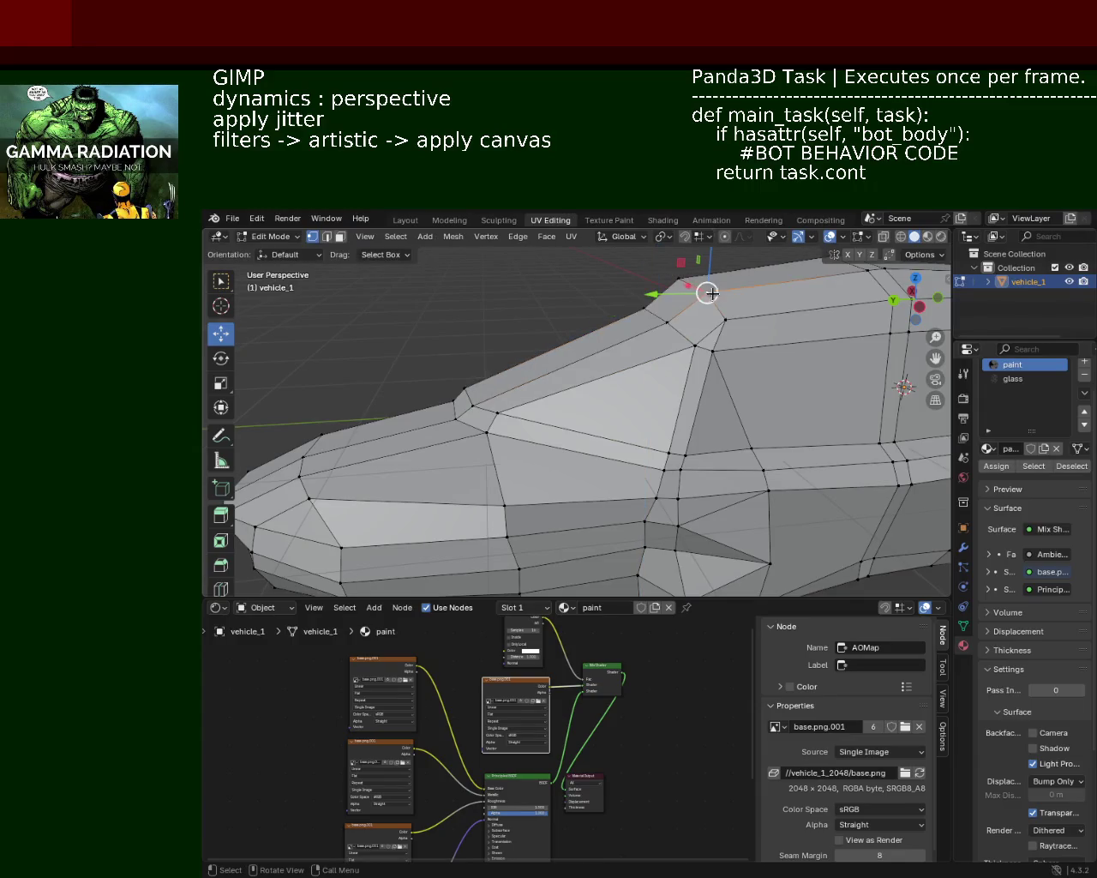
pyautogui.moveTo(737, 322); pyautogui.dragTo(677, 322, button='middle')
pyautogui.moveTo(635, 315); pyautogui.dragTo(638, 324)
pyautogui.moveTo(668, 273); pyautogui.dragTo(679, 301)
pyautogui.moveTo(739, 334); pyautogui.dragTo(776, 357, button='middle')
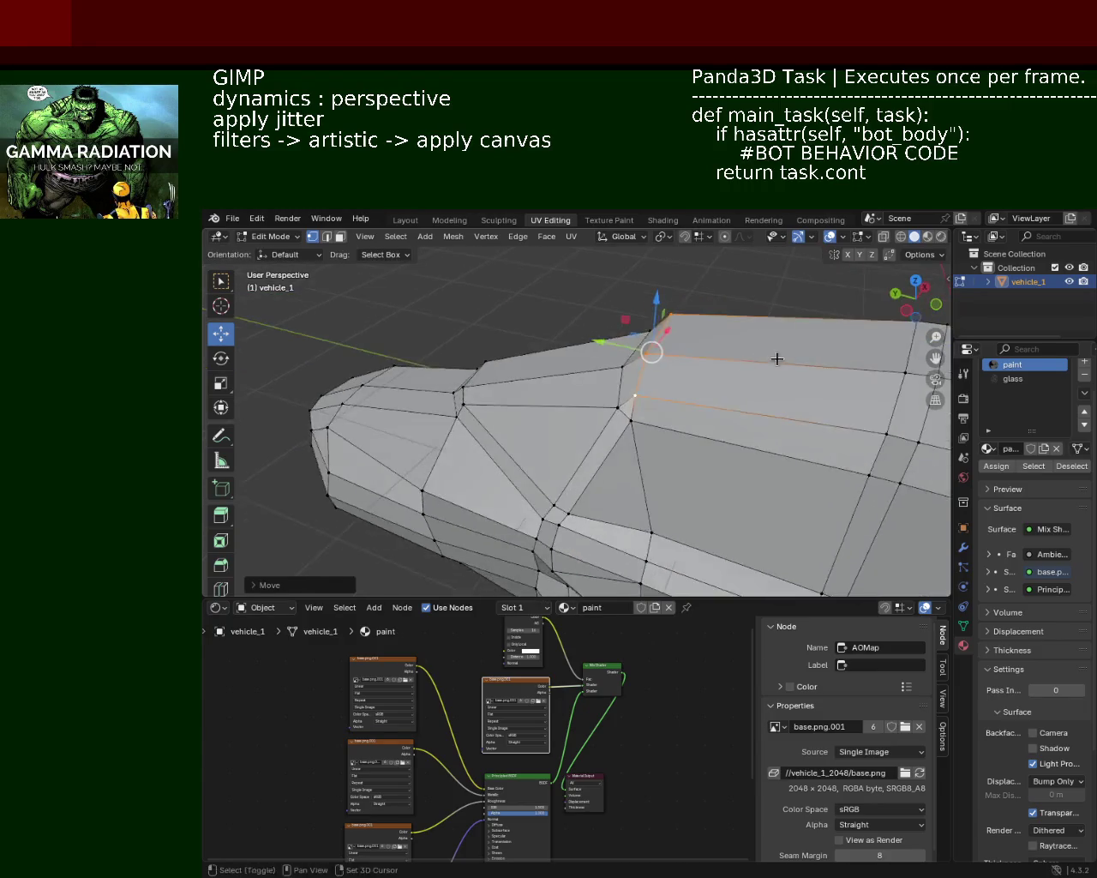
pyautogui.scroll(3, 776, 357)
pyautogui.moveTo(610, 299)
pyautogui.keyDown('shift'); pyautogui.mouseDown(button='middle')
pyautogui.moveTo(591, 332)
pyautogui.moveTo(646, 331)
pyautogui.moveTo(622, 350)
pyautogui.moveTo(671, 342)
pyautogui.mouseUp(button='middle'); pyautogui.keyUp('shift')
# In face select mode, raise a roof face and slide it along Y
pyautogui.click(339, 239)
pyautogui.click(576, 319)
pyautogui.click(682, 327)
pyautogui.moveTo(678, 300); pyautogui.dragTo(682, 281)
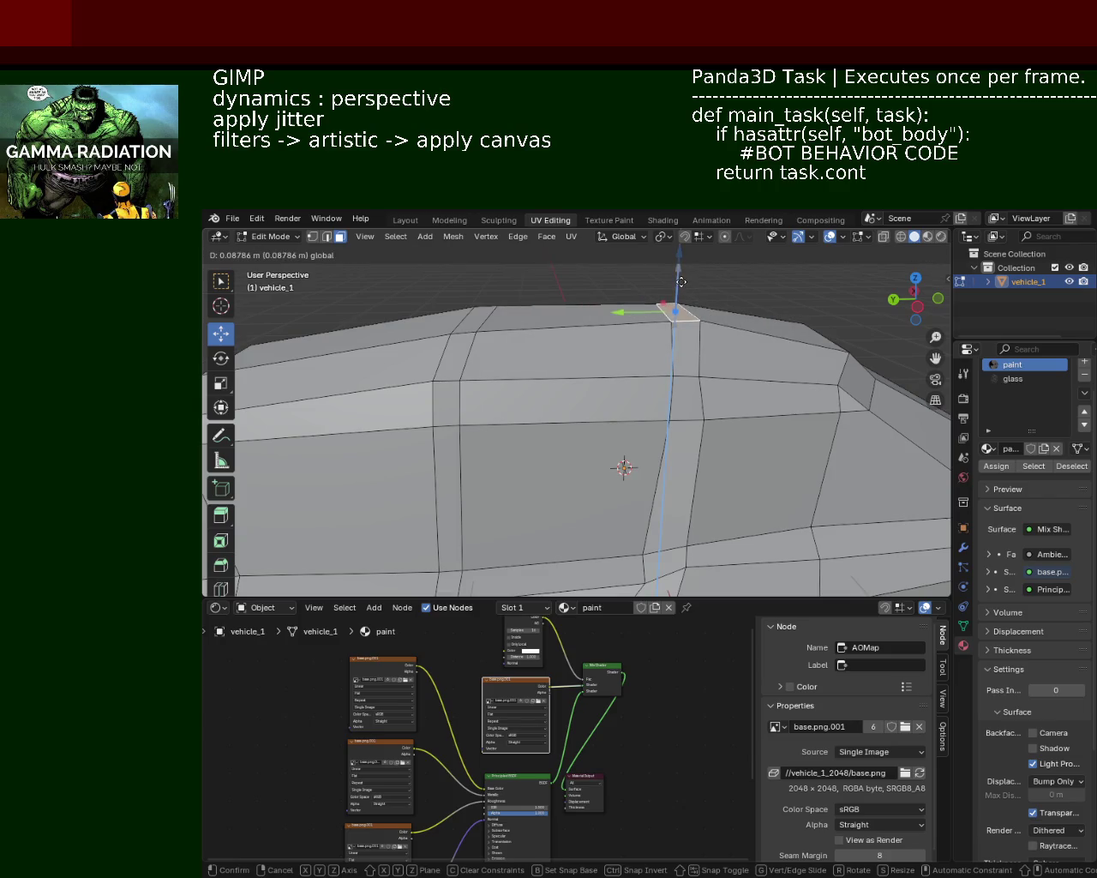
pyautogui.click(681, 281)
pyautogui.moveTo(661, 314)
pyautogui.mouseDown(button='middle')
pyautogui.moveTo(584, 333)
pyautogui.moveTo(600, 327)
pyautogui.moveTo(657, 360)
pyautogui.moveTo(618, 360)
pyautogui.mouseUp(button='middle')
pyautogui.scroll(-4, 607, 374)
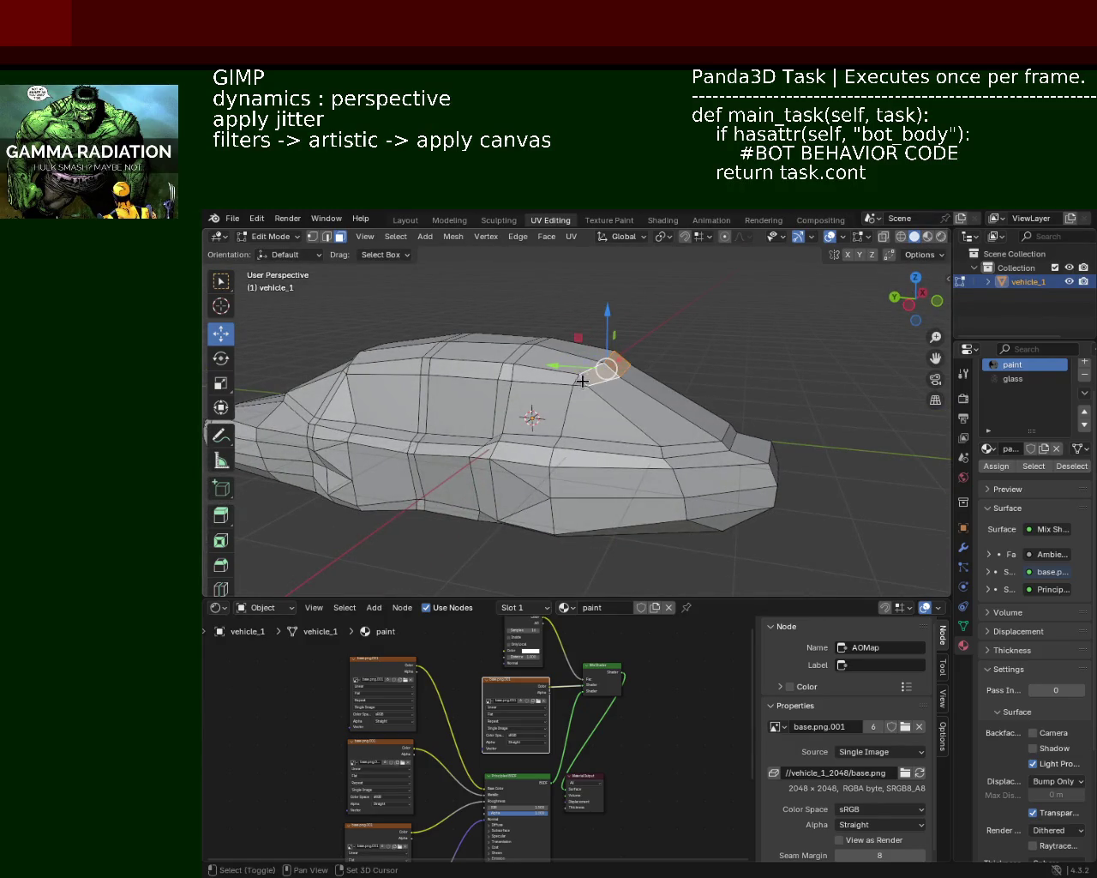
pyautogui.moveTo(565, 366); pyautogui.dragTo(600, 370)
pyautogui.moveTo(600, 370)
pyautogui.mouseDown(button='middle')
pyautogui.moveTo(486, 375)
pyautogui.moveTo(547, 382)
pyautogui.mouseUp(button='middle')
pyautogui.scroll(2, 558, 385)
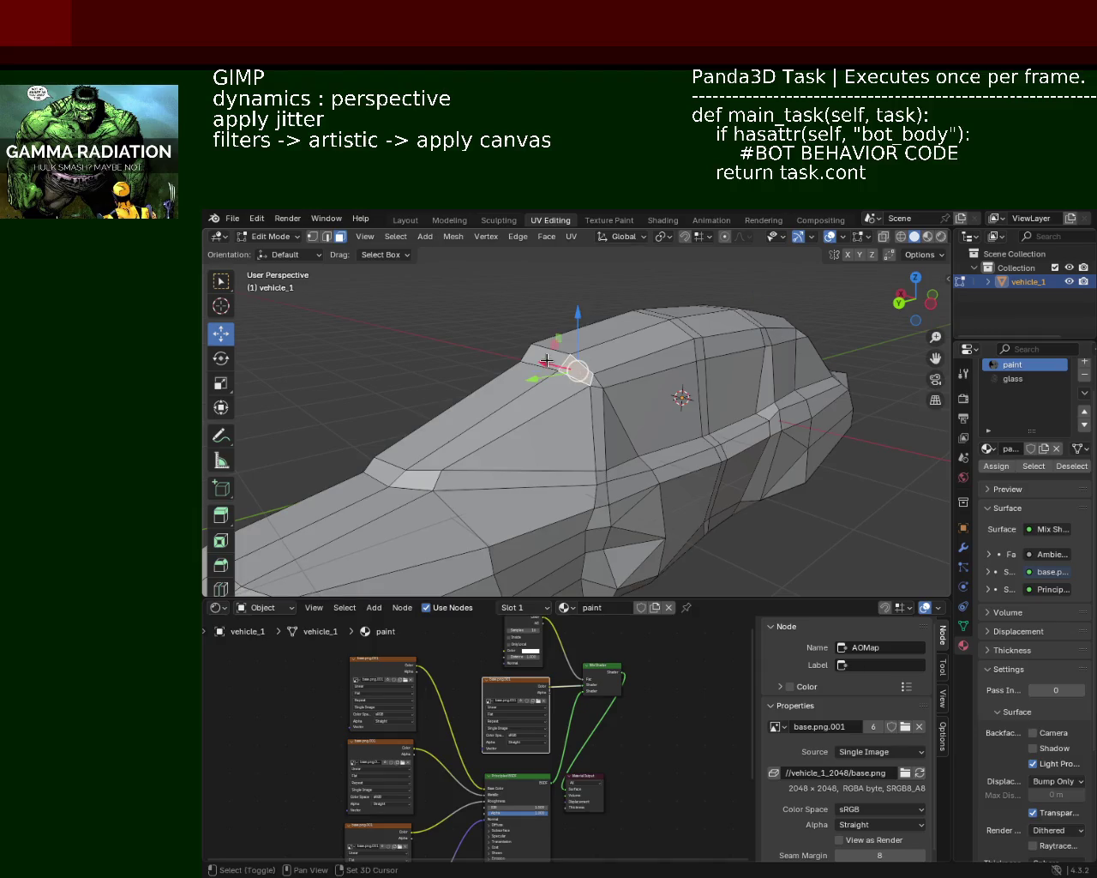
pyautogui.moveTo(514, 378); pyautogui.dragTo(506, 378)
pyautogui.moveTo(506, 378)
pyautogui.mouseDown(button='middle')
pyautogui.moveTo(554, 342)
pyautogui.moveTo(522, 397)
pyautogui.mouseUp(button='middle')
pyautogui.scroll(-3, 540, 369)
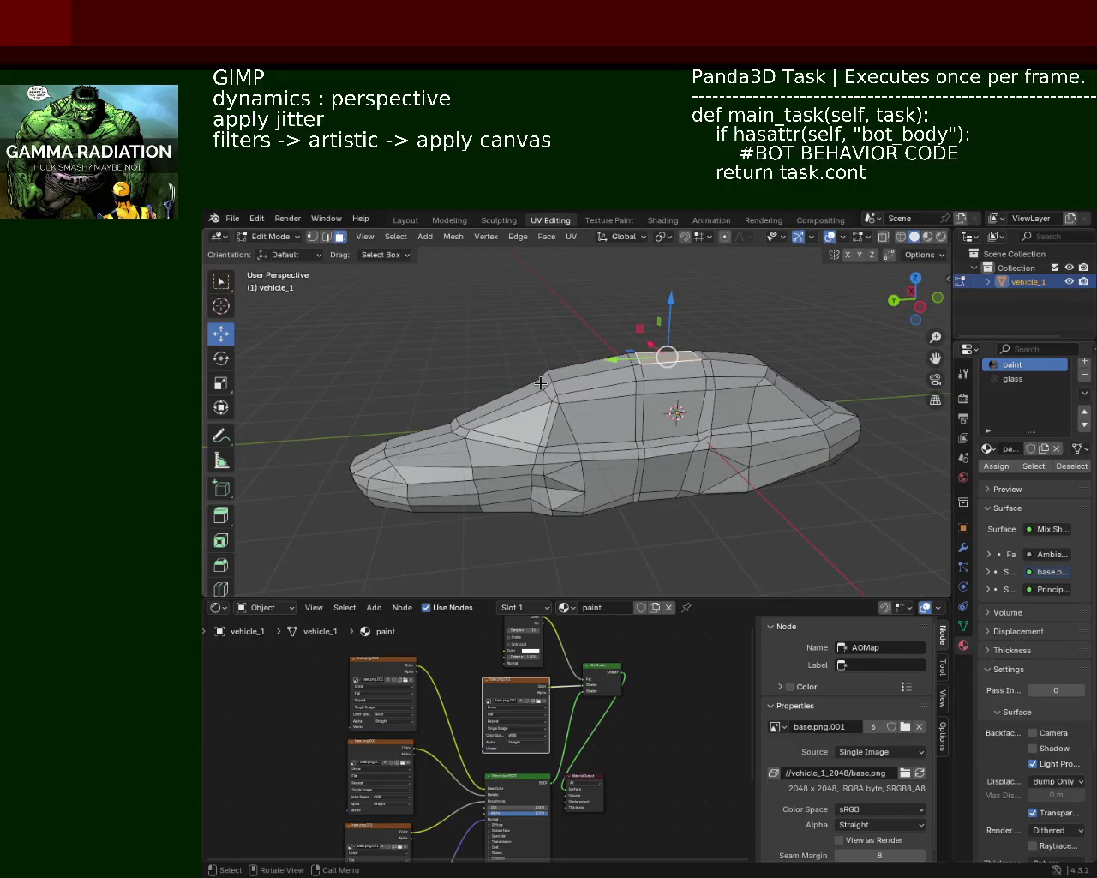
# Move a windshield-base vertex along Y
pyautogui.click(546, 381)
pyautogui.moveTo(520, 380); pyautogui.dragTo(494, 387)
pyautogui.moveTo(505, 386)
pyautogui.mouseDown(button='middle')
pyautogui.moveTo(688, 443)
pyautogui.moveTo(480, 411)
pyautogui.moveTo(490, 382)
pyautogui.moveTo(480, 380)
pyautogui.moveTo(573, 348)
pyautogui.moveTo(678, 403)
pyautogui.moveTo(643, 417)
pyautogui.moveTo(626, 456)
pyautogui.mouseUp(button='middle')
# Select a lower side face and push it along X
pyautogui.click(643, 417)
pyautogui.moveTo(616, 414); pyautogui.dragTo(625, 424)
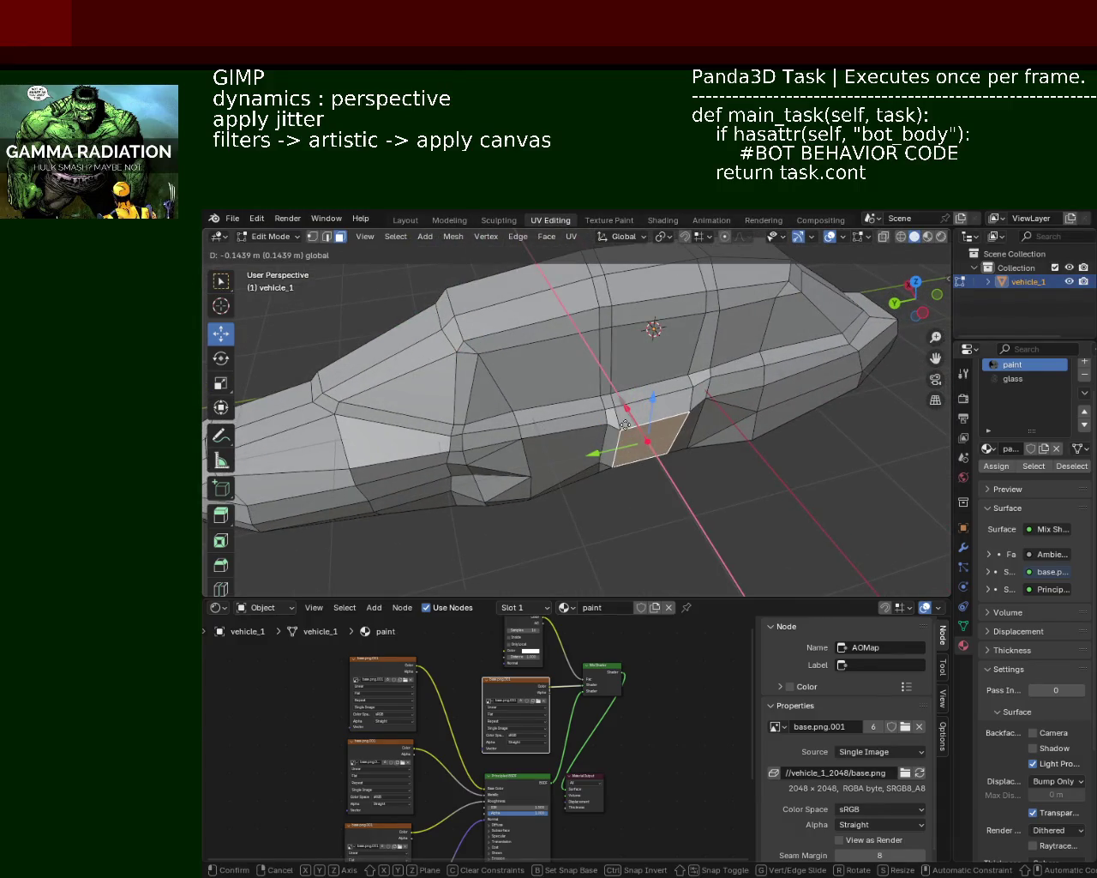
pyautogui.press('Escape')
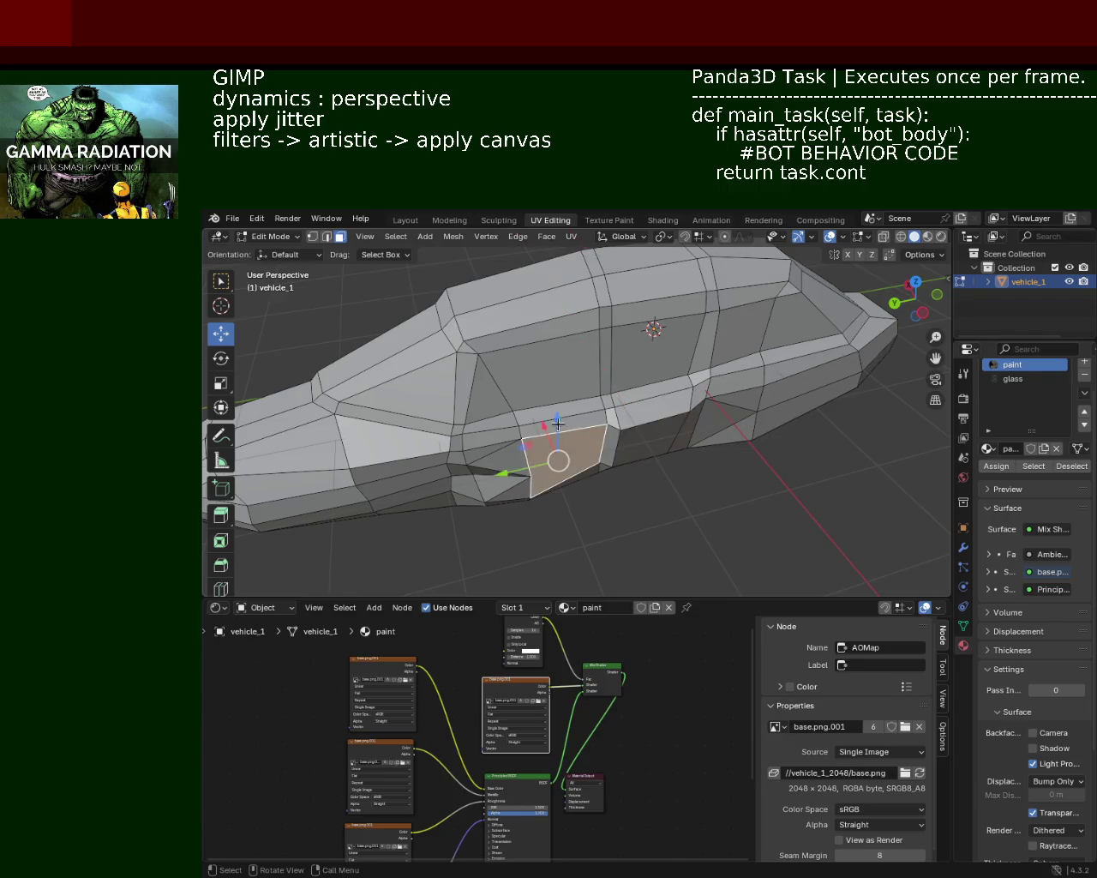
pyautogui.moveTo(538, 421); pyautogui.dragTo(557, 456)
pyautogui.moveTo(557, 456)
pyautogui.mouseDown(button='middle')
pyautogui.moveTo(470, 483)
pyautogui.moveTo(557, 419)
pyautogui.mouseUp(button='middle')
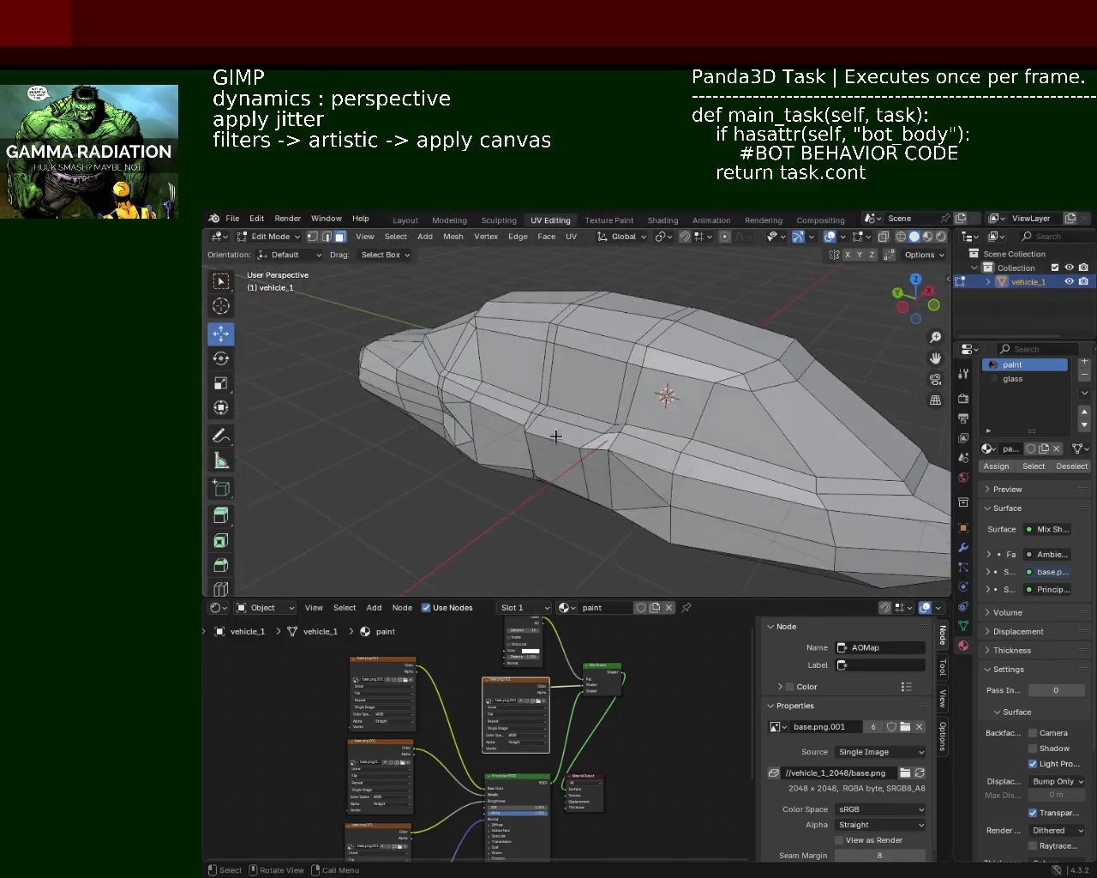
pyautogui.moveTo(581, 456); pyautogui.dragTo(603, 445)
pyautogui.moveTo(602, 445); pyautogui.dragTo(623, 459, button='middle')
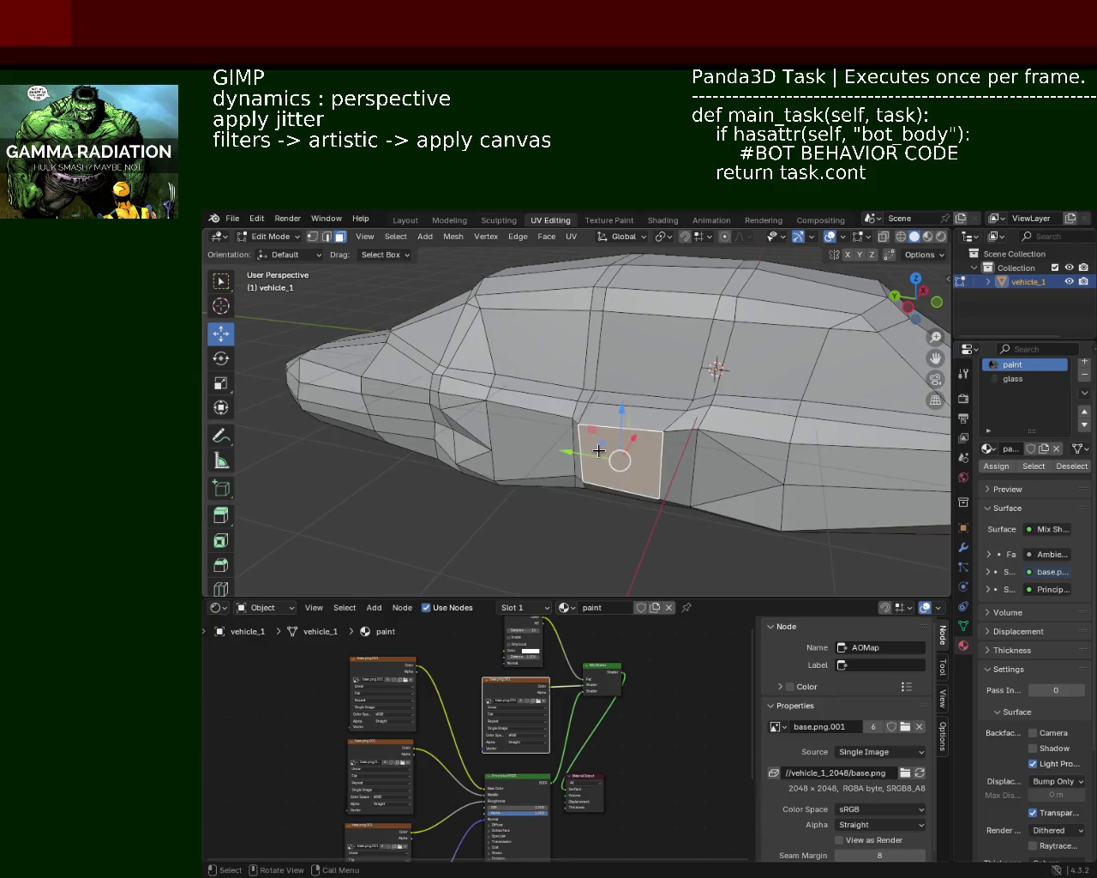
pyautogui.moveTo(634, 452); pyautogui.dragTo(636, 454)
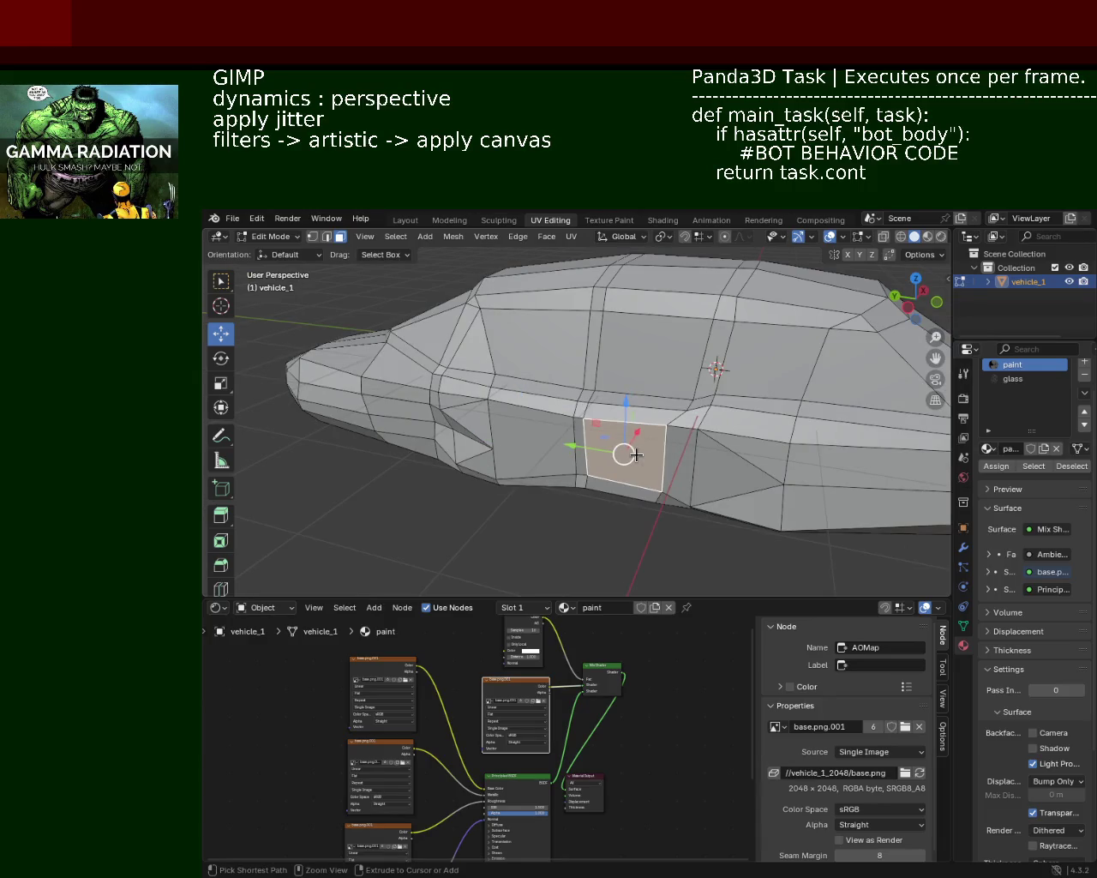
# Refine that lower side face's position with an X-constrained move
pyautogui.moveTo(641, 441); pyautogui.dragTo(617, 477, button='middle')
pyautogui.moveTo(597, 483); pyautogui.dragTo(600, 480)
pyautogui.moveTo(600, 480)
pyautogui.mouseDown(button='middle')
pyautogui.moveTo(671, 537)
pyautogui.moveTo(725, 517)
pyautogui.moveTo(699, 474)
pyautogui.mouseUp(button='middle')
pyautogui.moveTo(660, 426); pyautogui.dragTo(640, 420)
pyautogui.press('x')
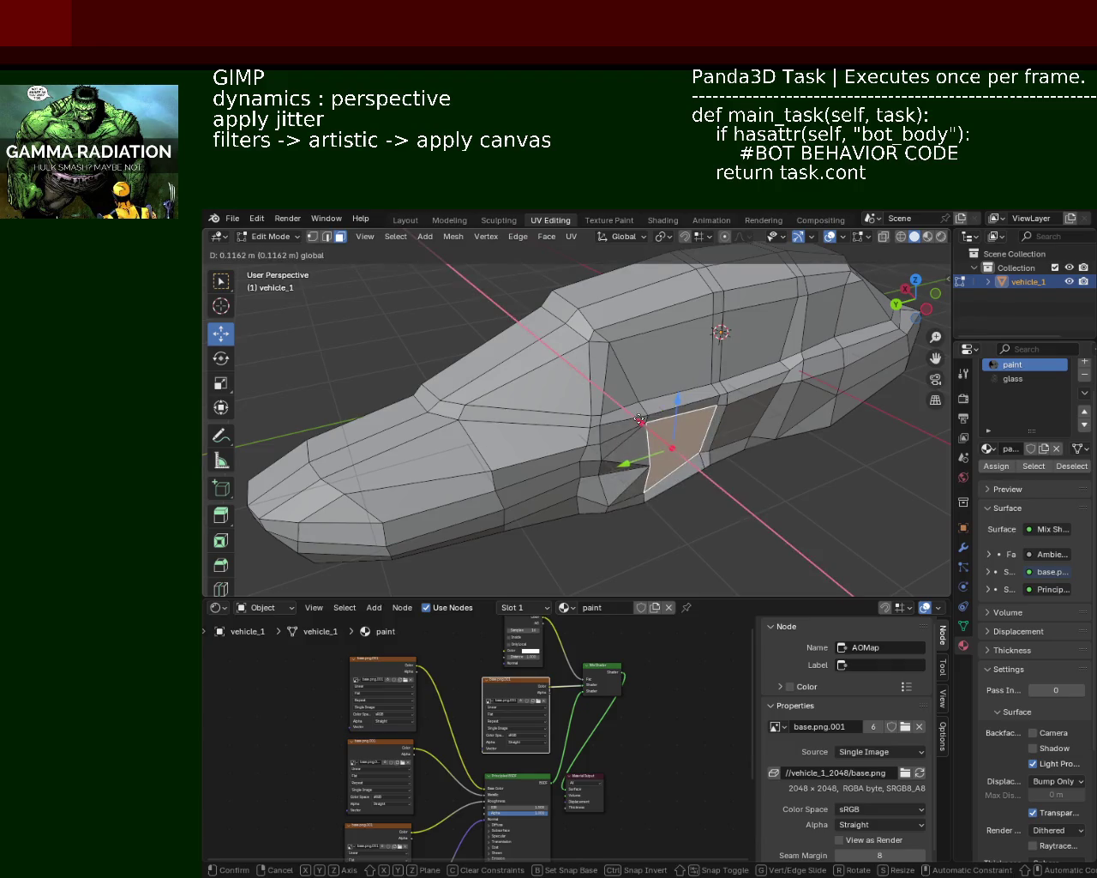
pyautogui.click(639, 419)
pyautogui.moveTo(641, 422)
pyautogui.mouseDown(button='middle')
pyautogui.moveTo(702, 493)
pyautogui.moveTo(613, 427)
pyautogui.moveTo(588, 527)
pyautogui.moveTo(597, 487)
pyautogui.moveTo(632, 509)
pyautogui.moveTo(663, 458)
pyautogui.moveTo(622, 431)
pyautogui.moveTo(631, 463)
pyautogui.moveTo(704, 436)
pyautogui.mouseUp(button='middle')
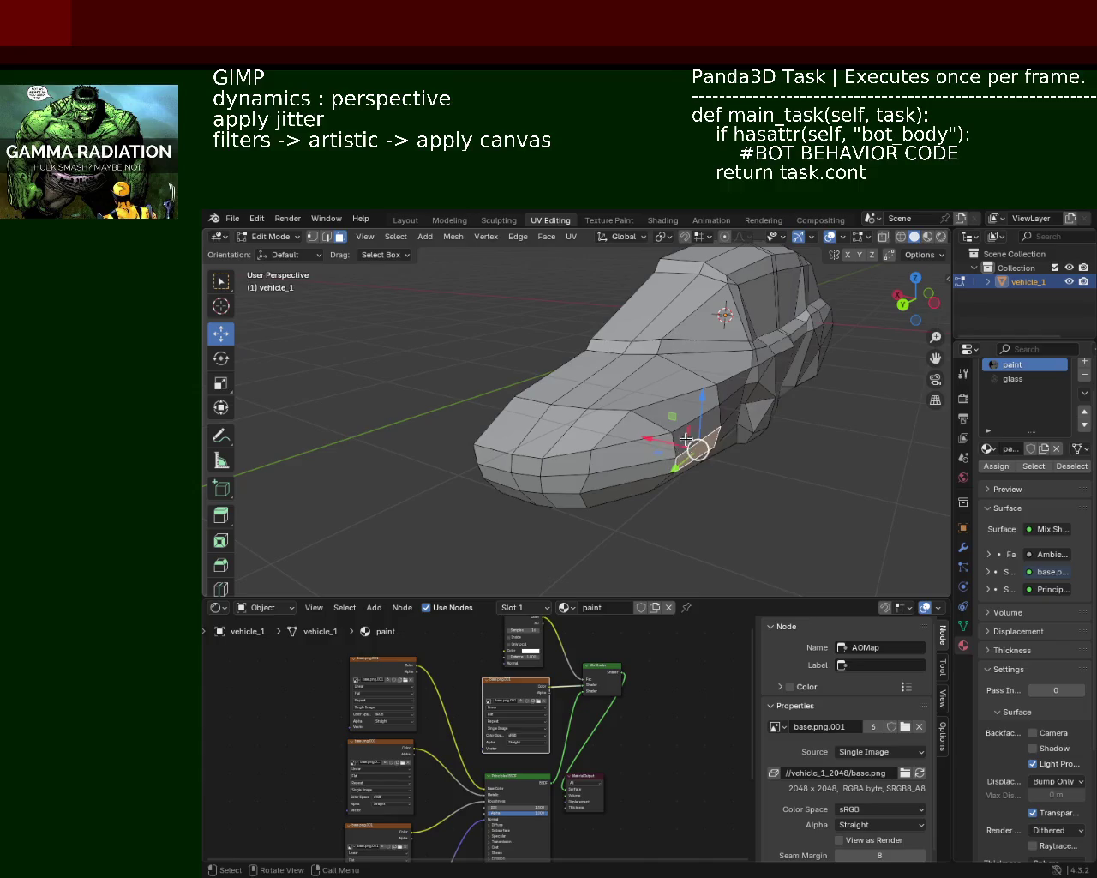
# Move another lower side face near the nose along X with G, X
pyautogui.click(686, 459)
pyautogui.press('g')
pyautogui.press('x')
pyautogui.click(655, 440)
pyautogui.moveTo(655, 440)
pyautogui.mouseDown(button='middle')
pyautogui.moveTo(678, 383)
pyautogui.moveTo(686, 463)
pyautogui.moveTo(735, 466)
pyautogui.moveTo(592, 458)
pyautogui.moveTo(607, 454)
pyautogui.moveTo(580, 480)
pyautogui.moveTo(761, 417)
pyautogui.mouseUp(button='middle')
pyautogui.click(580, 480)
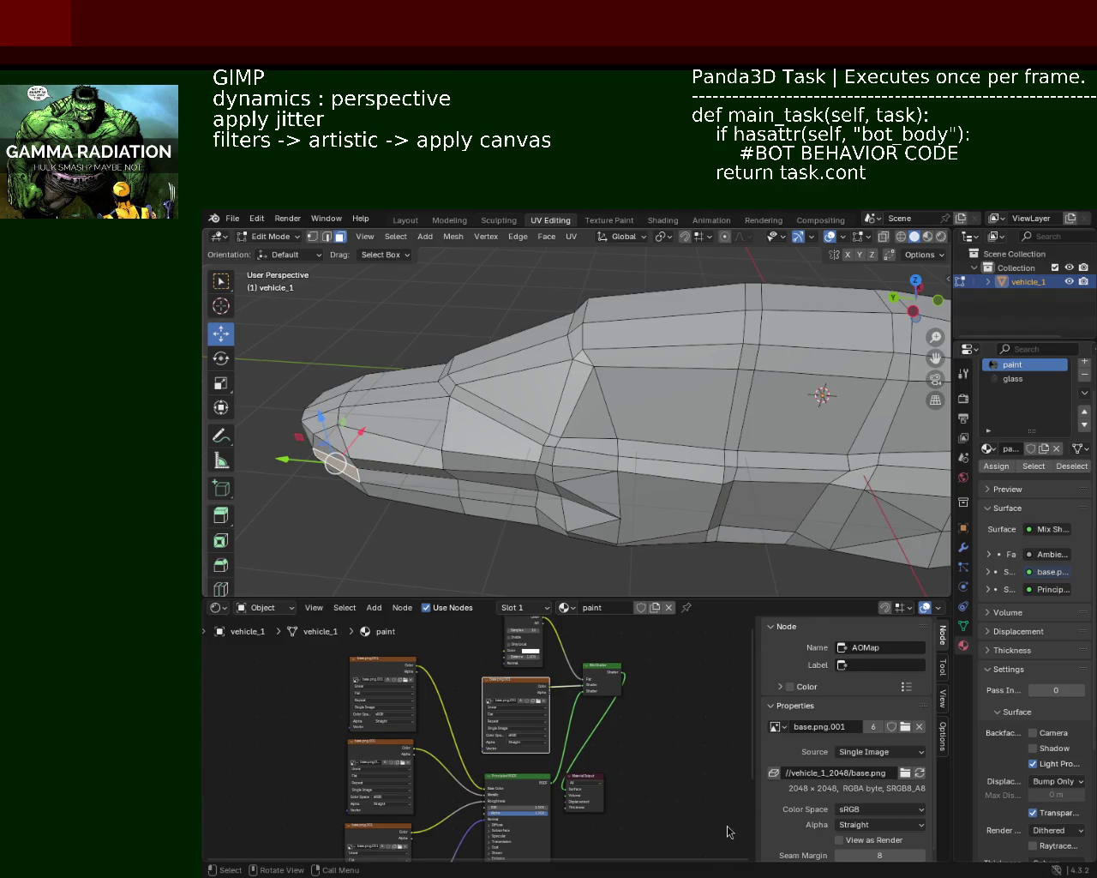
# Move the lower nose face along Y
pyautogui.moveTo(418, 399)
pyautogui.mouseDown(button='middle')
pyautogui.moveTo(661, 395)
pyautogui.moveTo(564, 399)
pyautogui.mouseUp(button='middle')
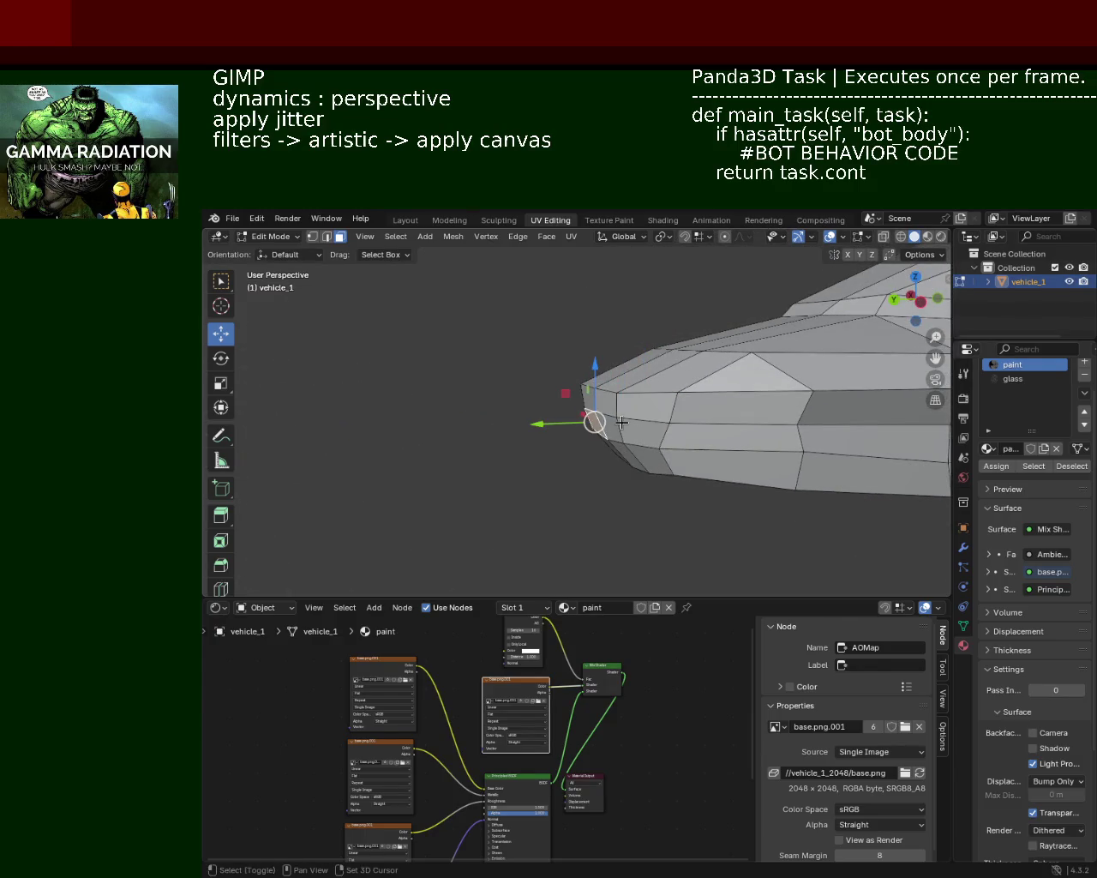
pyautogui.moveTo(561, 427)
pyautogui.mouseDown()
pyautogui.moveTo(595, 432)
pyautogui.moveTo(555, 435)
pyautogui.moveTo(566, 433)
pyautogui.mouseUp()
pyautogui.moveTo(653, 410); pyautogui.dragTo(711, 417, button='middle')
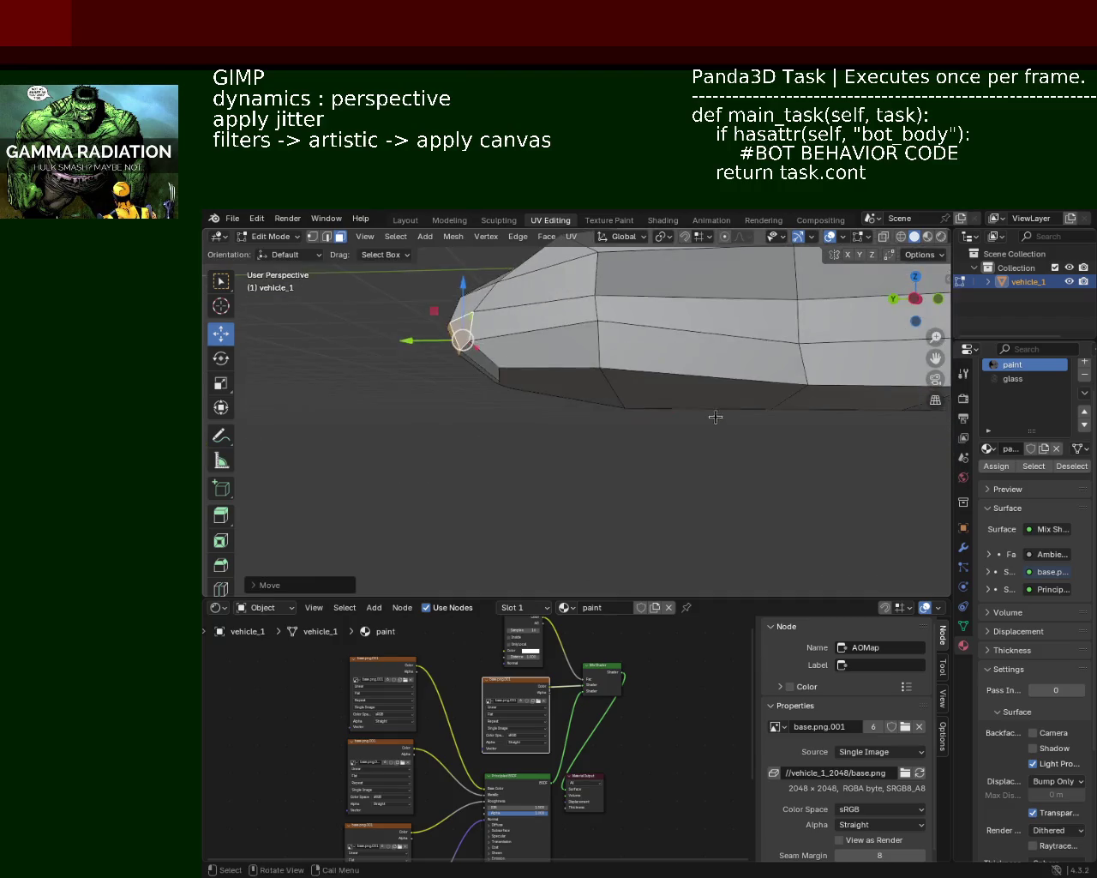
pyautogui.scroll(-3, 558, 404)
pyautogui.moveTo(558, 404)
pyautogui.mouseDown(button='middle')
pyautogui.moveTo(732, 446)
pyautogui.moveTo(640, 388)
pyautogui.moveTo(703, 399)
pyautogui.moveTo(646, 418)
pyautogui.moveTo(690, 404)
pyautogui.moveTo(651, 428)
pyautogui.moveTo(638, 454)
pyautogui.moveTo(740, 514)
pyautogui.moveTo(607, 485)
pyautogui.moveTo(550, 433)
pyautogui.moveTo(544, 443)
pyautogui.moveTo(607, 399)
pyautogui.moveTo(542, 412)
pyautogui.mouseUp(button='middle')
pyautogui.scroll(5, 685, 420)
pyautogui.scroll(-3, 710, 398)
# Move a front side face along X with G, X, then begin a Y-constrained move
pyautogui.click(690, 404)
pyautogui.press('g')
pyautogui.press('x')
pyautogui.click(632, 463)
pyautogui.scroll(2, 542, 413)
pyautogui.moveTo(617, 434)
pyautogui.mouseDown(button='middle')
pyautogui.moveTo(534, 453)
pyautogui.moveTo(492, 431)
pyautogui.moveTo(500, 411)
pyautogui.moveTo(544, 421)
pyautogui.moveTo(540, 458)
pyautogui.moveTo(600, 420)
pyautogui.moveTo(537, 397)
pyautogui.moveTo(742, 390)
pyautogui.moveTo(707, 422)
pyautogui.mouseUp(button='middle')
pyautogui.scroll(2, 534, 453)
pyautogui.press('g')
pyautogui.press('y')
pyautogui.press('Return')
# Shift the selected face sideways along X in three successive moves
pyautogui.press('g')
pyautogui.press('x')
pyautogui.click(737, 417)
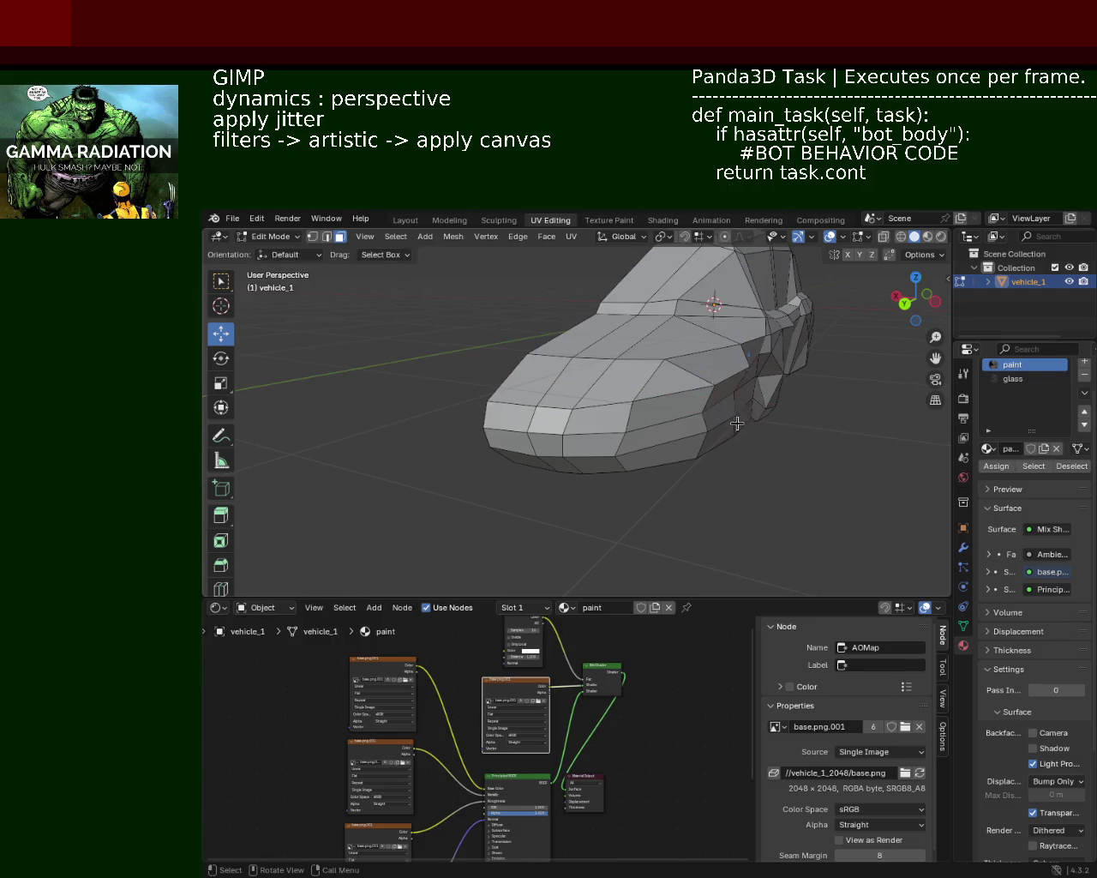
pyautogui.press('g')
pyautogui.press('x')
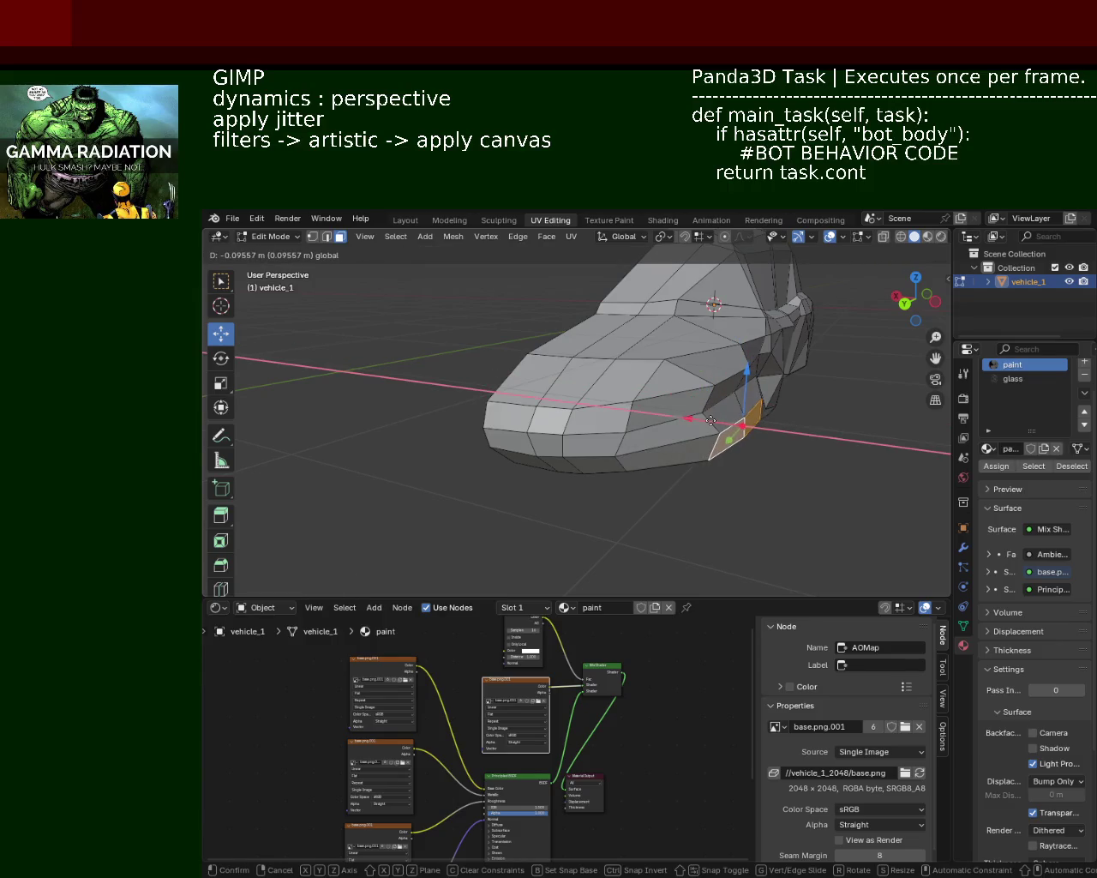
pyautogui.click(711, 420)
pyautogui.moveTo(735, 429)
pyautogui.mouseDown(button='middle')
pyautogui.moveTo(638, 446)
pyautogui.moveTo(677, 487)
pyautogui.moveTo(534, 399)
pyautogui.moveTo(543, 421)
pyautogui.moveTo(372, 433)
pyautogui.mouseUp(button='middle')
pyautogui.press('g')
pyautogui.press('x')
pyautogui.click(676, 487)
# Move the face along Y, then push two nose faces back along Y
pyautogui.press('g')
pyautogui.press('y')
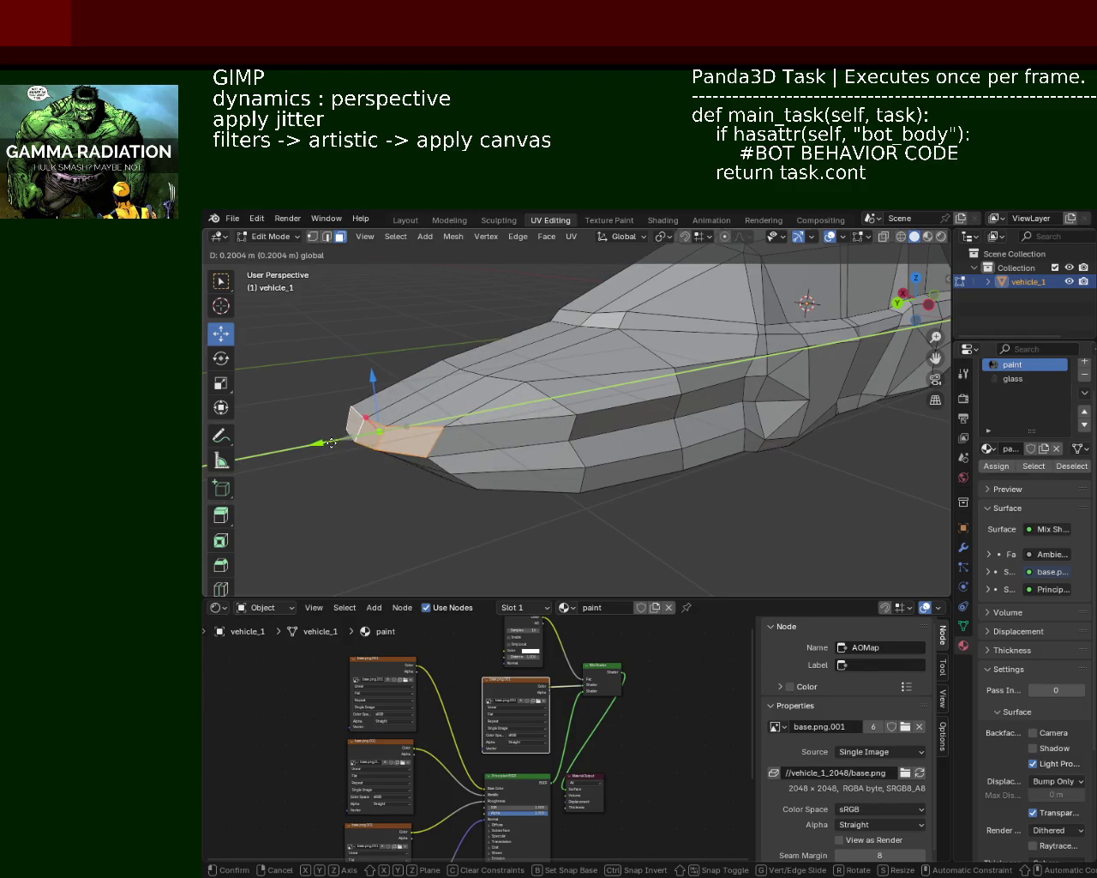
pyautogui.click(332, 443)
pyautogui.moveTo(332, 444); pyautogui.dragTo(461, 416, button='middle')
pyautogui.click(648, 355)
pyautogui.keyDown('shift'); pyautogui.click(559, 366); pyautogui.keyUp('shift')
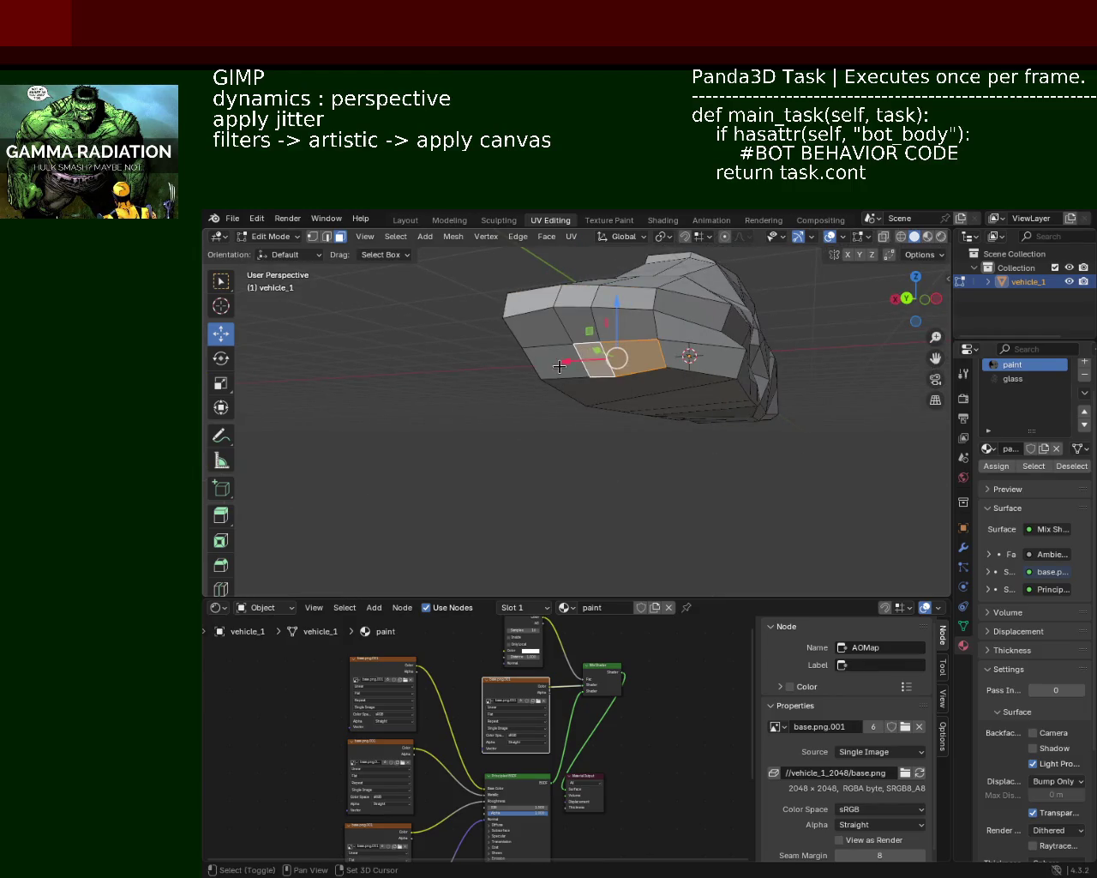
pyautogui.moveTo(559, 366); pyautogui.dragTo(446, 463, button='middle')
pyautogui.press('g')
pyautogui.press('y')
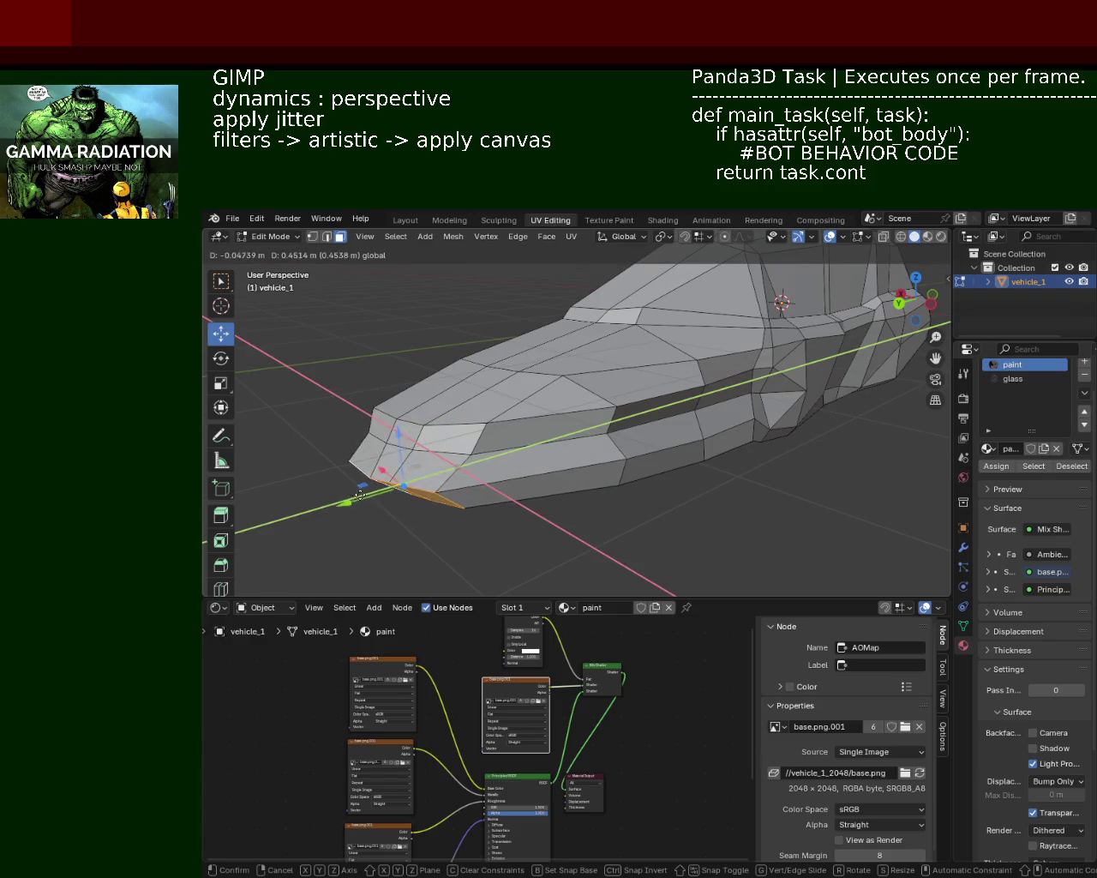
pyautogui.click(381, 486)
# In edge select mode, slide a front nose edge back along the car's length
pyautogui.moveTo(380, 486); pyautogui.dragTo(445, 468, button='middle')
pyautogui.click(496, 396)
pyautogui.keyDown('shift'); pyautogui.click(523, 390); pyautogui.keyUp('shift')
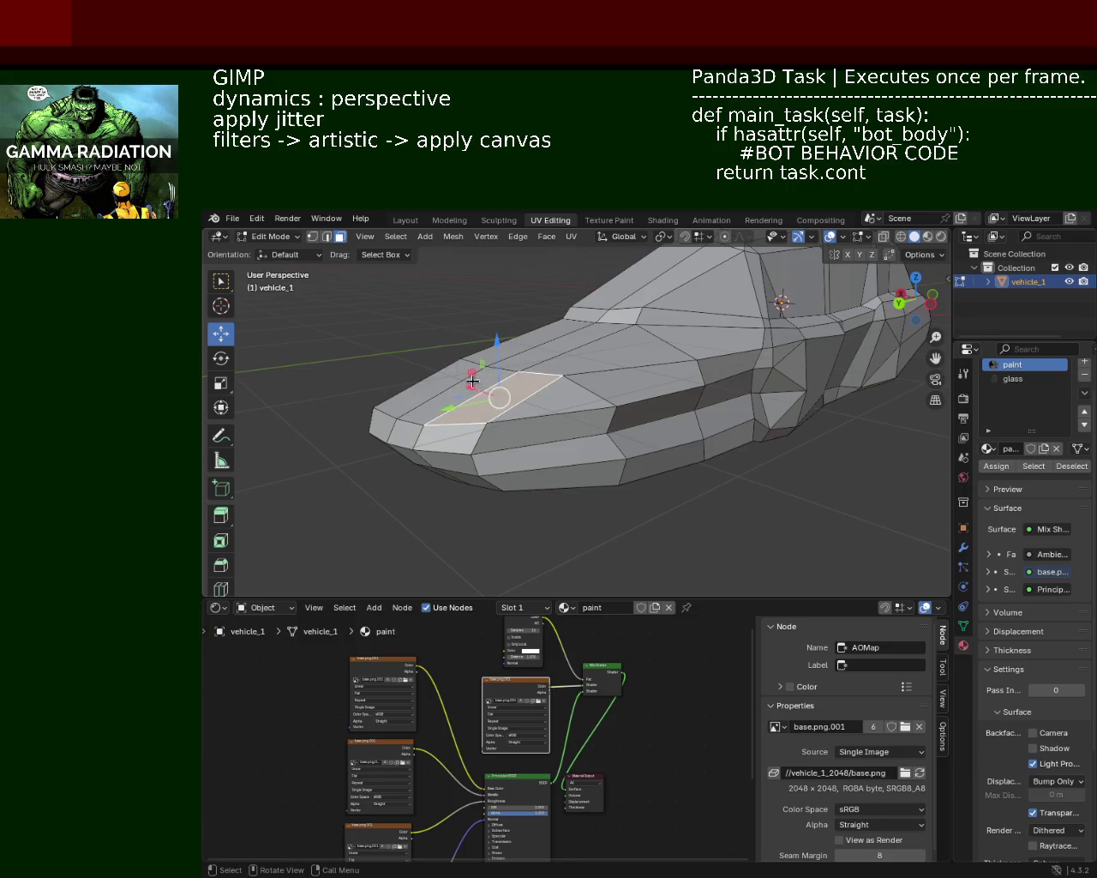
pyautogui.click(328, 241)
pyautogui.click(500, 376)
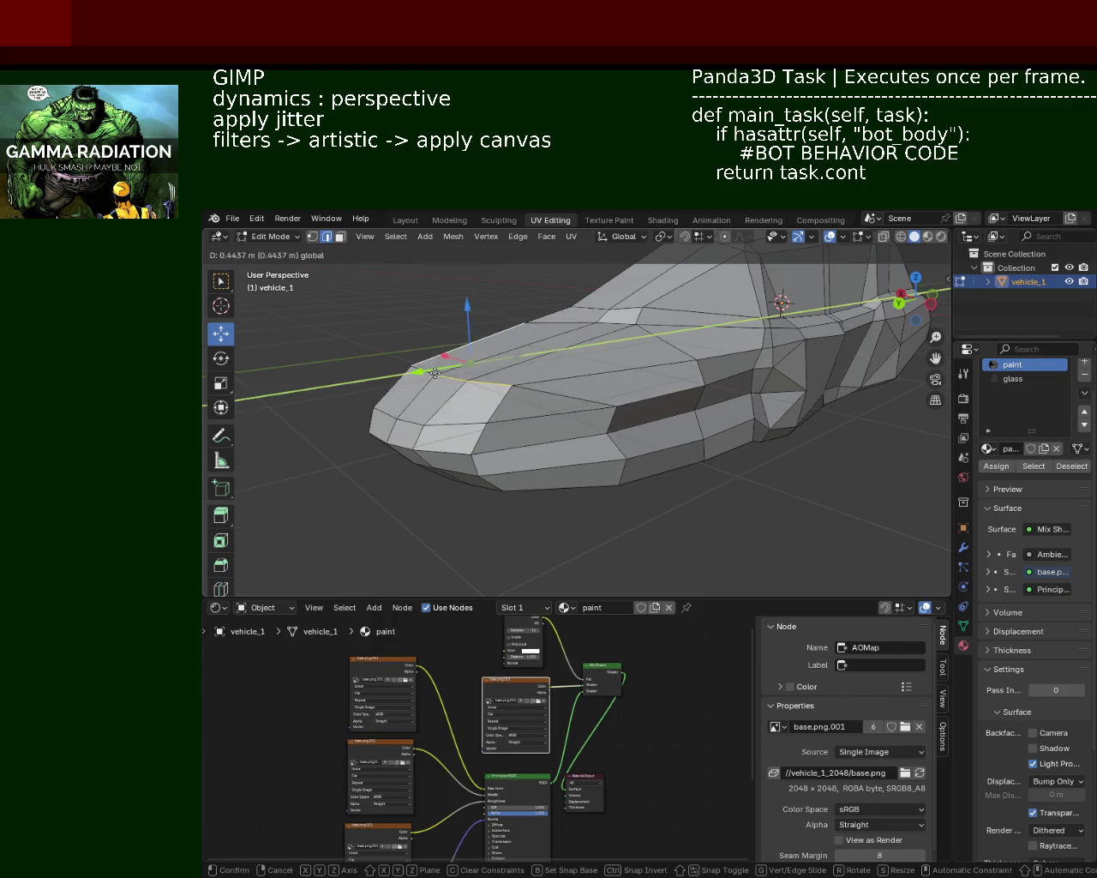
pyautogui.keyDown('shift'); pyautogui.rightClick(471, 364); pyautogui.keyUp('shift')
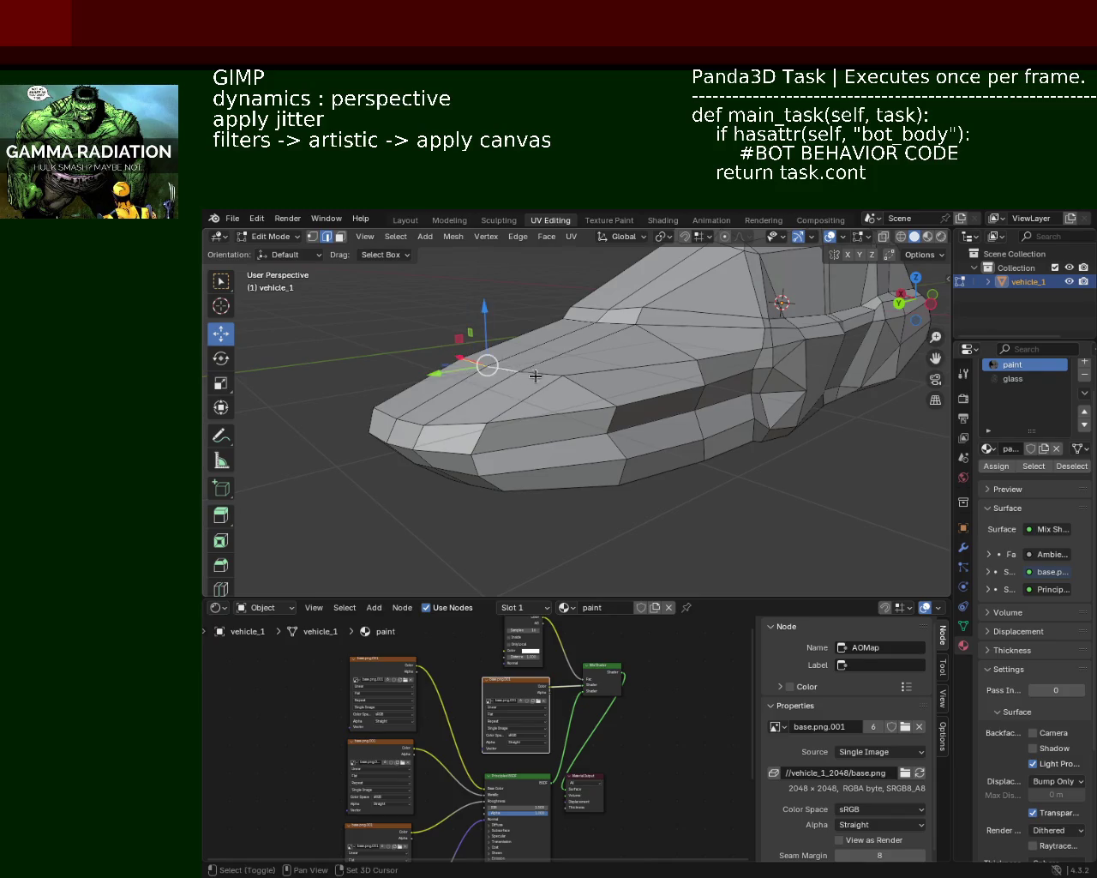
pyautogui.moveTo(470, 370)
pyautogui.mouseDown()
pyautogui.moveTo(378, 390)
pyautogui.moveTo(403, 416)
pyautogui.moveTo(388, 425)
pyautogui.mouseUp()
# Push two more front nose edges back along the car's length
pyautogui.click(446, 420)
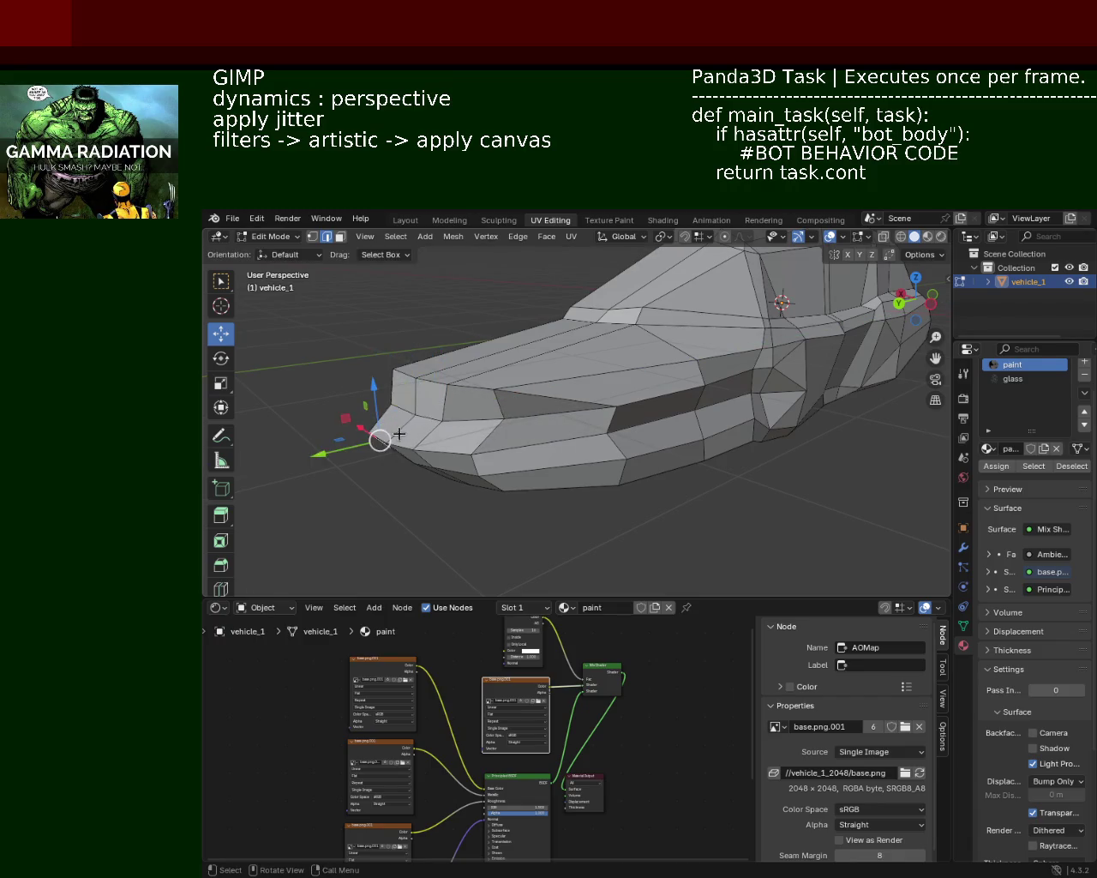
pyautogui.moveTo(386, 431); pyautogui.dragTo(412, 431, button='middle')
pyautogui.click(418, 435)
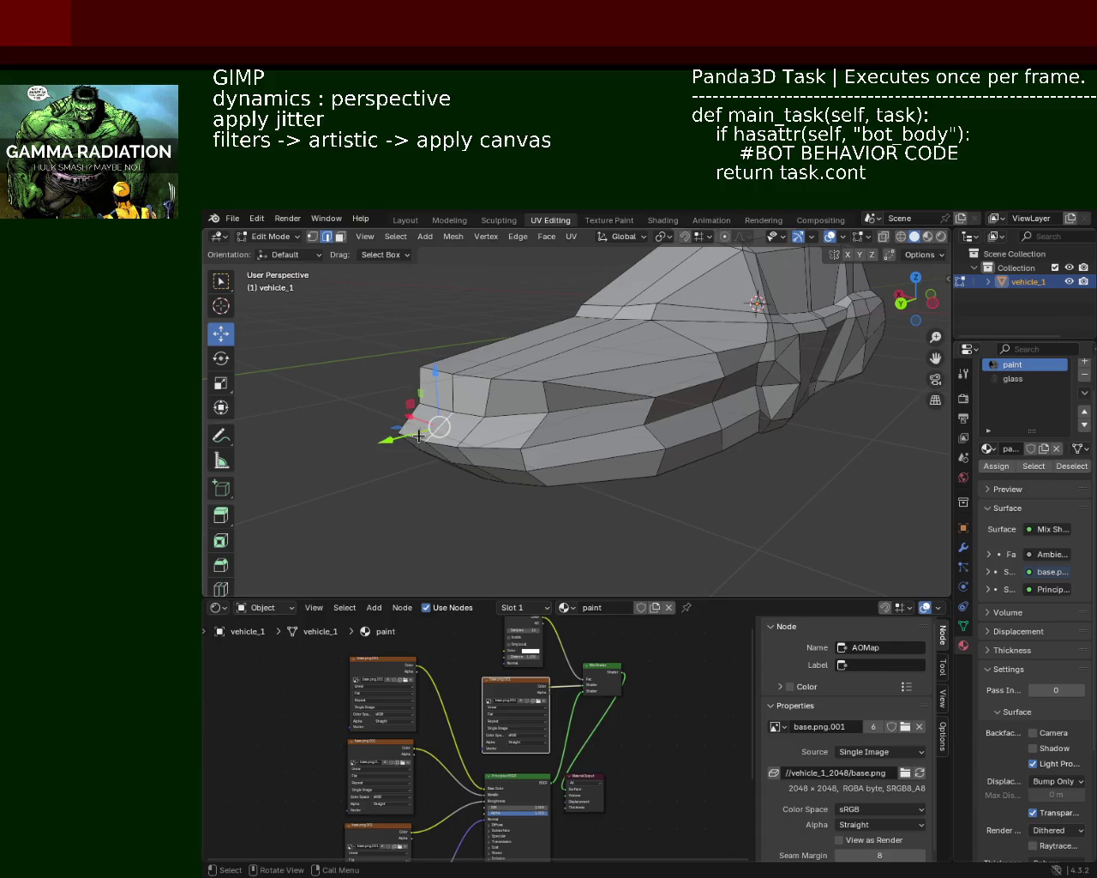
pyautogui.click(437, 440)
pyautogui.moveTo(454, 439); pyautogui.dragTo(419, 469)
pyautogui.click(435, 463)
pyautogui.moveTo(436, 463)
pyautogui.mouseDown(button='middle')
pyautogui.moveTo(570, 424)
pyautogui.moveTo(435, 450)
pyautogui.mouseUp(button='middle')
pyautogui.moveTo(371, 466); pyautogui.dragTo(381, 472)
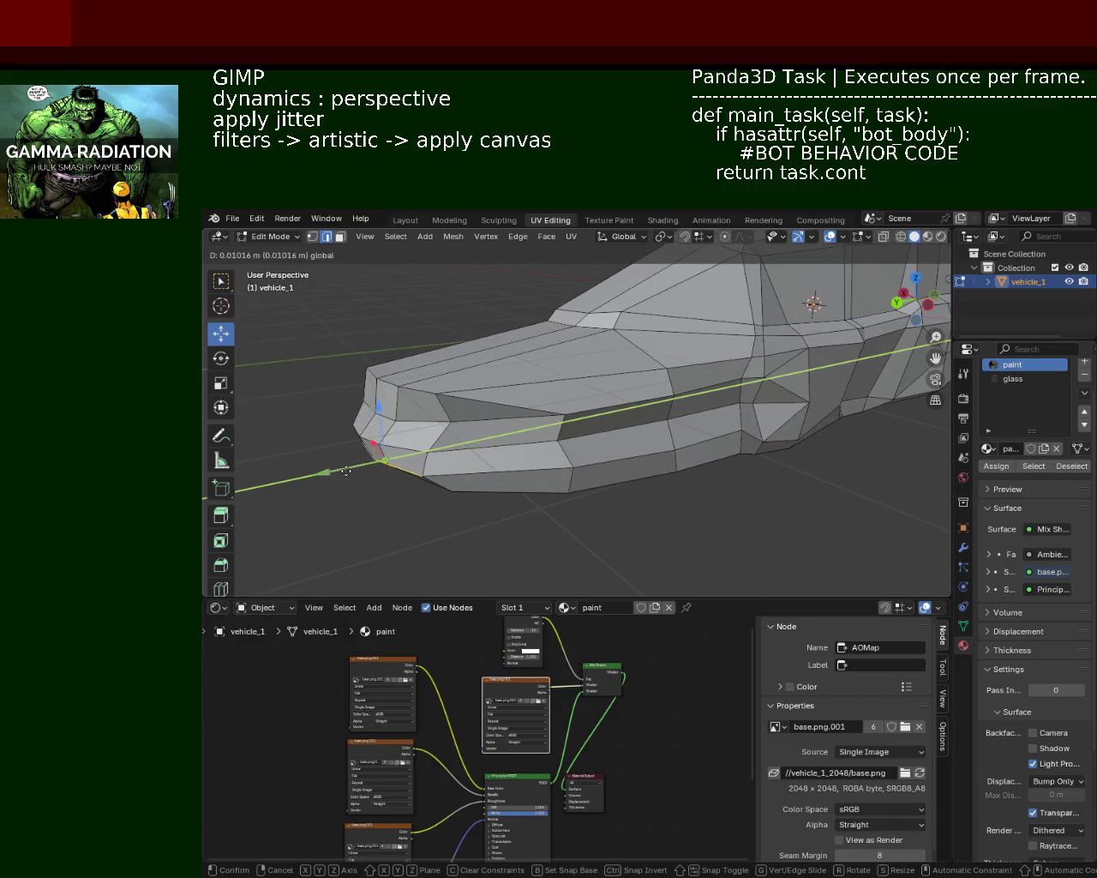
# Select two front nose elements and nudge them along the car's length
pyautogui.moveTo(382, 471); pyautogui.dragTo(463, 402, button='middle')
pyautogui.moveTo(514, 366)
pyautogui.mouseDown(button='middle')
pyautogui.moveTo(549, 376)
pyautogui.moveTo(473, 428)
pyautogui.mouseUp(button='middle')
pyautogui.click(504, 381)
pyautogui.keyDown('shift'); pyautogui.click(519, 379); pyautogui.keyUp('shift')
pyautogui.moveTo(459, 434)
pyautogui.mouseDown()
pyautogui.moveTo(467, 443)
pyautogui.moveTo(502, 424)
pyautogui.mouseUp()
# Move a side vertex along the length axis and back, then review the whole car
pyautogui.moveTo(503, 423); pyautogui.dragTo(629, 421, button='middle')
pyautogui.scroll(5, 614, 287)
pyautogui.moveTo(613, 287)
pyautogui.mouseDown(button='middle')
pyautogui.moveTo(571, 397)
pyautogui.moveTo(454, 303)
pyautogui.mouseUp(button='middle')
pyautogui.click(567, 329)
pyautogui.moveTo(565, 288)
pyautogui.mouseDown()
pyautogui.moveTo(564, 271)
pyautogui.moveTo(557, 282)
pyautogui.mouseUp()
pyautogui.moveTo(534, 351)
pyautogui.mouseDown(button='middle')
pyautogui.moveTo(685, 340)
pyautogui.moveTo(637, 379)
pyautogui.moveTo(571, 480)
pyautogui.moveTo(596, 495)
pyautogui.moveTo(590, 398)
pyautogui.moveTo(463, 421)
pyautogui.moveTo(561, 391)
pyautogui.moveTo(440, 468)
pyautogui.mouseUp(button='middle')
pyautogui.scroll(-5, 637, 380)
pyautogui.moveTo(429, 420); pyautogui.dragTo(558, 431)
pyautogui.scroll(-3, 557, 431)
pyautogui.moveTo(558, 431)
pyautogui.mouseDown(button='middle')
pyautogui.moveTo(602, 404)
pyautogui.moveTo(723, 377)
pyautogui.moveTo(548, 407)
pyautogui.moveTo(617, 335)
pyautogui.moveTo(574, 384)
pyautogui.mouseUp(button='middle')
pyautogui.scroll(2, 548, 407)
# Select the nose's front-corner vertices, shift them slightly along the length and lower them
pyautogui.moveTo(518, 466); pyautogui.dragTo(563, 385)
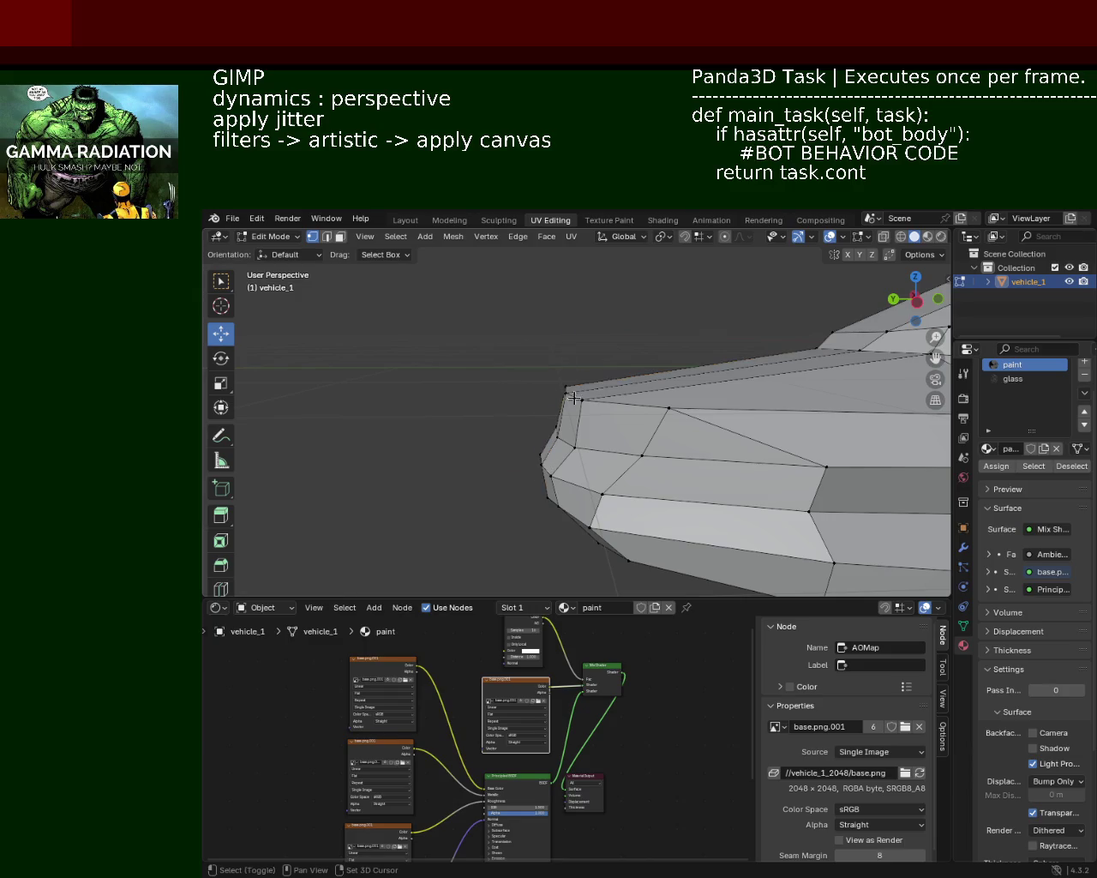
pyautogui.click(565, 391)
pyautogui.moveTo(513, 393); pyautogui.dragTo(508, 393)
pyautogui.keyDown('shift'); pyautogui.click(558, 387); pyautogui.keyUp('shift')
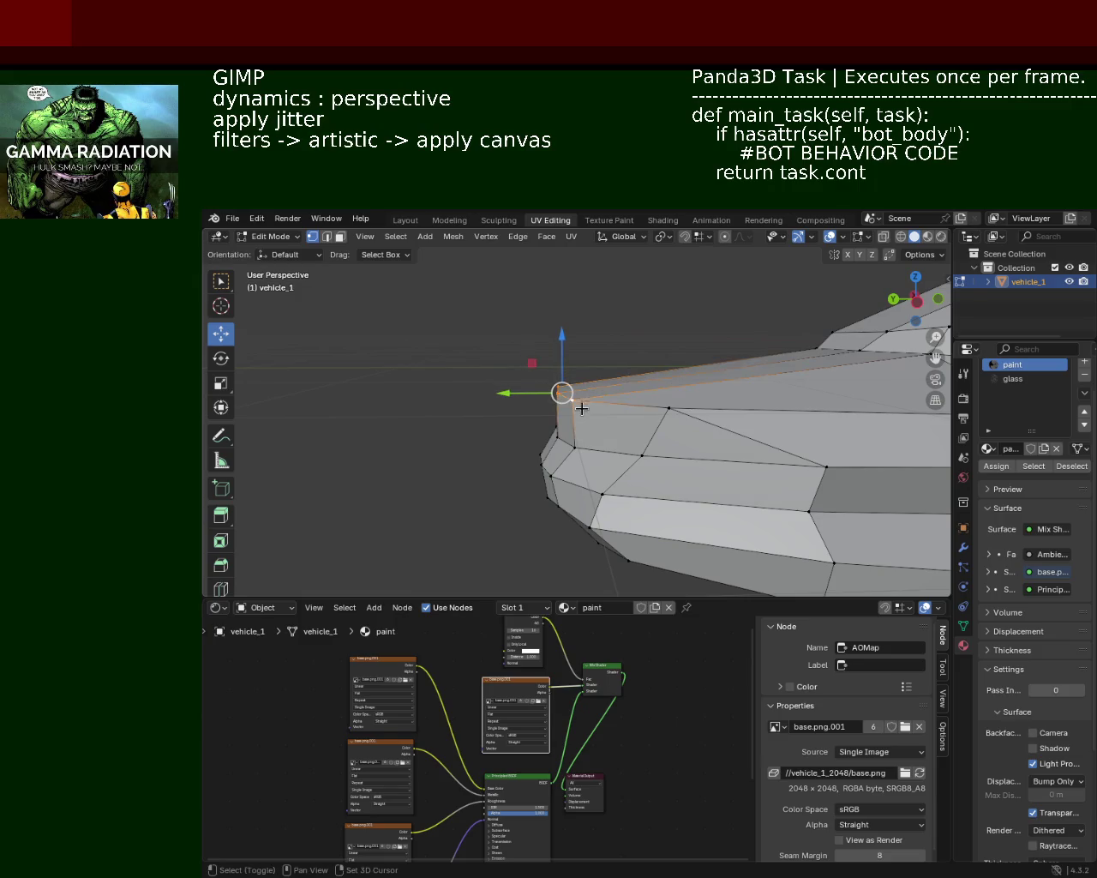
pyautogui.moveTo(558, 331); pyautogui.dragTo(558, 346)
pyautogui.click(668, 408)
pyautogui.moveTo(668, 350); pyautogui.dragTo(669, 403)
# Move the selected nose vertex along the Y axis
pyautogui.moveTo(668, 403)
pyautogui.mouseDown(button='middle')
pyautogui.moveTo(428, 429)
pyautogui.moveTo(659, 406)
pyautogui.mouseUp(button='middle')
pyautogui.moveTo(534, 414)
pyautogui.mouseDown(button='middle')
pyautogui.moveTo(432, 399)
pyautogui.moveTo(560, 423)
pyautogui.mouseUp(button='middle')
pyautogui.scroll(3, 431, 400)
pyautogui.keyDown('ctrl'); pyautogui.moveTo(536, 412); pyautogui.dragTo(544, 419); pyautogui.keyUp('ctrl')
pyautogui.press('g')
pyautogui.press('y')
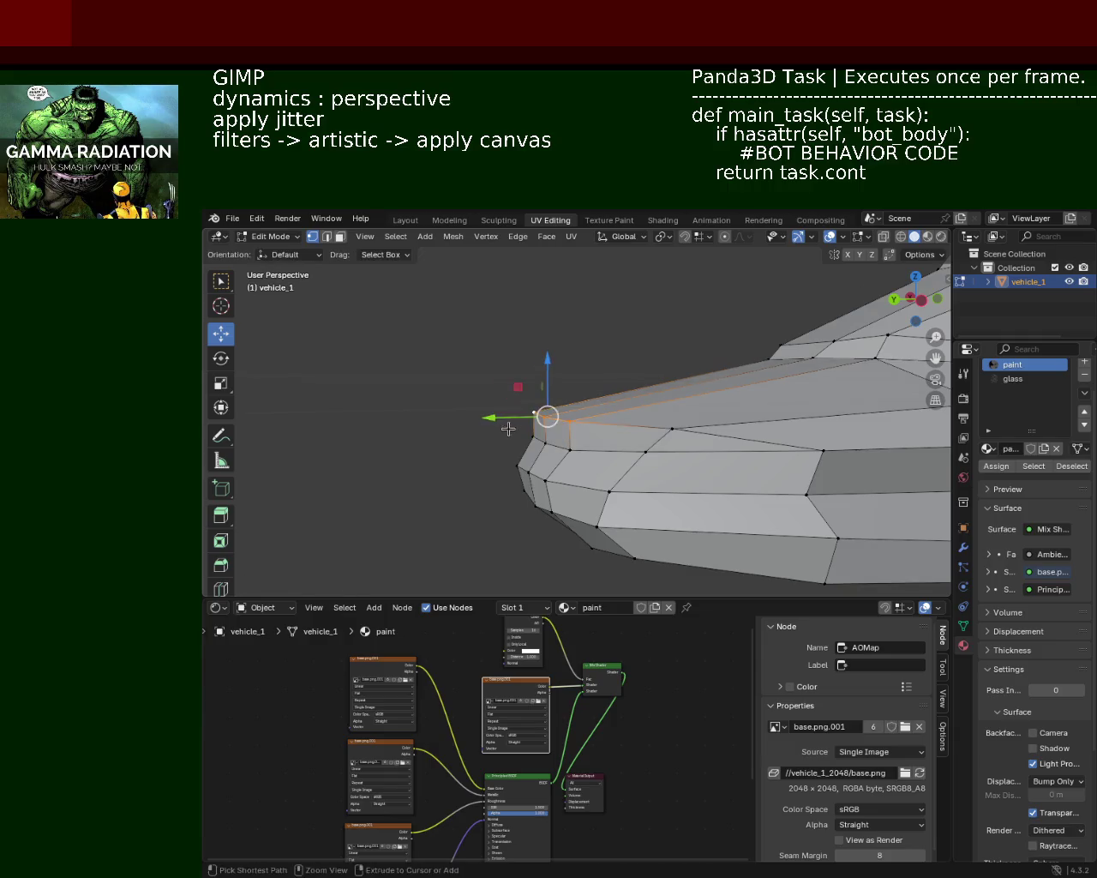
pyautogui.click(518, 424)
# Pull the nose vertex sideways across the car and inspect the rounded front
pyautogui.moveTo(391, 429)
pyautogui.mouseDown(button='middle')
pyautogui.moveTo(507, 457)
pyautogui.moveTo(520, 497)
pyautogui.moveTo(706, 464)
pyautogui.mouseUp(button='middle')
pyautogui.scroll(5, 705, 464)
pyautogui.moveTo(791, 436)
pyautogui.mouseDown(button='middle')
pyautogui.moveTo(575, 470)
pyautogui.moveTo(592, 430)
pyautogui.moveTo(559, 391)
pyautogui.moveTo(612, 406)
pyautogui.mouseUp(button='middle')
pyautogui.moveTo(566, 418)
pyautogui.mouseDown()
pyautogui.moveTo(489, 423)
pyautogui.moveTo(519, 419)
pyautogui.mouseUp()
pyautogui.moveTo(520, 419)
pyautogui.mouseDown(button='middle')
pyautogui.moveTo(622, 414)
pyautogui.moveTo(605, 407)
pyautogui.moveTo(694, 412)
pyautogui.moveTo(606, 383)
pyautogui.moveTo(619, 399)
pyautogui.moveTo(495, 330)
pyautogui.moveTo(526, 408)
pyautogui.moveTo(505, 386)
pyautogui.mouseUp(button='middle')
pyautogui.scroll(3, 694, 412)
pyautogui.click(327, 239)
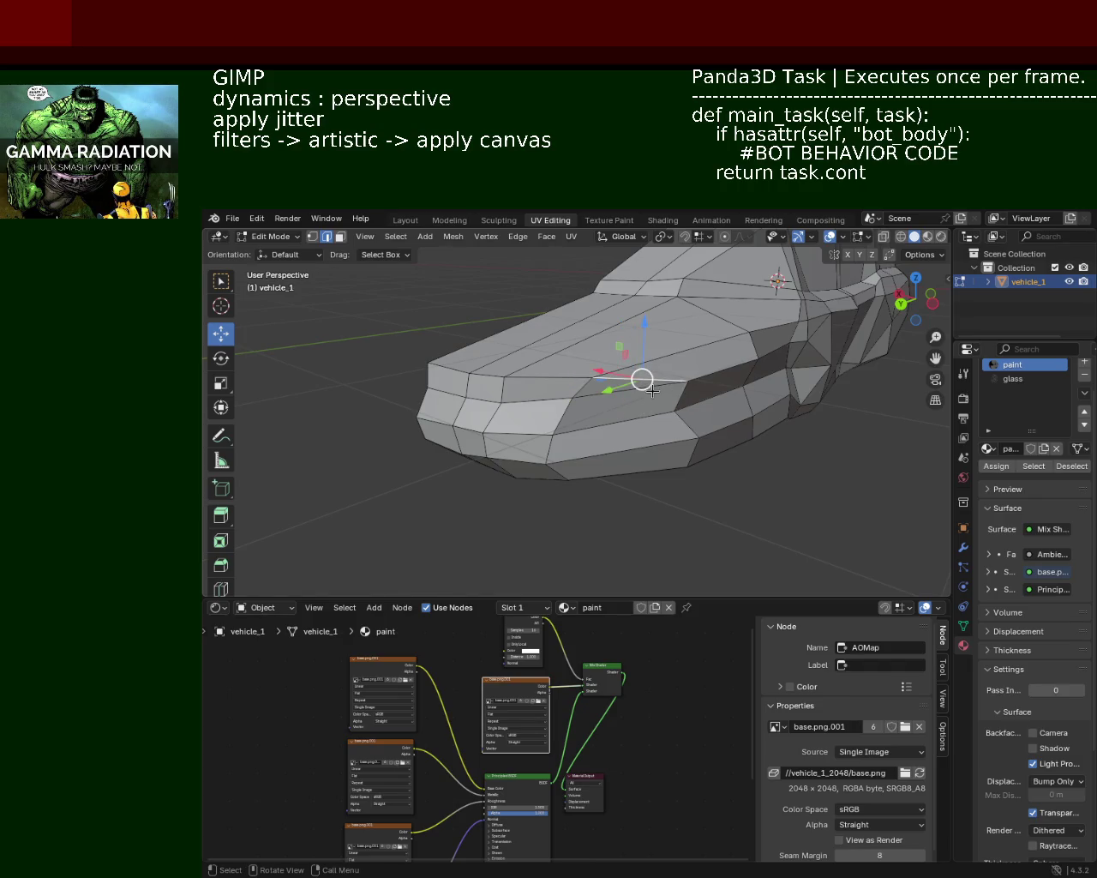
# Dissolve the two selected edge loops on the nose with Dissolve Edges
pyautogui.press('x')
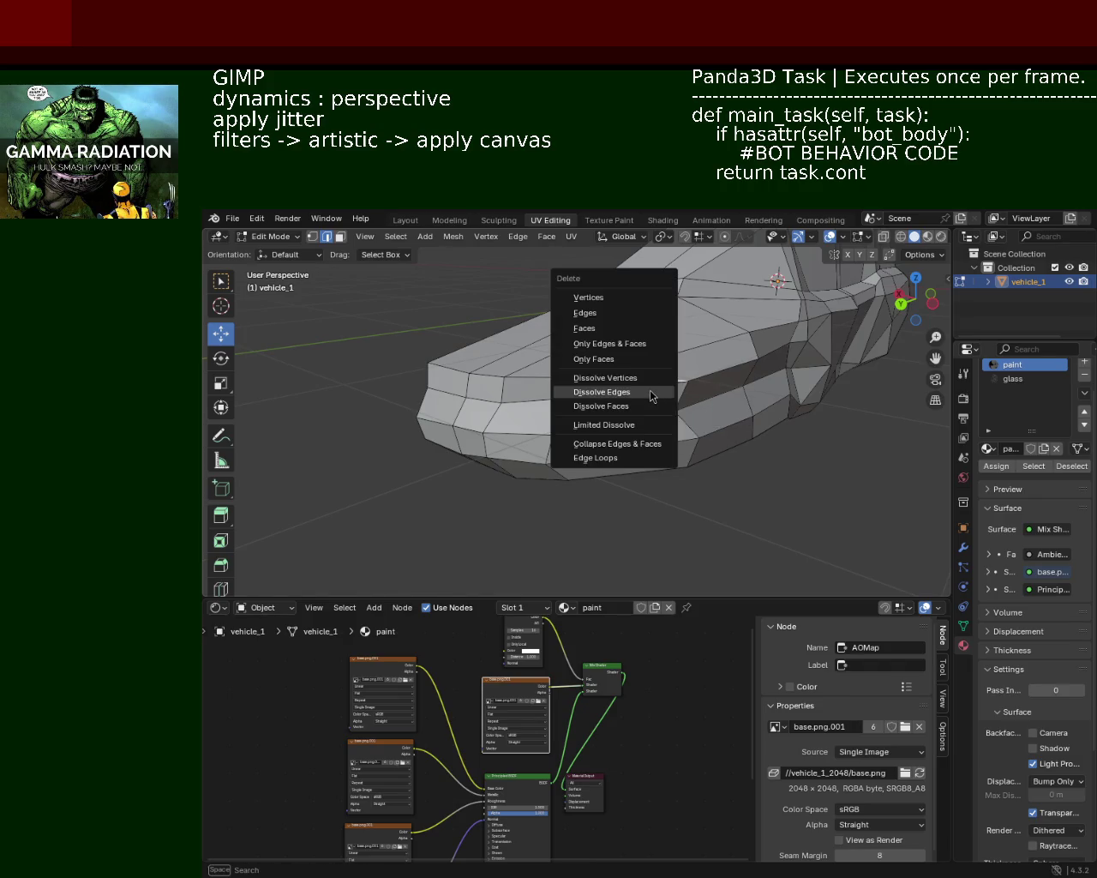
pyautogui.click(651, 396)
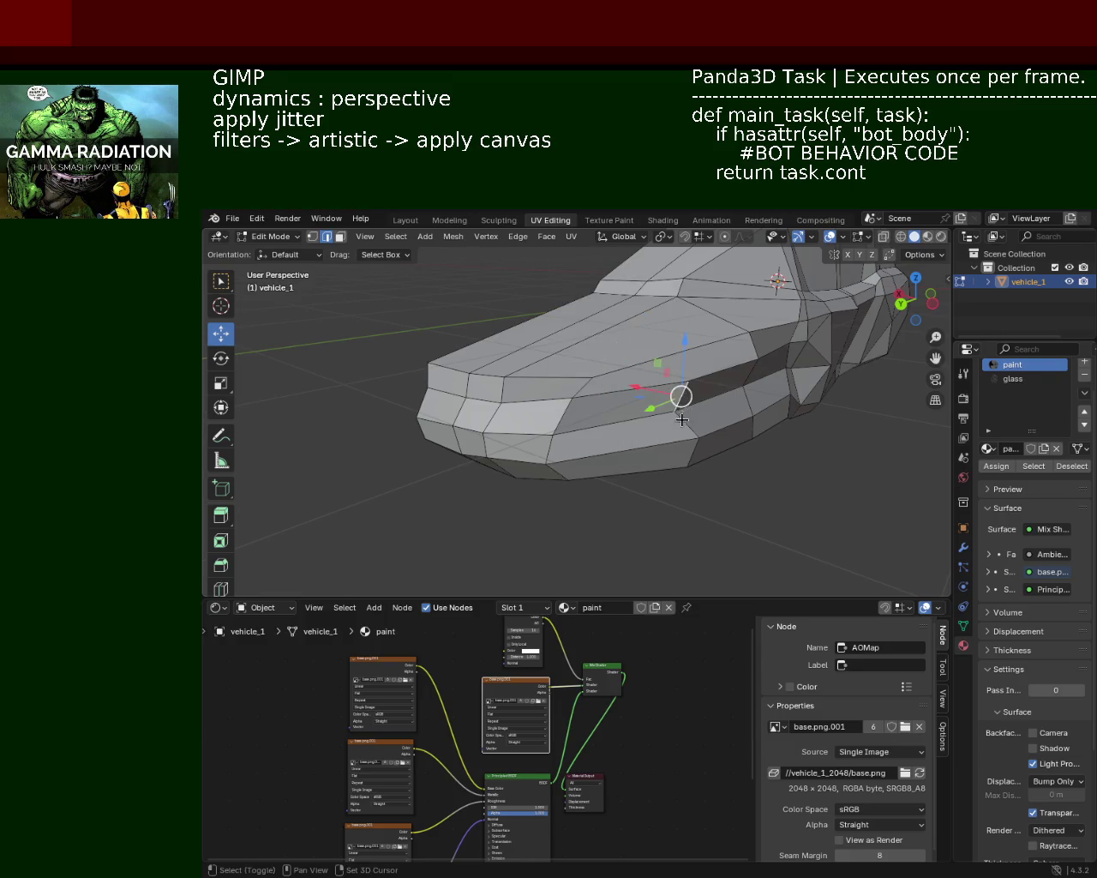
pyautogui.press('x')
pyautogui.click(700, 455)
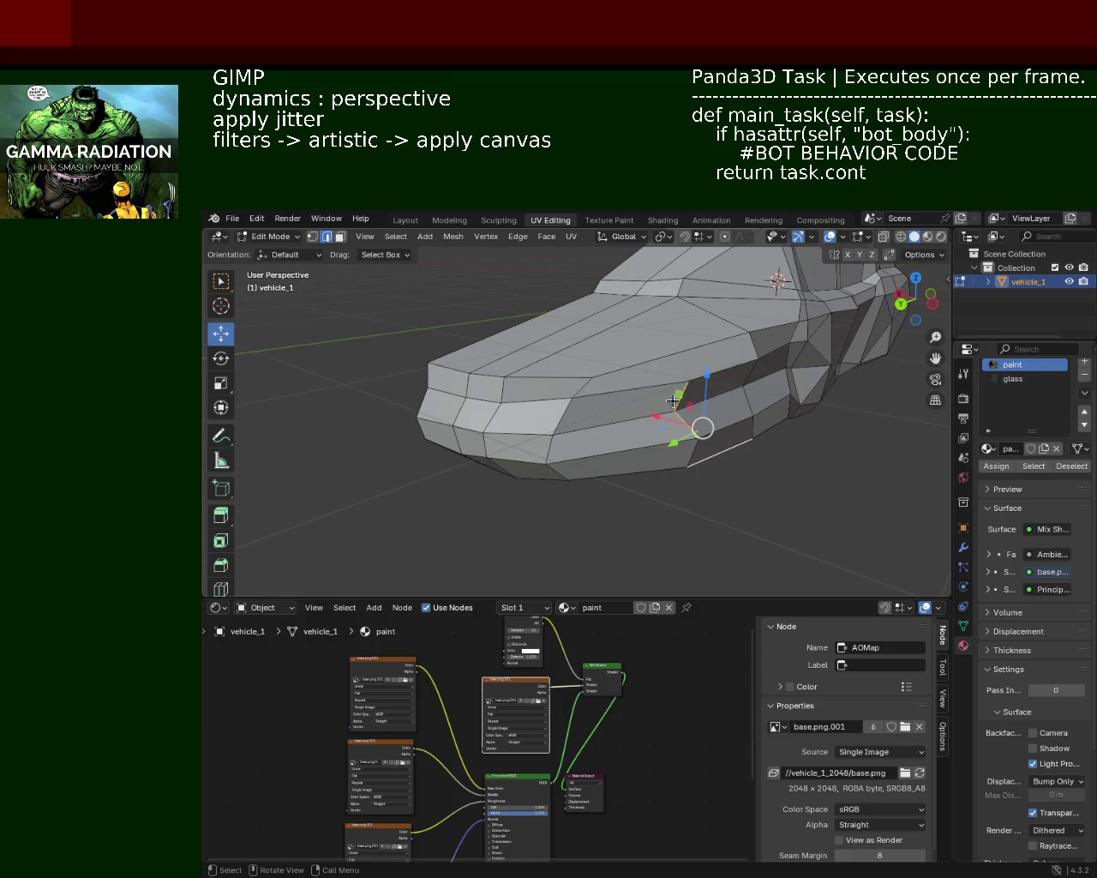
pyautogui.moveTo(653, 387)
pyautogui.mouseDown(button='middle')
pyautogui.moveTo(474, 360)
pyautogui.moveTo(554, 380)
pyautogui.moveTo(667, 380)
pyautogui.moveTo(703, 366)
pyautogui.mouseUp(button='middle')
pyautogui.moveTo(477, 341)
pyautogui.mouseDown(button='middle')
pyautogui.moveTo(404, 401)
pyautogui.moveTo(341, 367)
pyautogui.moveTo(330, 385)
pyautogui.moveTo(296, 253)
pyautogui.mouseUp(button='middle')
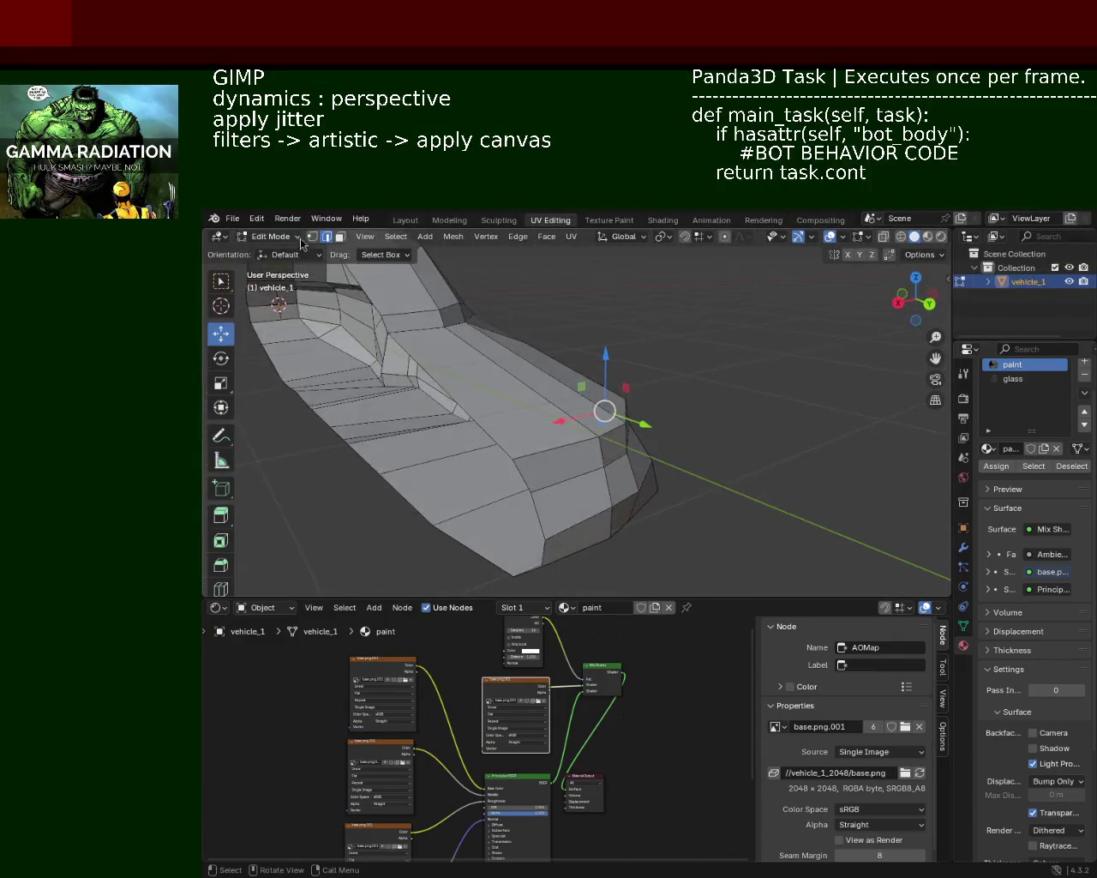
# Slide a vertex on the car's side along its edge with Vertex Slide
pyautogui.click(399, 332)
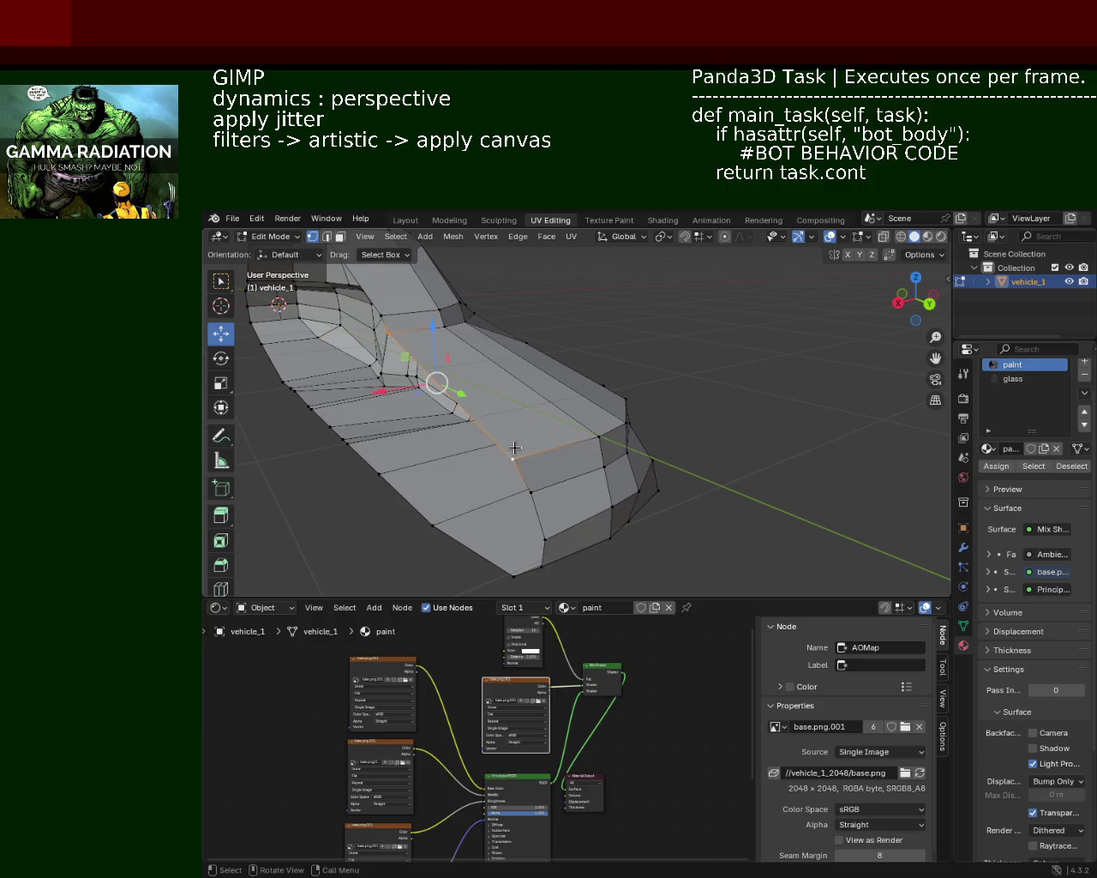
pyautogui.click(471, 397)
pyautogui.click(449, 376)
pyautogui.hotkey('shift', 'v')
pyautogui.click(642, 424)
pyautogui.moveTo(642, 424)
pyautogui.mouseDown(button='middle')
pyautogui.moveTo(592, 419)
pyautogui.moveTo(677, 403)
pyautogui.mouseUp(button='middle')
# Select two hood vertices near the nose and move them up and back
pyautogui.keyDown('shift'); pyautogui.click(709, 419); pyautogui.keyUp('shift')
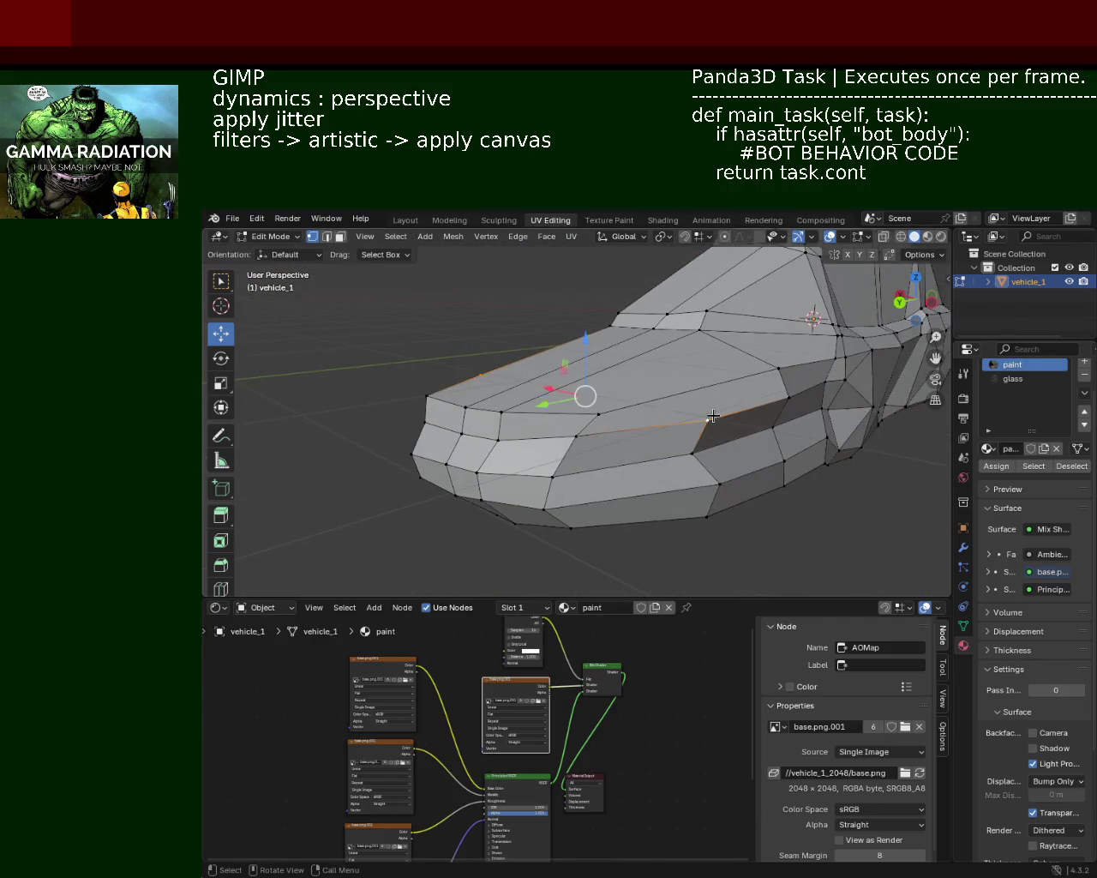
pyautogui.click(709, 418)
pyautogui.moveTo(637, 416); pyautogui.dragTo(575, 394, button='middle')
pyautogui.click(581, 375)
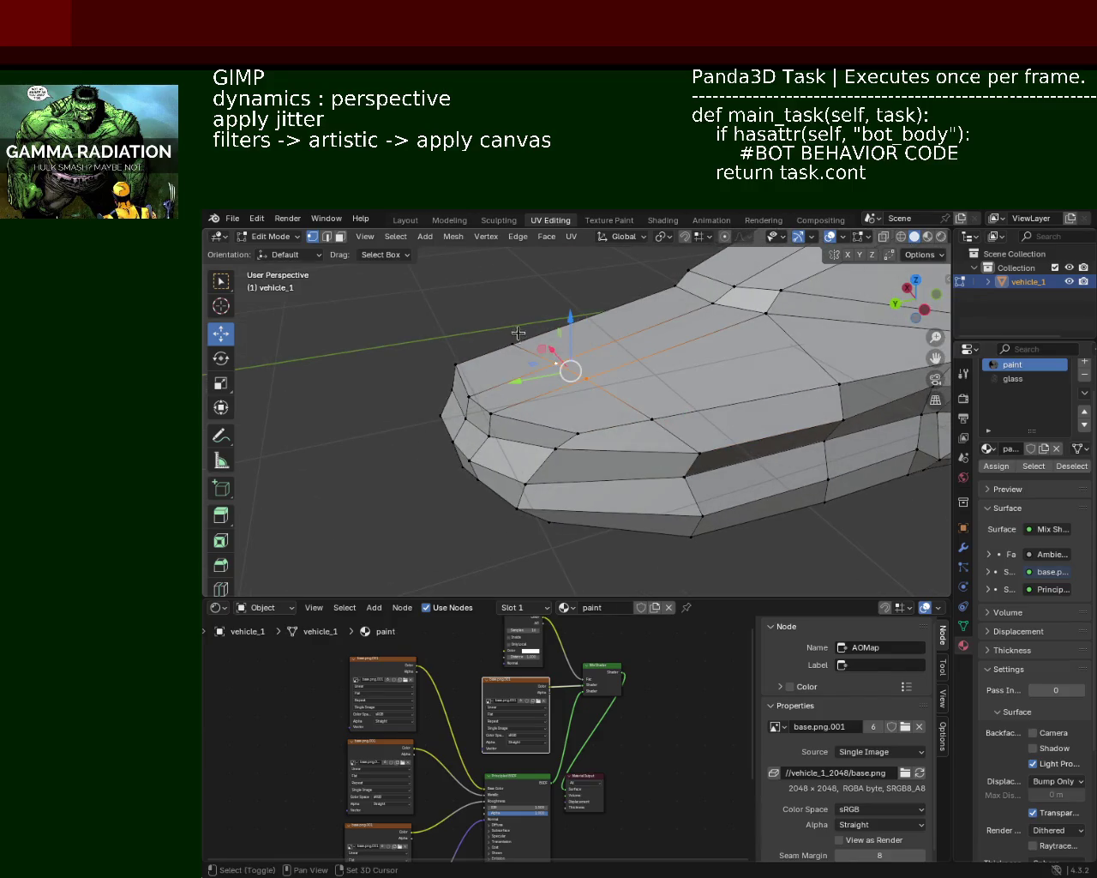
pyautogui.keyDown('shift'); pyautogui.click(545, 355); pyautogui.keyUp('shift')
pyautogui.moveTo(525, 364)
pyautogui.mouseDown()
pyautogui.moveTo(555, 358)
pyautogui.moveTo(582, 308)
pyautogui.mouseUp()
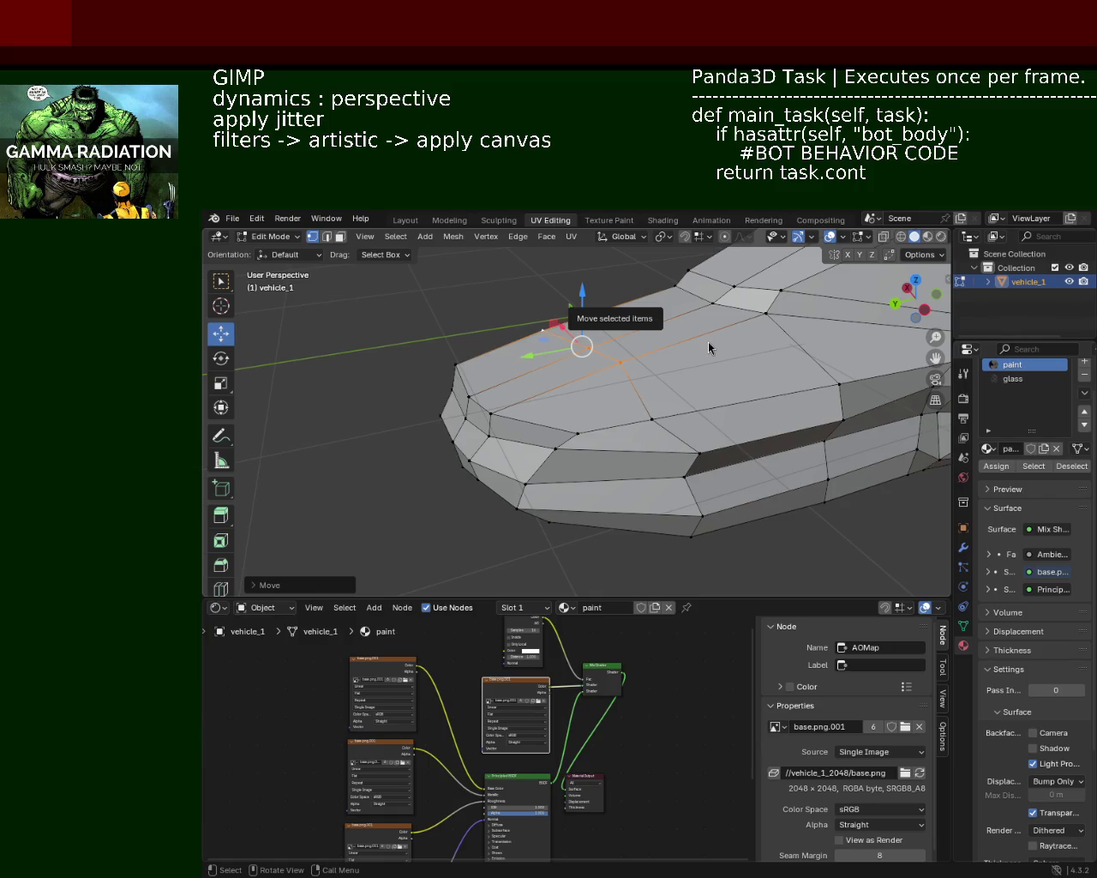
# Move a front-top hood vertex across the car, then twice along Y
pyautogui.moveTo(581, 367)
pyautogui.mouseDown(button='middle')
pyautogui.moveTo(537, 382)
pyautogui.moveTo(605, 290)
pyautogui.mouseUp(button='middle')
pyautogui.click(606, 317)
pyautogui.moveTo(585, 317); pyautogui.dragTo(609, 317)
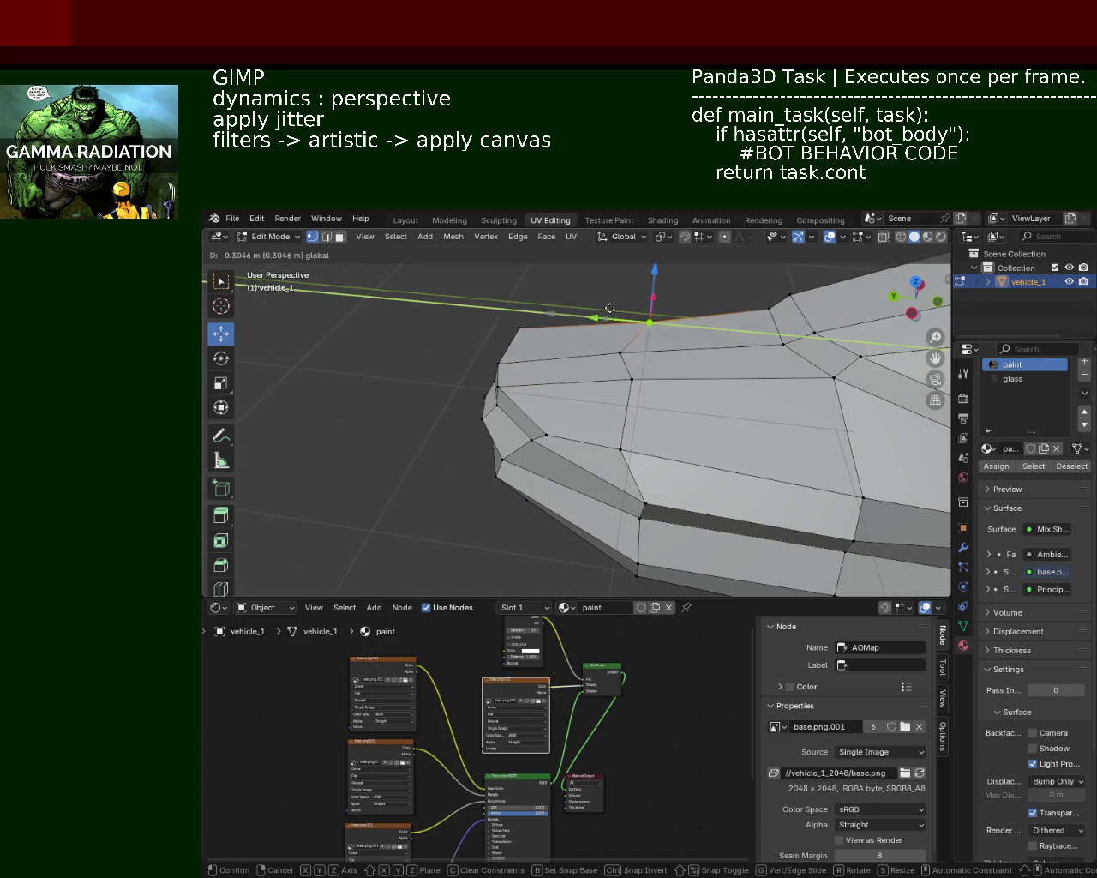
pyautogui.press('g')
pyautogui.press('y')
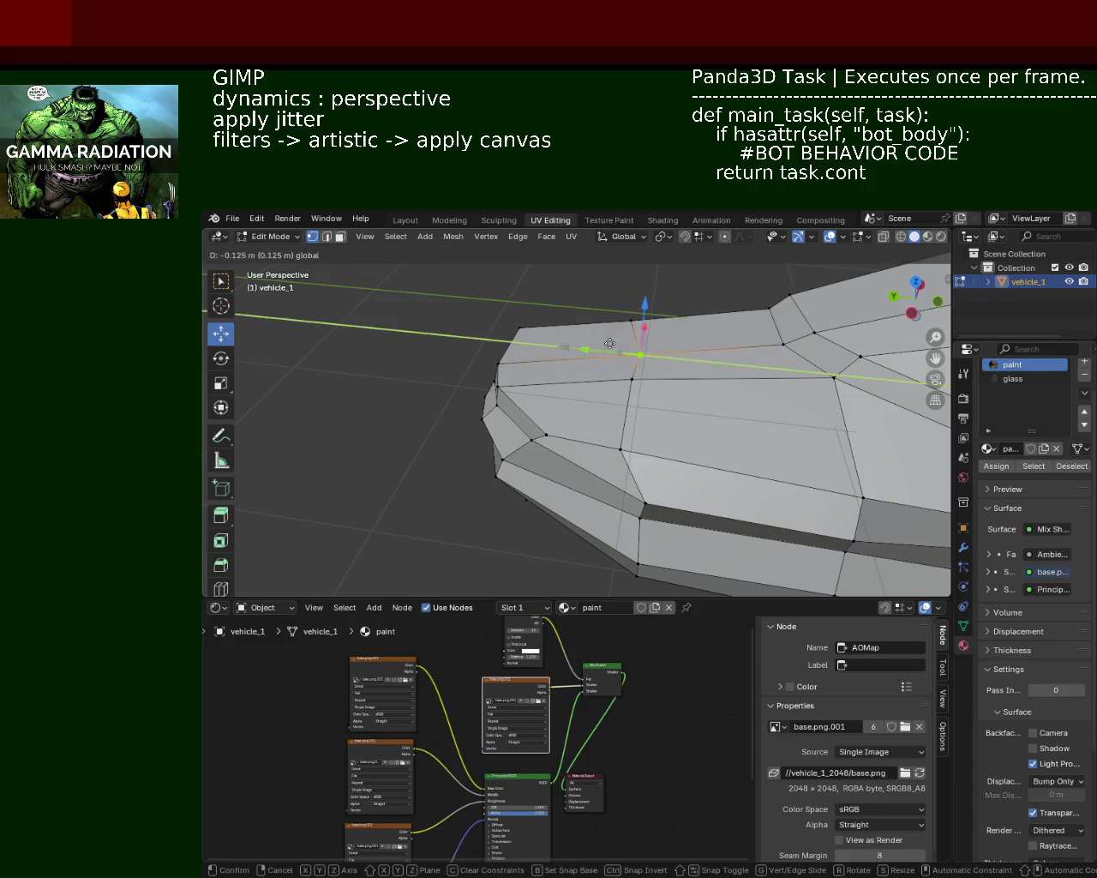
pyautogui.click(604, 343)
pyautogui.press('g')
pyautogui.press('y')
pyautogui.click(634, 317)
# Reposition another nose vertex along Y, then clear the selection
pyautogui.moveTo(634, 317)
pyautogui.mouseDown(button='middle')
pyautogui.moveTo(702, 318)
pyautogui.moveTo(607, 430)
pyautogui.mouseUp(button='middle')
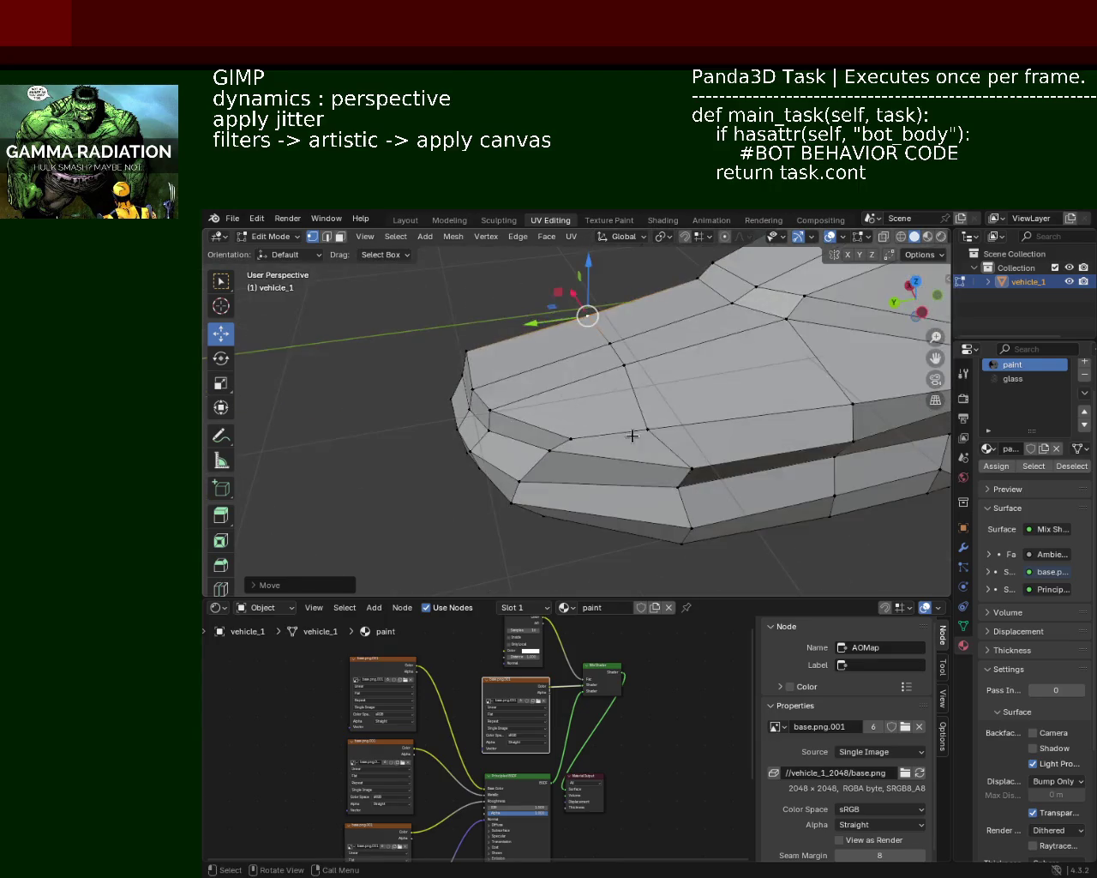
pyautogui.press('g')
pyautogui.click(613, 425)
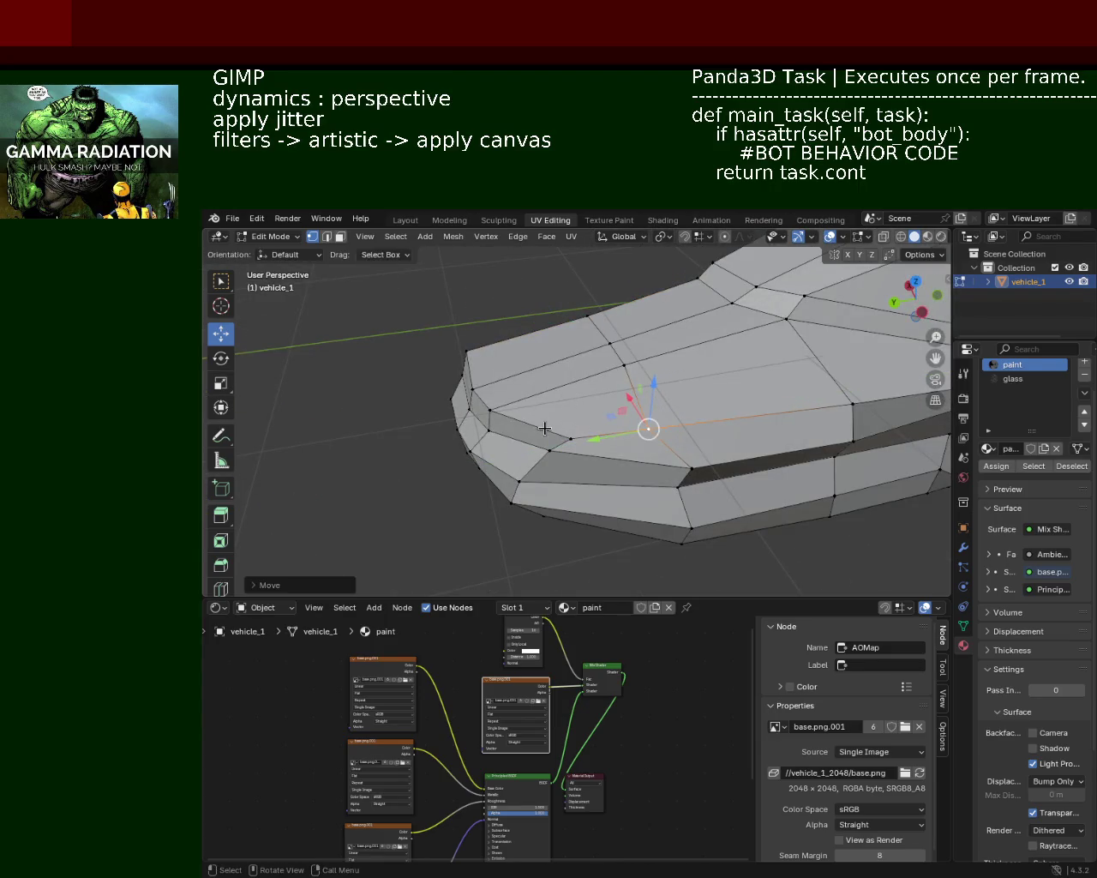
pyautogui.moveTo(613, 424); pyautogui.dragTo(569, 407, button='middle')
pyautogui.click(568, 406)
pyautogui.press('g')
pyautogui.press('y')
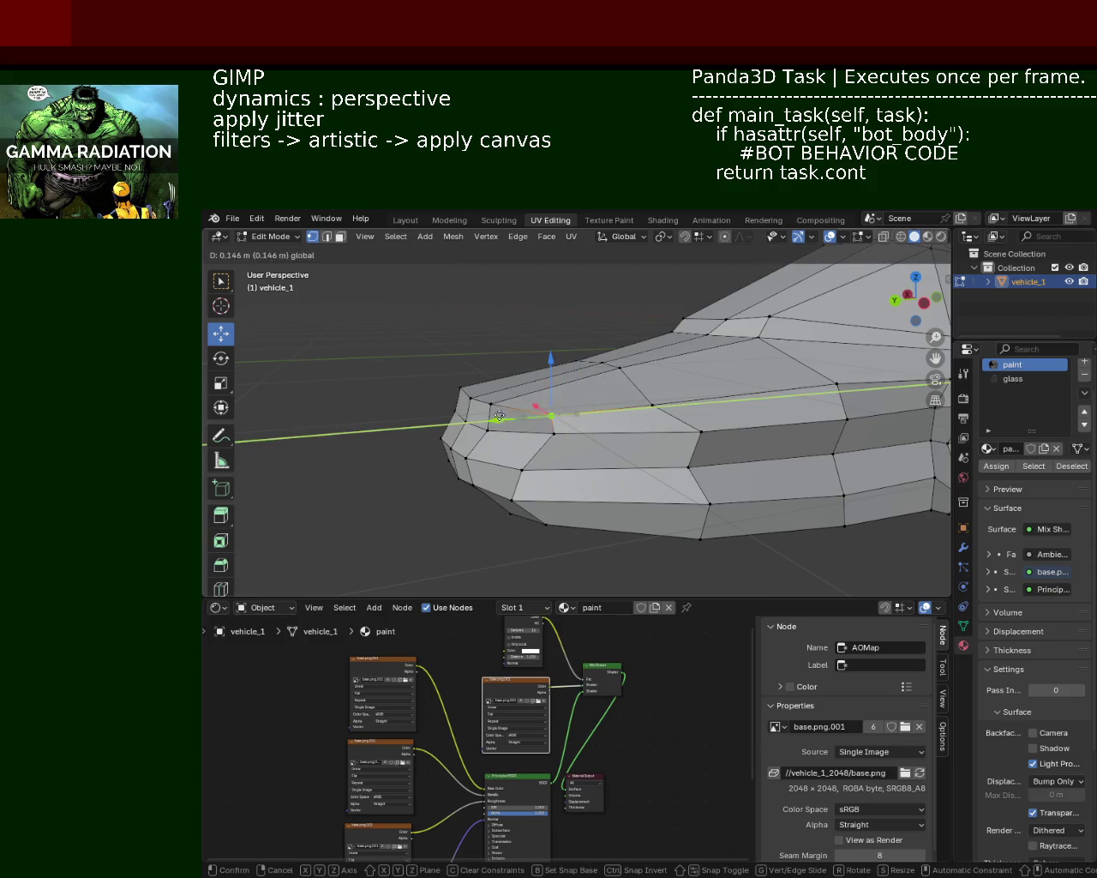
pyautogui.click(489, 417)
pyautogui.hotkey('alt', 'a')
pyautogui.moveTo(728, 446)
pyautogui.mouseDown(button='middle')
pyautogui.moveTo(590, 351)
pyautogui.moveTo(596, 373)
pyautogui.moveTo(698, 412)
pyautogui.moveTo(606, 386)
pyautogui.moveTo(649, 391)
pyautogui.moveTo(634, 380)
pyautogui.mouseUp(button='middle')
pyautogui.click(573, 348)
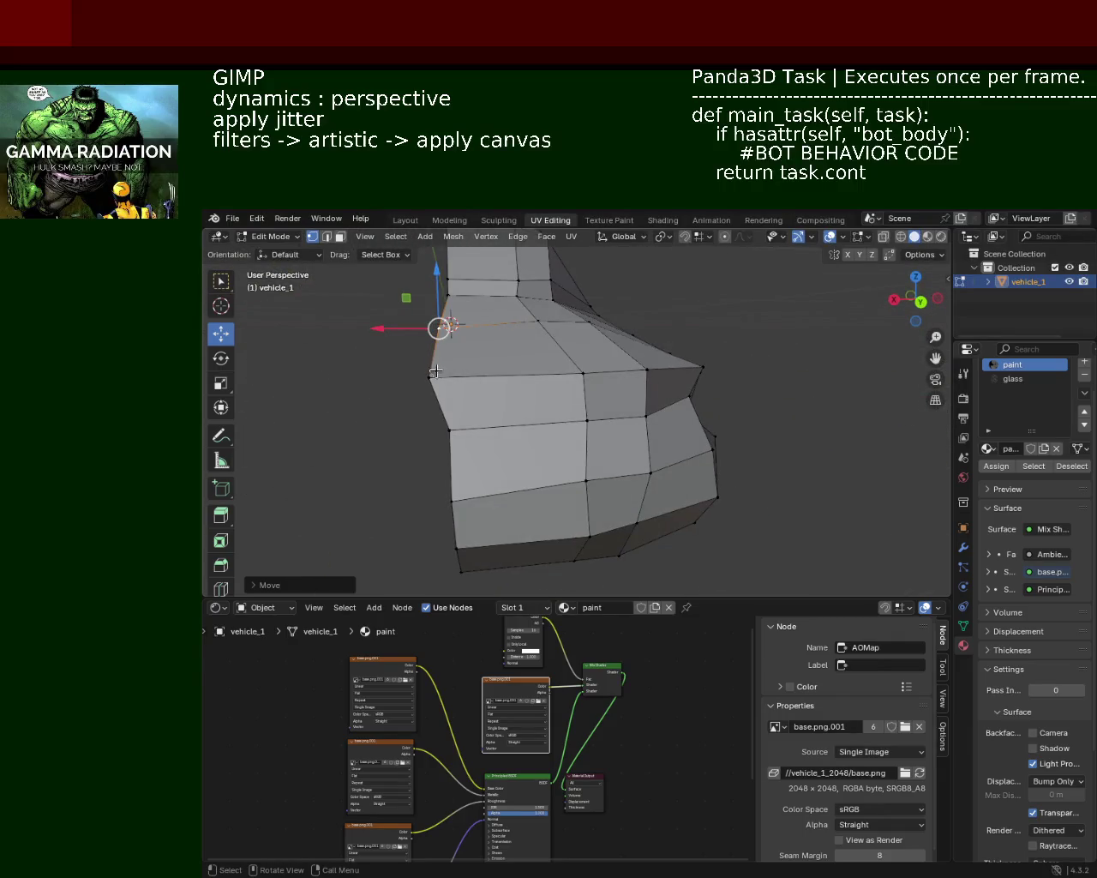
# Select a front vertex of the nose and check the snapping options without changing them
pyautogui.moveTo(502, 390); pyautogui.dragTo(598, 338, button='middle')
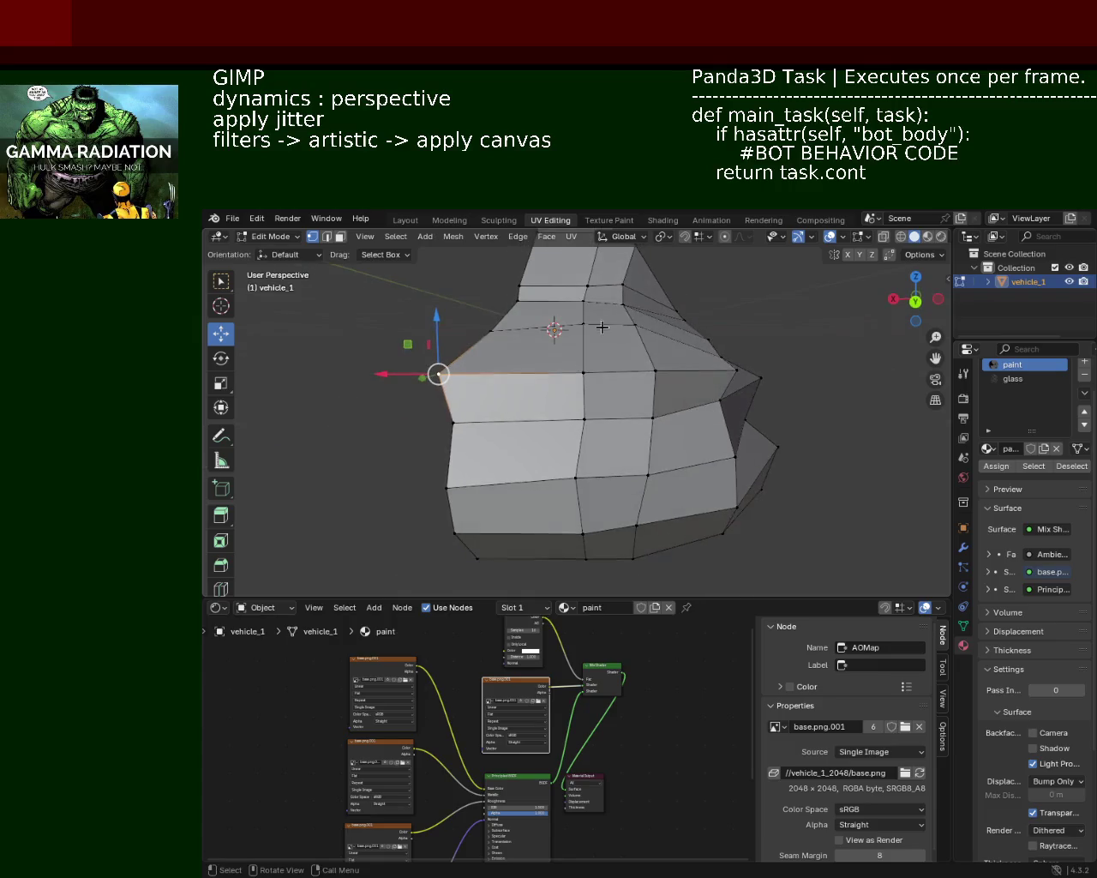
pyautogui.moveTo(671, 260); pyautogui.dragTo(538, 361, button='middle')
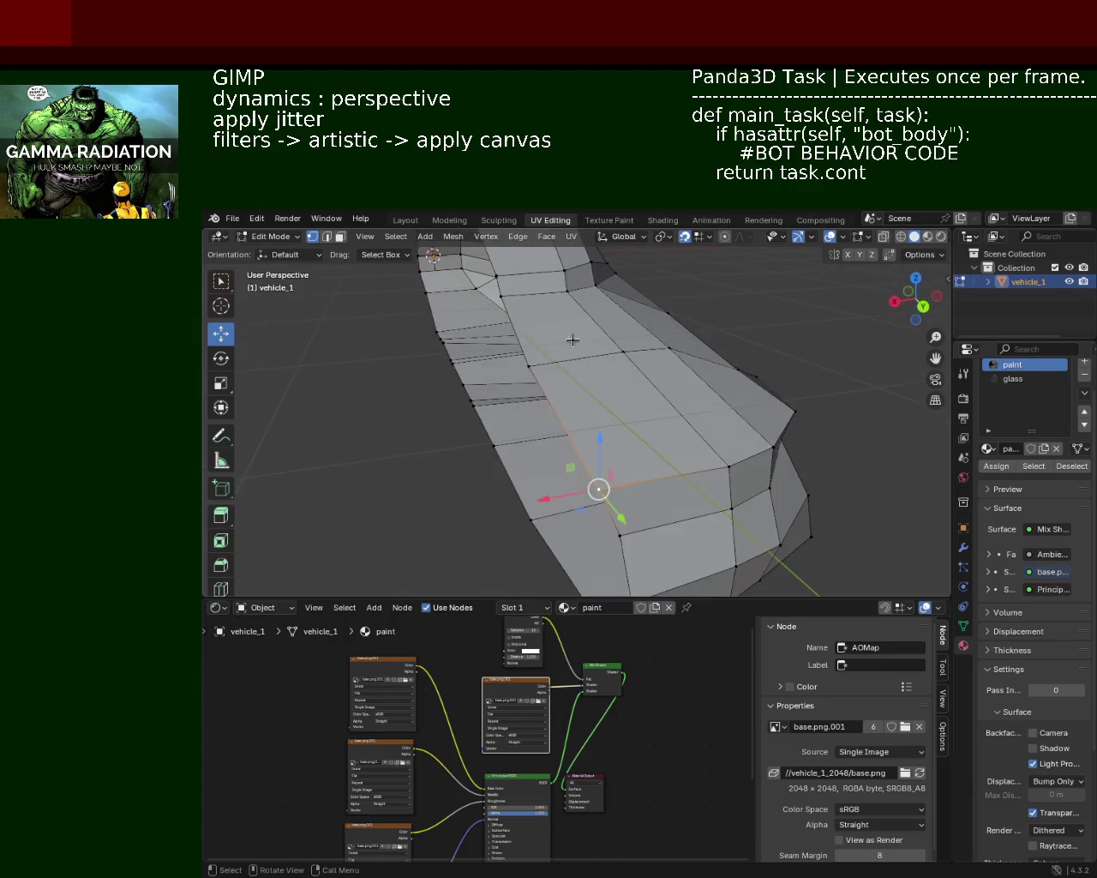
pyautogui.click(539, 360)
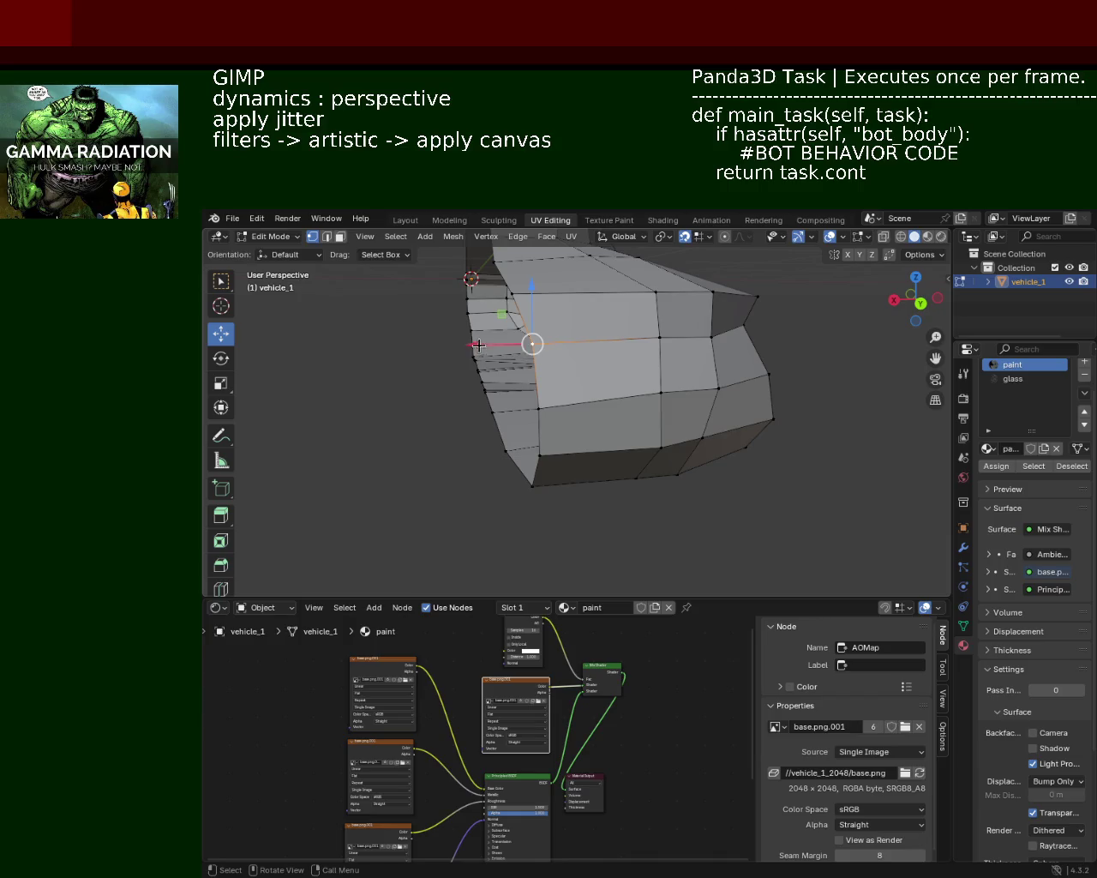
pyautogui.moveTo(474, 345); pyautogui.dragTo(474, 345)
pyautogui.press('Escape')
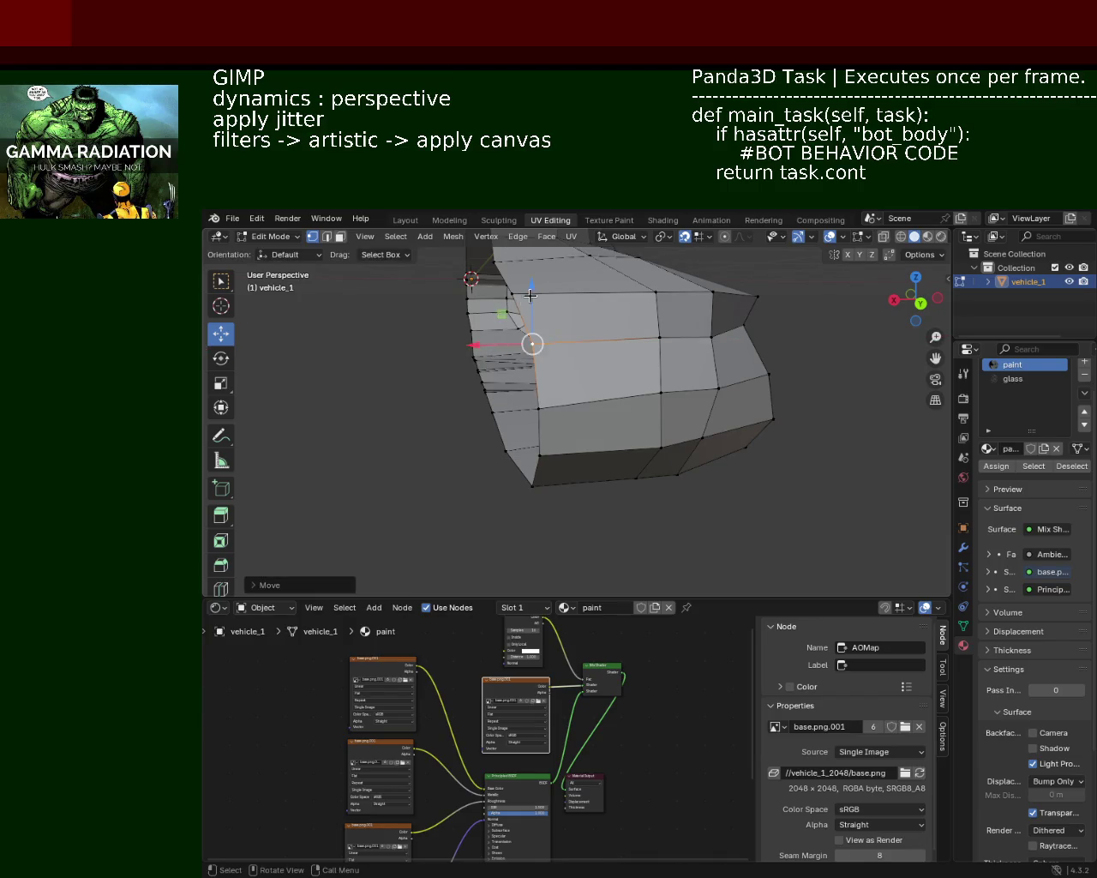
pyautogui.moveTo(532, 343); pyautogui.dragTo(497, 396, button='middle')
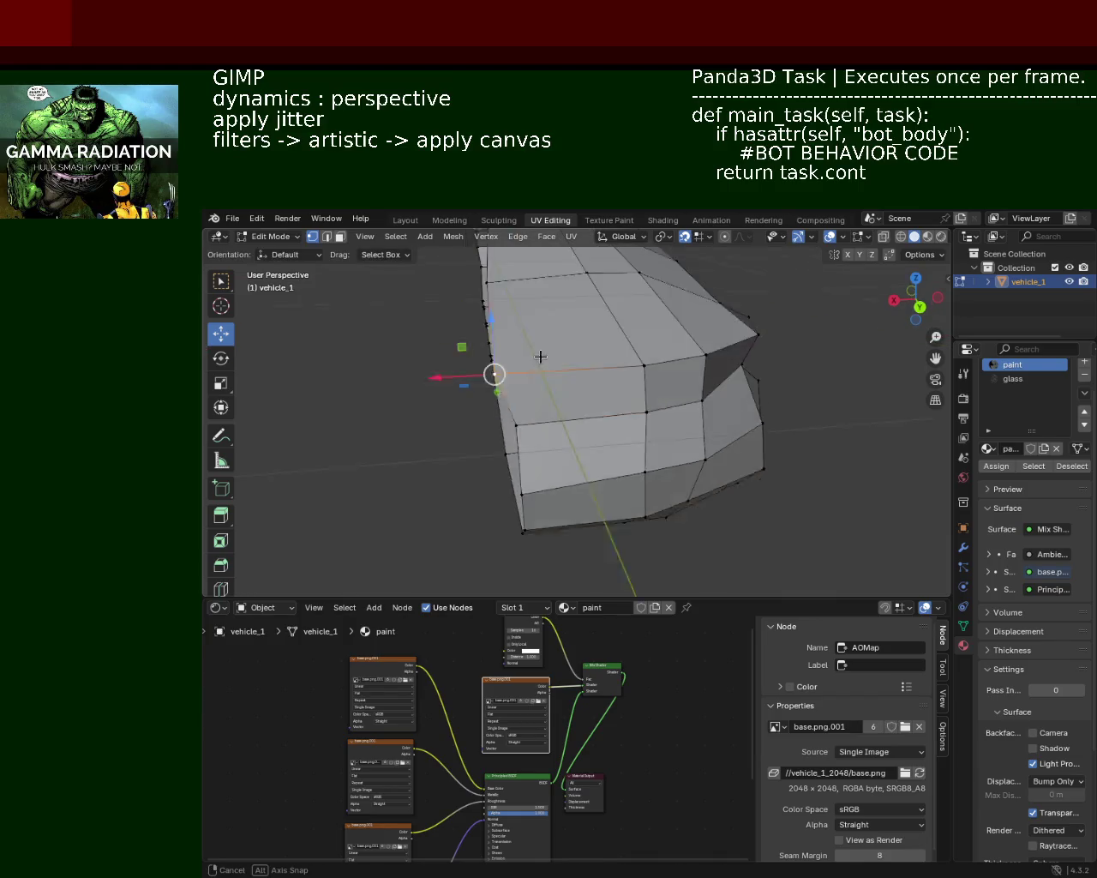
pyautogui.click(704, 240)
pyautogui.click(705, 241)
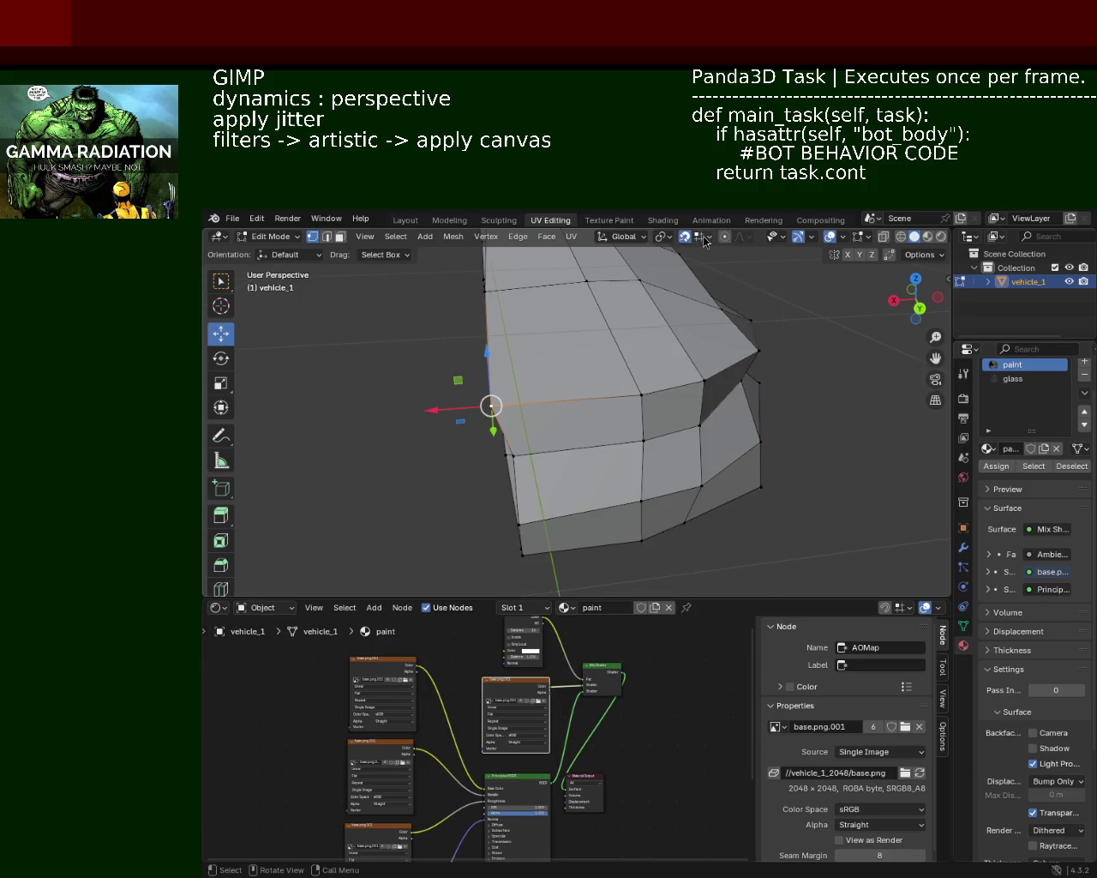
# Raise the front vertex with the Z gizmo arrow, then shift it along X
pyautogui.moveTo(452, 415)
pyautogui.mouseDown()
pyautogui.moveTo(471, 411)
pyautogui.moveTo(508, 278)
pyautogui.mouseUp()
pyautogui.moveTo(508, 278)
pyautogui.mouseDown(button='middle')
pyautogui.moveTo(523, 360)
pyautogui.moveTo(506, 377)
pyautogui.mouseUp(button='middle')
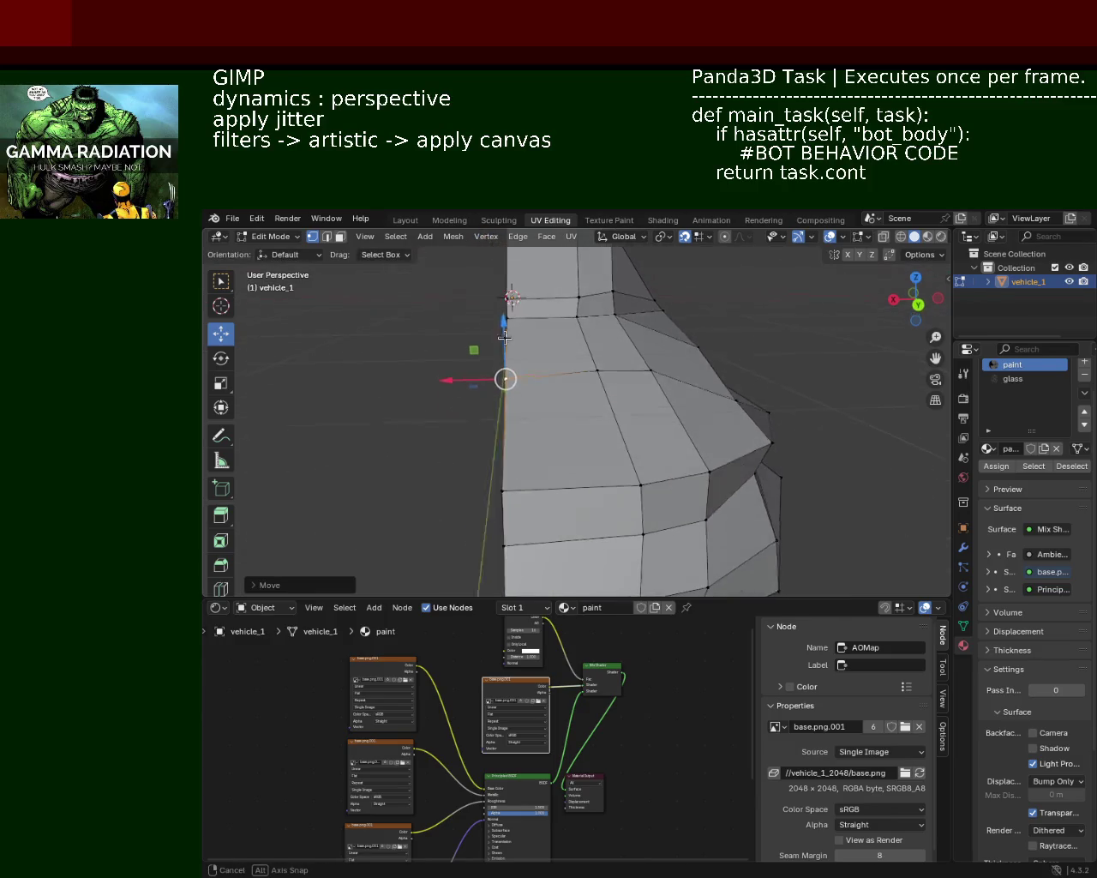
pyautogui.press('g')
pyautogui.press('x')
pyautogui.click(490, 318)
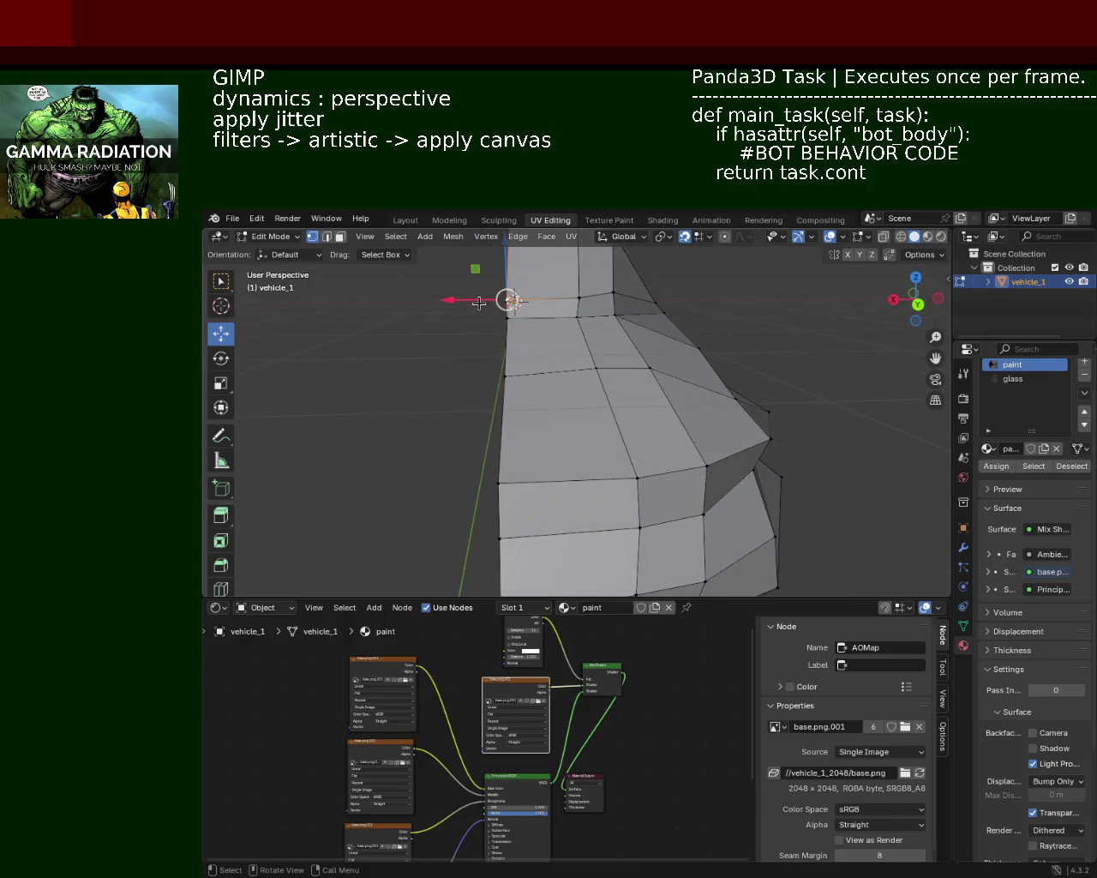
pyautogui.moveTo(510, 299)
pyautogui.mouseDown(button='middle')
pyautogui.moveTo(563, 415)
pyautogui.moveTo(676, 397)
pyautogui.moveTo(630, 390)
pyautogui.moveTo(618, 413)
pyautogui.moveTo(536, 411)
pyautogui.moveTo(604, 403)
pyautogui.mouseUp(button='middle')
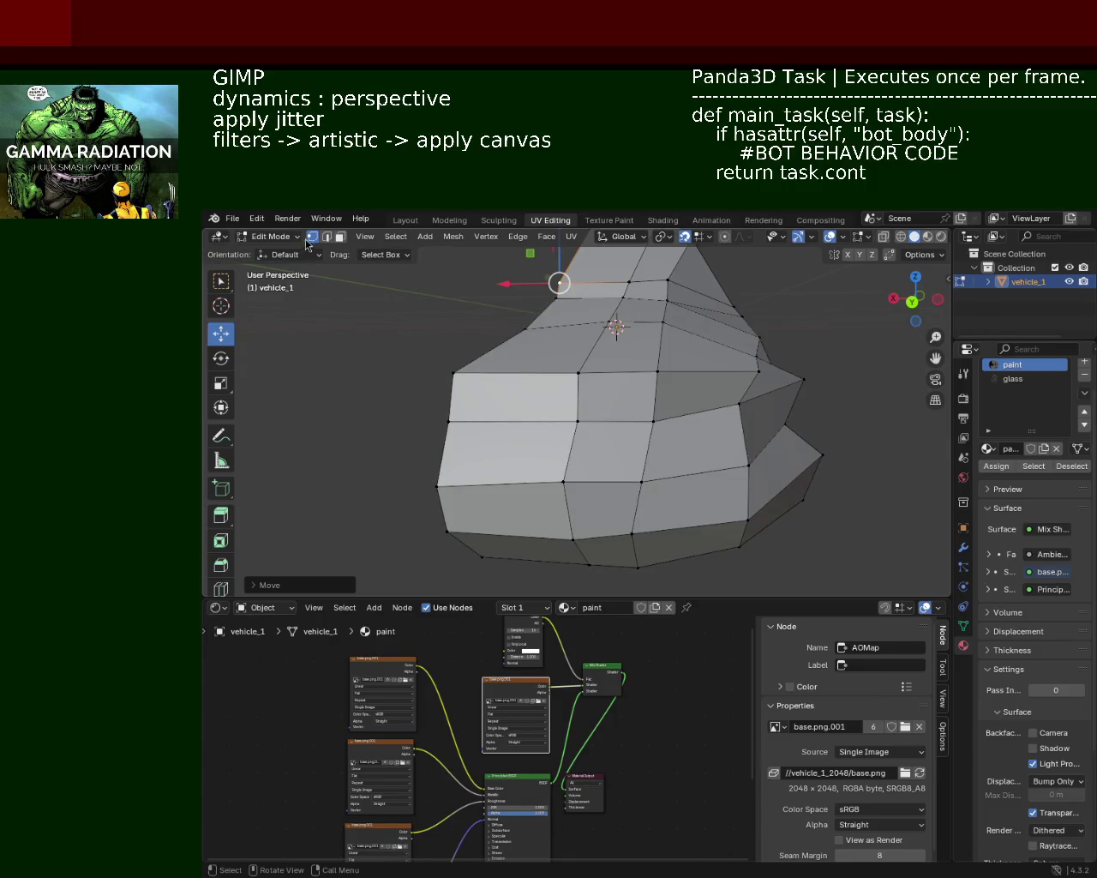
# Shift the nose's corner vertex slightly inward along X
pyautogui.click(803, 378)
pyautogui.click(757, 371)
pyautogui.press('g')
pyautogui.press('x')
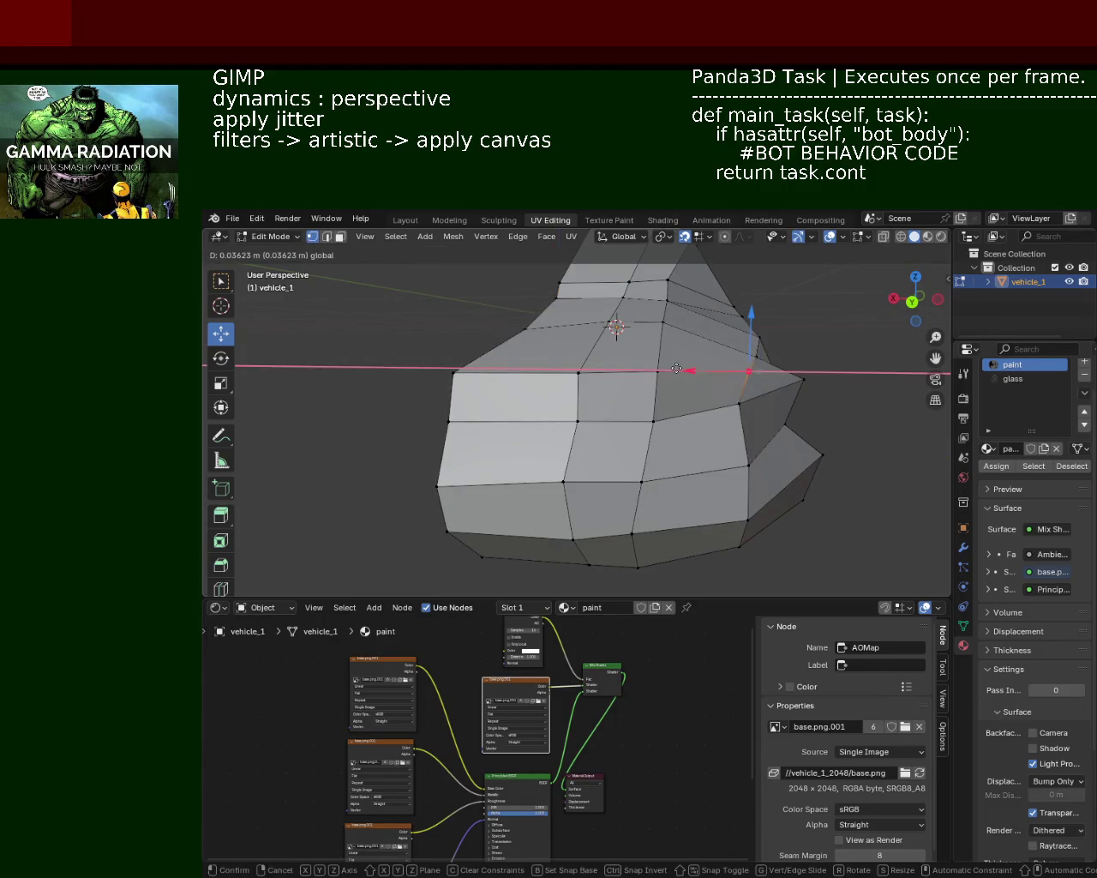
pyautogui.click(687, 349)
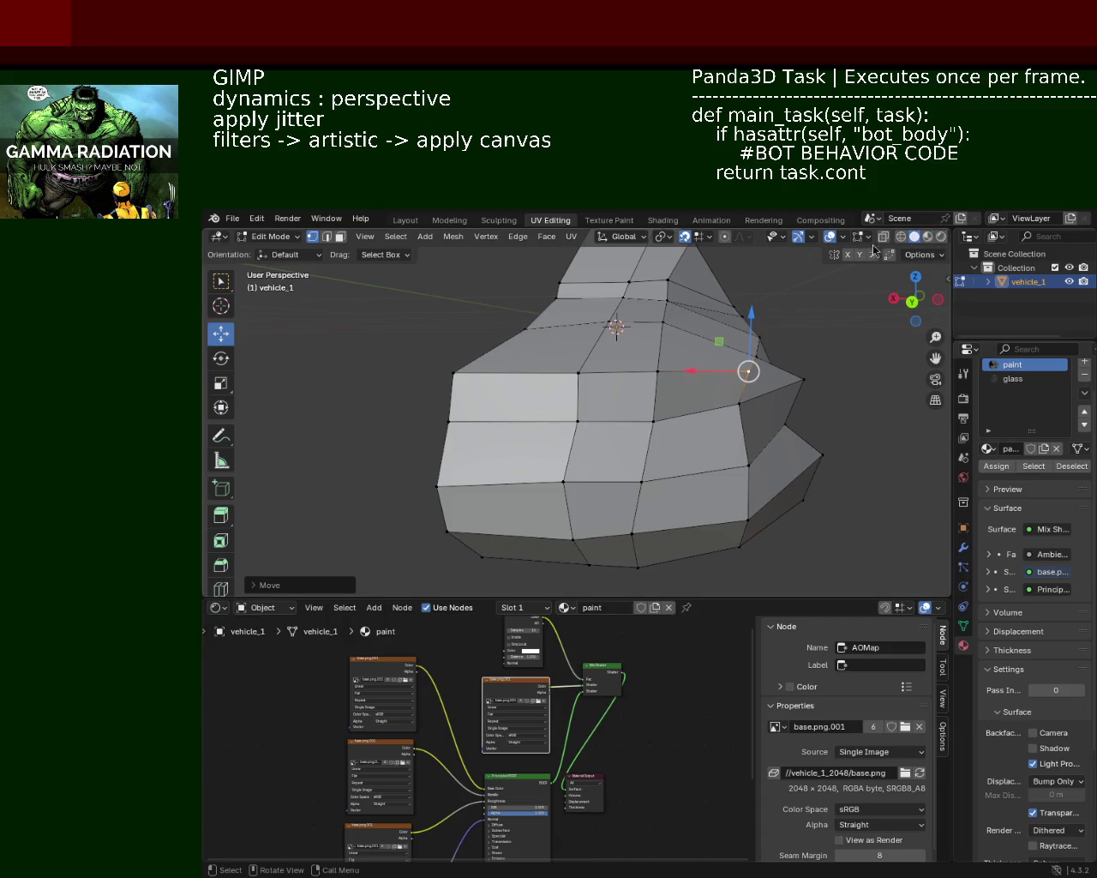
# Slide the outer nose tip vertex inward along X, leaving its height unchanged
pyautogui.click(805, 379)
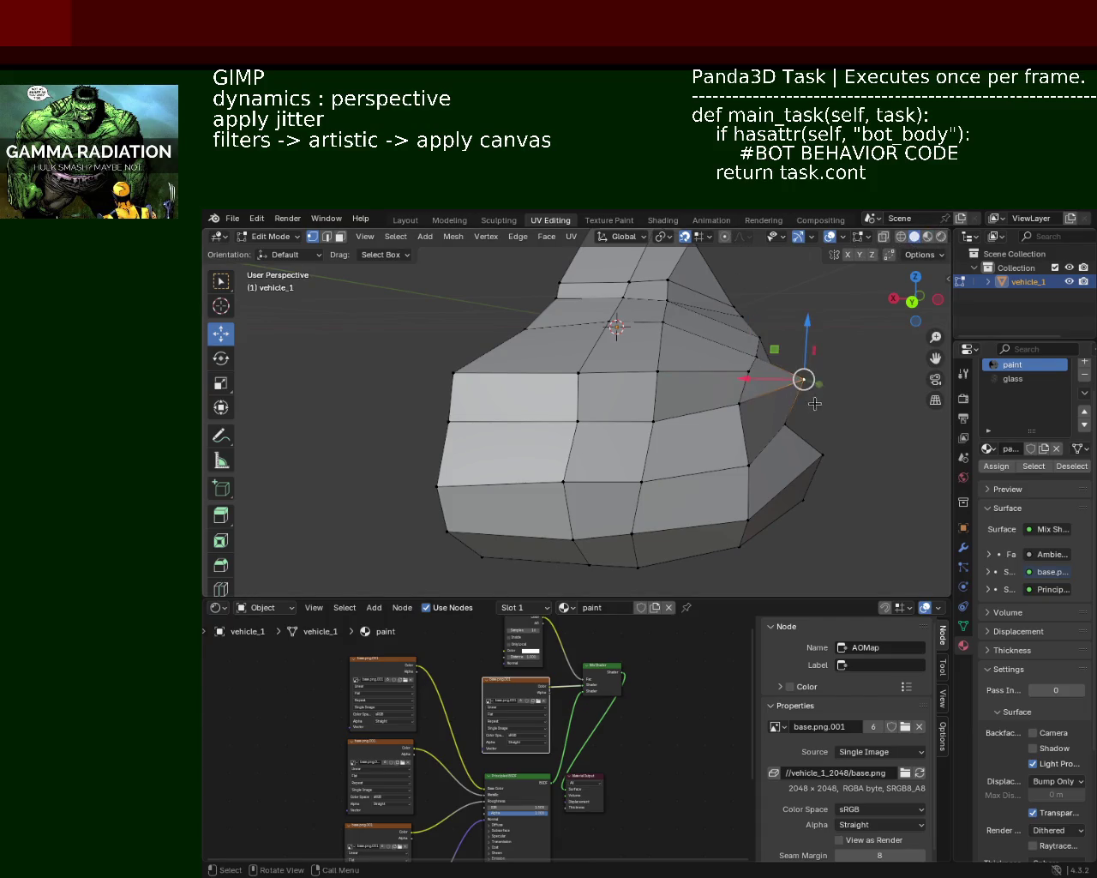
pyautogui.press('g')
pyautogui.press('x')
pyautogui.press('Escape')
pyautogui.press('g')
pyautogui.press('x')
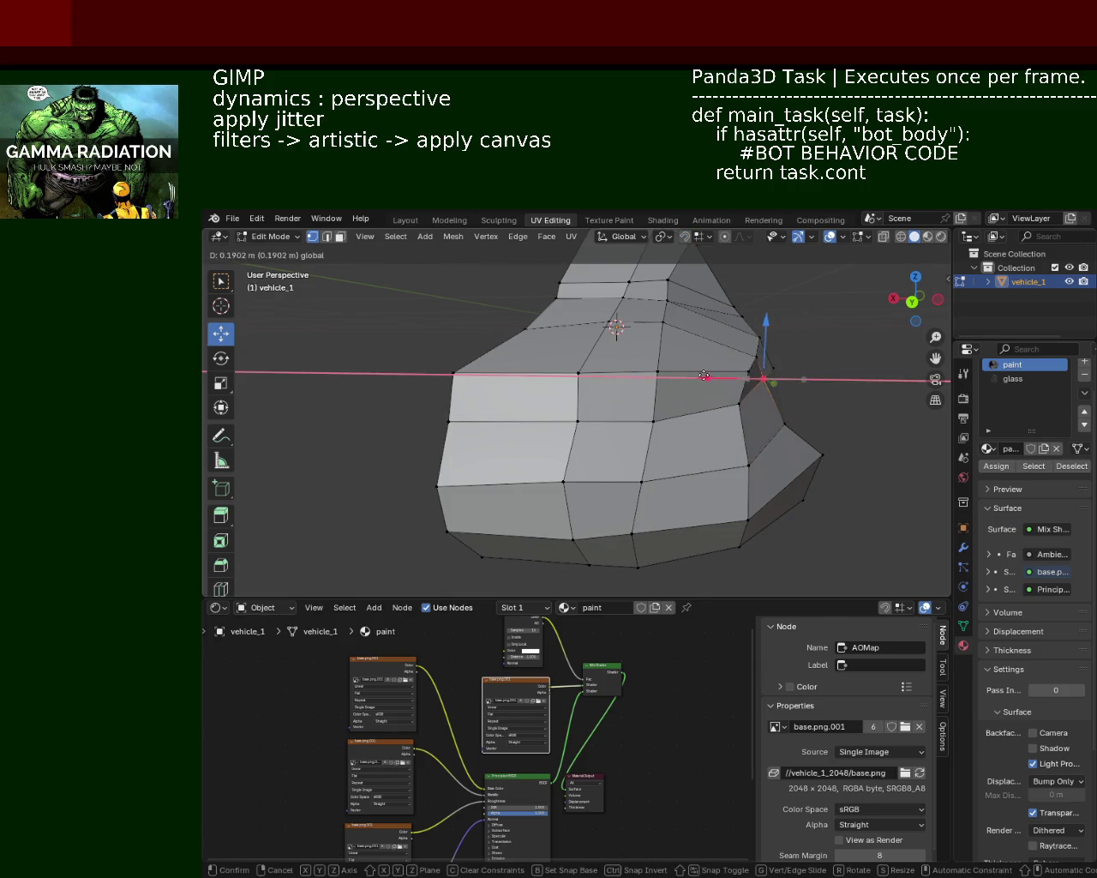
pyautogui.click(771, 377)
pyautogui.press('g')
pyautogui.press('z')
pyautogui.press('Escape')
pyautogui.moveTo(774, 375)
pyautogui.mouseDown(button='middle')
pyautogui.moveTo(715, 420)
pyautogui.moveTo(649, 413)
pyautogui.mouseUp(button='middle')
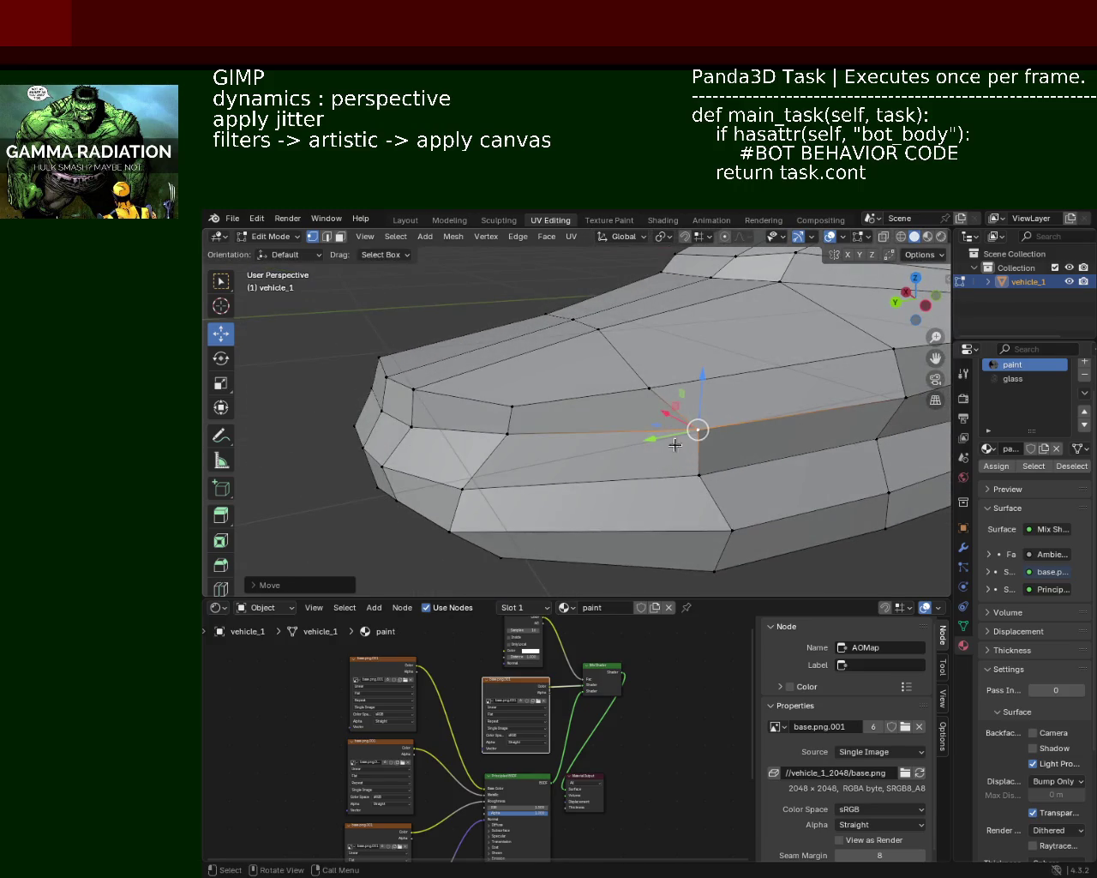
pyautogui.moveTo(657, 439)
pyautogui.mouseDown(button='middle')
pyautogui.moveTo(592, 393)
pyautogui.moveTo(579, 343)
pyautogui.mouseUp(button='middle')
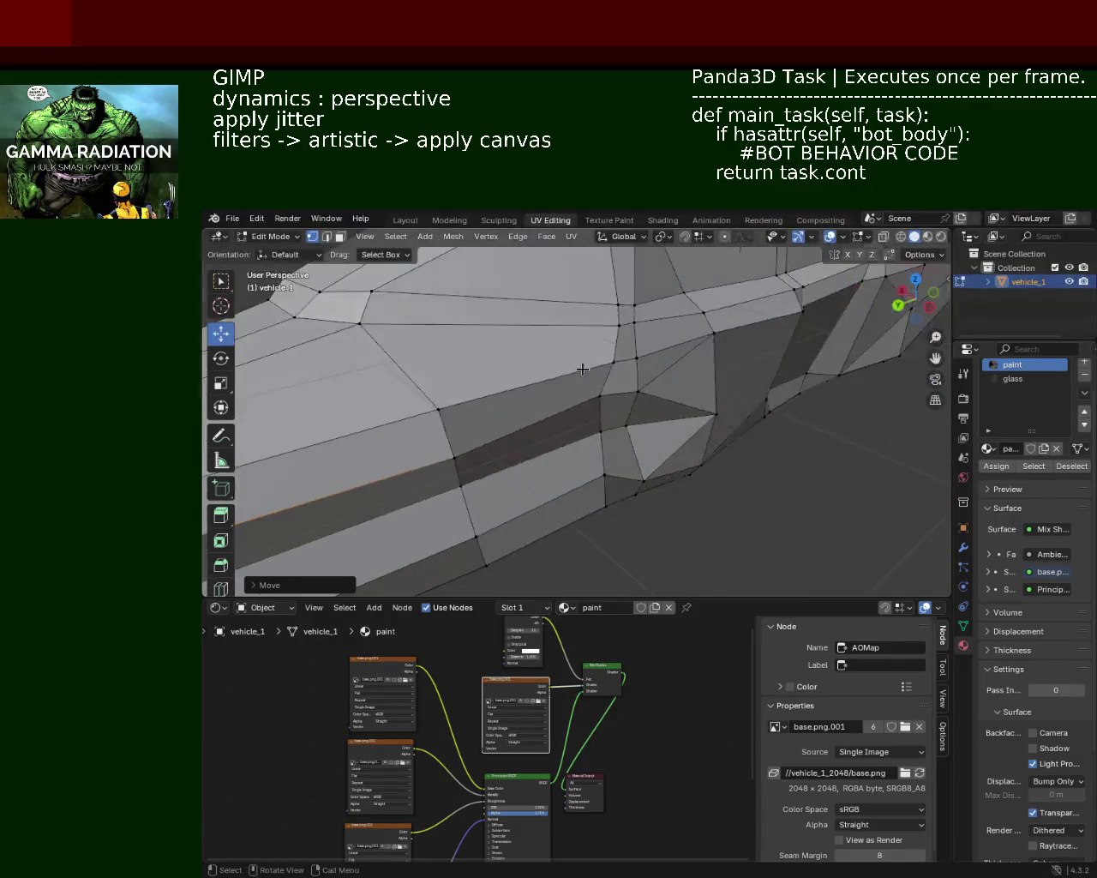
pyautogui.scroll(2, 579, 342)
pyautogui.moveTo(612, 355); pyautogui.dragTo(556, 309, button='middle')
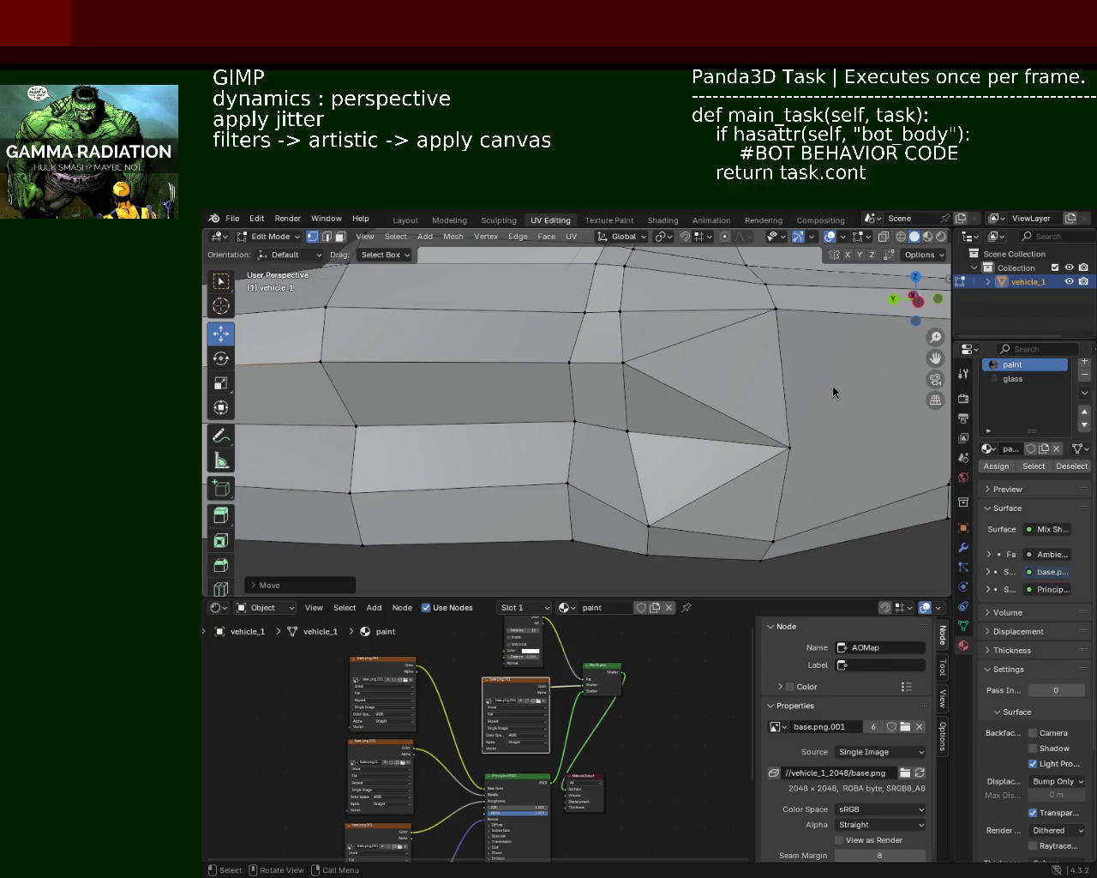
pyautogui.click(574, 422)
pyautogui.click(569, 362)
pyautogui.moveTo(553, 382)
pyautogui.keyDown('shift'); pyautogui.mouseDown(button='middle')
pyautogui.moveTo(600, 376)
pyautogui.moveTo(503, 399)
pyautogui.moveTo(490, 372)
pyautogui.moveTo(575, 392)
pyautogui.moveTo(488, 394)
pyautogui.moveTo(666, 399)
pyautogui.moveTo(570, 415)
pyautogui.moveTo(532, 390)
pyautogui.moveTo(591, 390)
pyautogui.mouseUp(button='middle'); pyautogui.keyUp('shift')
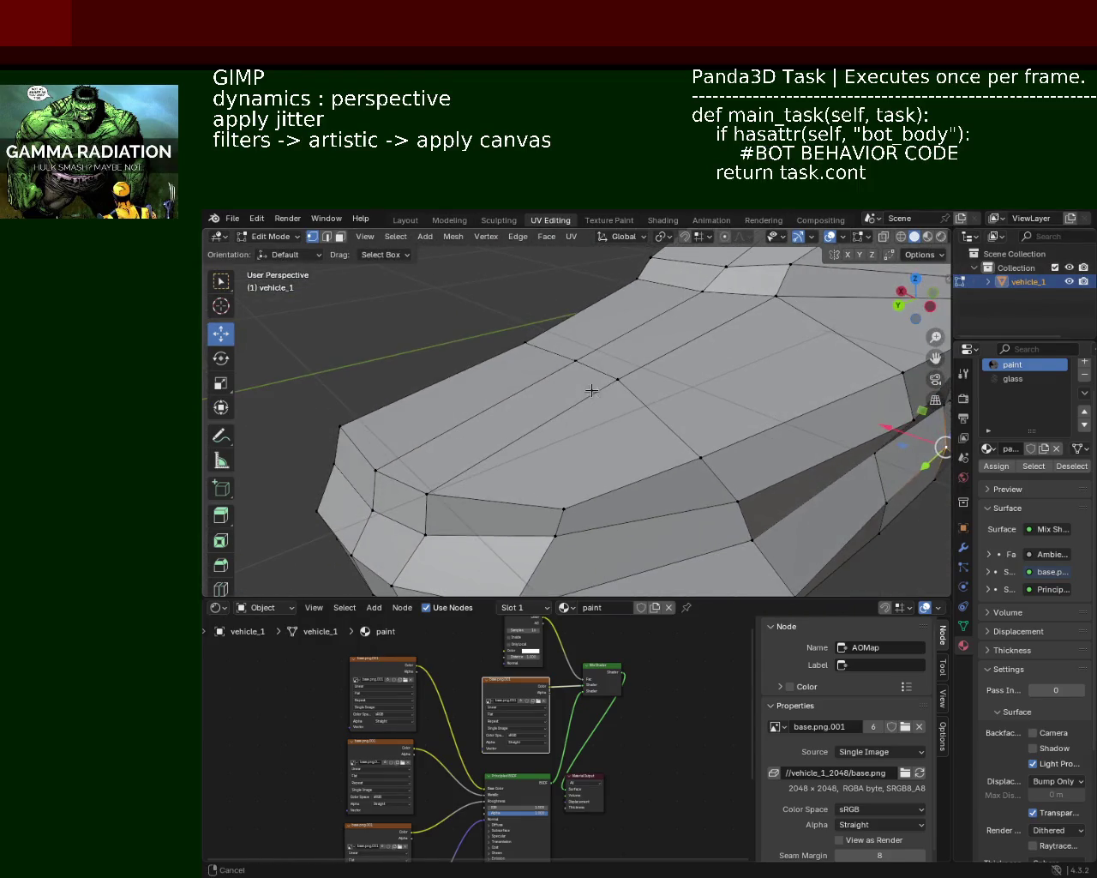
# In Edge select mode, move the diagonal hood edge to reshape the hood's top outline
pyautogui.click(326, 237)
pyautogui.click(607, 381)
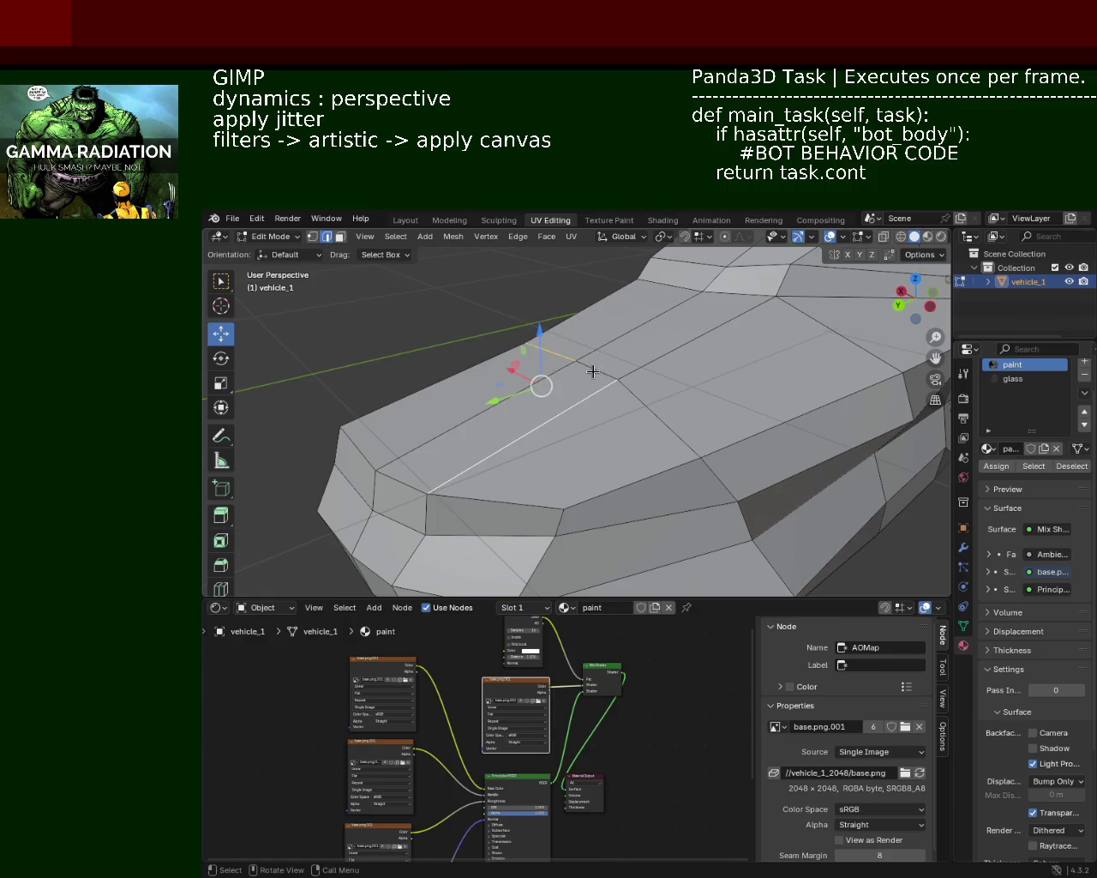
pyautogui.click(606, 382)
pyautogui.click(649, 406)
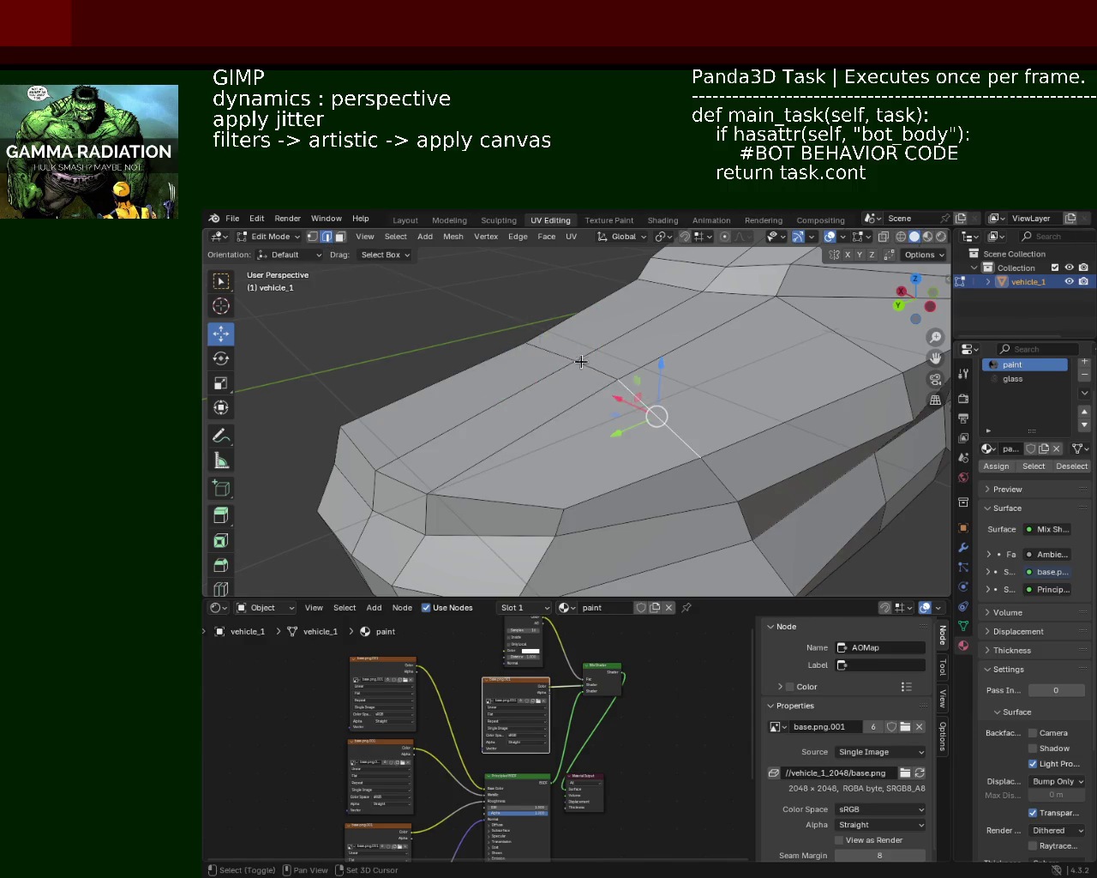
pyautogui.moveTo(599, 375); pyautogui.dragTo(551, 343)
pyautogui.moveTo(551, 343)
pyautogui.mouseDown(button='middle')
pyautogui.moveTo(595, 355)
pyautogui.moveTo(582, 302)
pyautogui.mouseUp(button='middle')
pyautogui.moveTo(550, 359)
pyautogui.mouseDown(button='middle')
pyautogui.moveTo(623, 402)
pyautogui.moveTo(588, 419)
pyautogui.moveTo(617, 419)
pyautogui.moveTo(600, 403)
pyautogui.moveTo(558, 417)
pyautogui.moveTo(565, 426)
pyautogui.mouseUp(button='middle')
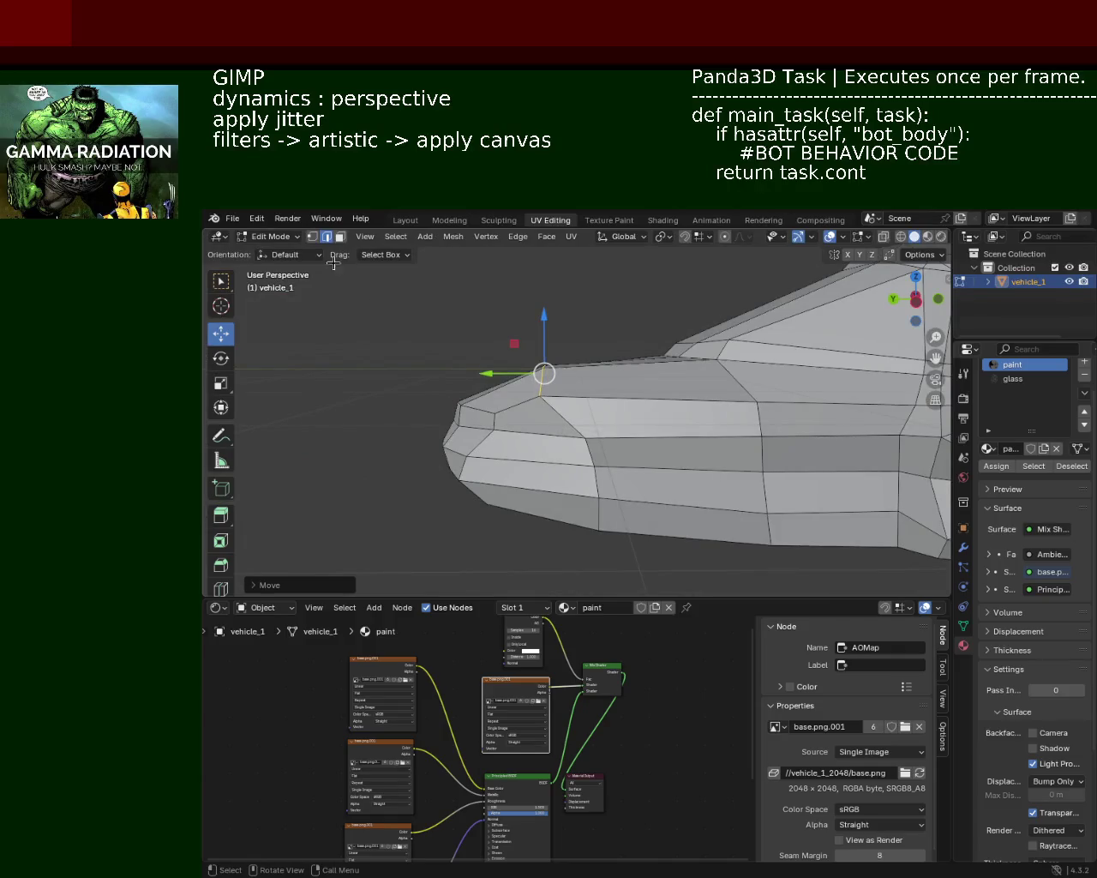
# In Vertex select mode, slide a nose vertex along Y and then along X
pyautogui.click(314, 238)
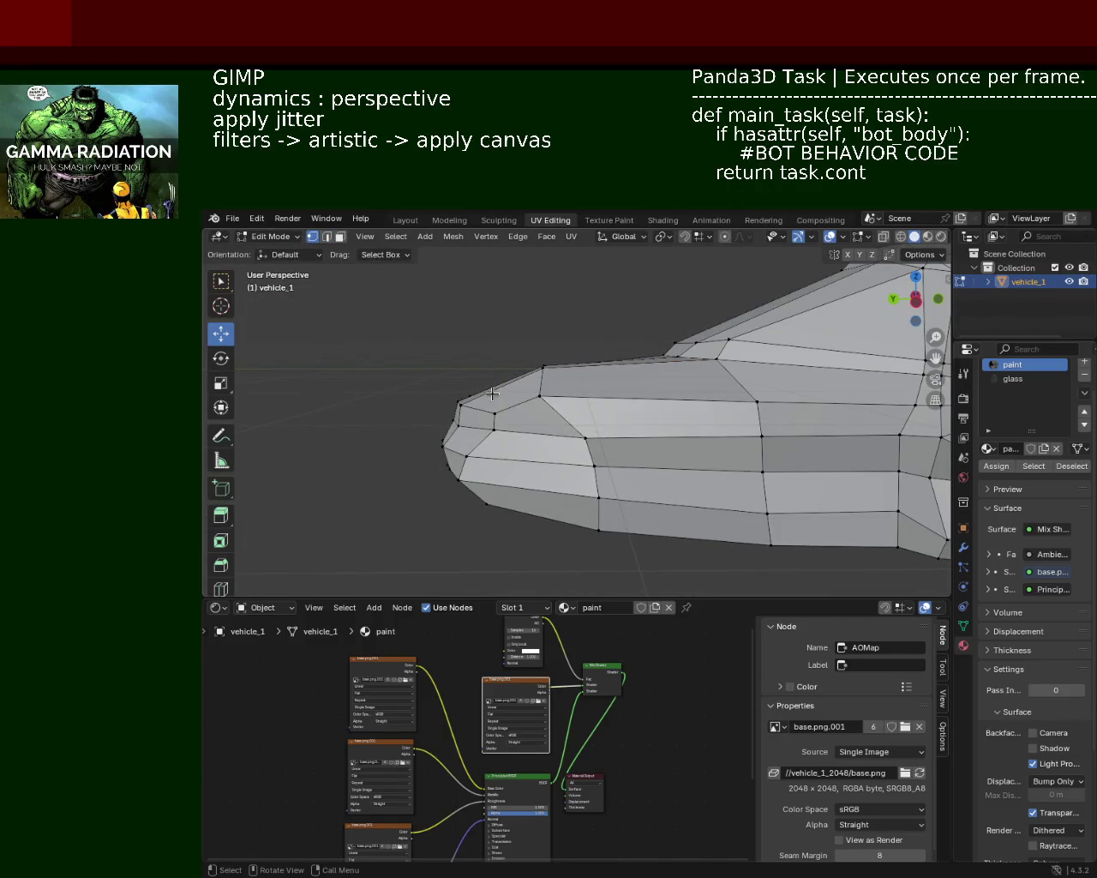
pyautogui.moveTo(486, 397); pyautogui.dragTo(500, 394)
pyautogui.moveTo(500, 395)
pyautogui.mouseDown(button='middle')
pyautogui.moveTo(670, 414)
pyautogui.moveTo(726, 403)
pyautogui.moveTo(697, 416)
pyautogui.moveTo(612, 416)
pyautogui.moveTo(572, 391)
pyautogui.moveTo(659, 384)
pyautogui.moveTo(626, 433)
pyautogui.moveTo(672, 400)
pyautogui.moveTo(643, 420)
pyautogui.moveTo(683, 436)
pyautogui.mouseUp(button='middle')
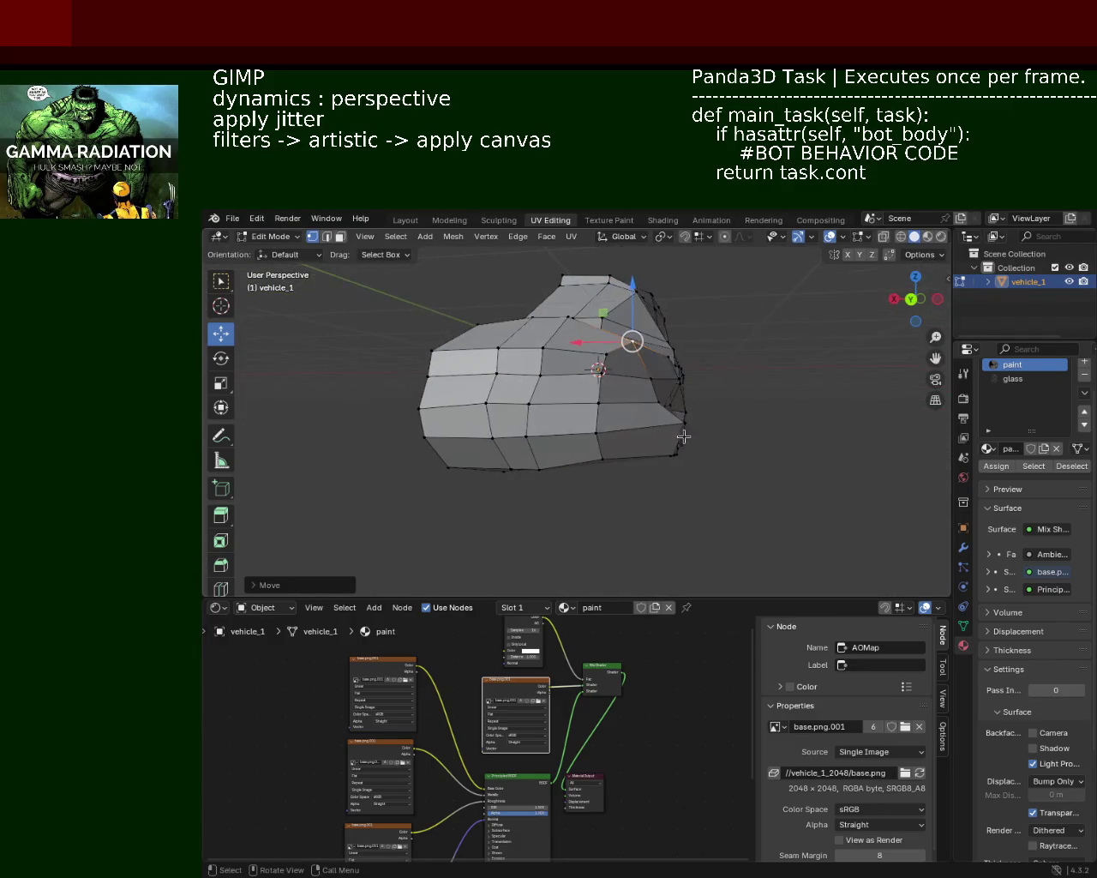
pyautogui.moveTo(662, 430)
pyautogui.mouseDown()
pyautogui.moveTo(605, 431)
pyautogui.moveTo(626, 433)
pyautogui.mouseUp()
pyautogui.moveTo(626, 432)
pyautogui.mouseDown(button='middle')
pyautogui.moveTo(649, 431)
pyautogui.moveTo(544, 463)
pyautogui.moveTo(531, 430)
pyautogui.moveTo(542, 426)
pyautogui.mouseUp(button='middle')
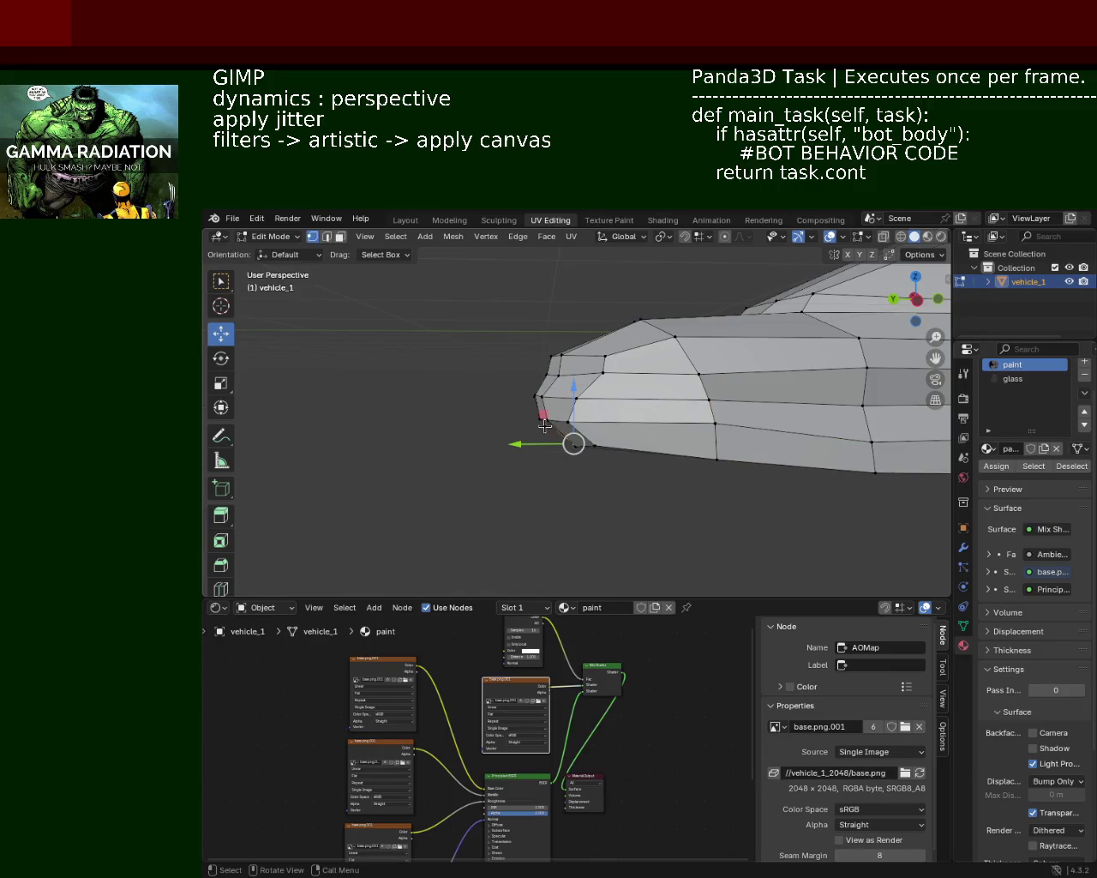
pyautogui.moveTo(543, 426); pyautogui.dragTo(525, 421)
pyautogui.moveTo(524, 420)
pyautogui.mouseDown(button='middle')
pyautogui.moveTo(676, 436)
pyautogui.moveTo(710, 405)
pyautogui.moveTo(651, 413)
pyautogui.moveTo(558, 391)
pyautogui.moveTo(499, 394)
pyautogui.mouseUp(button='middle')
# Raise one nose vertex vertically and reposition another nose vertex with G
pyautogui.click(651, 413)
pyautogui.click(490, 396)
pyautogui.moveTo(490, 397); pyautogui.dragTo(489, 392)
pyautogui.moveTo(490, 391)
pyautogui.mouseDown(button='middle')
pyautogui.moveTo(610, 366)
pyautogui.moveTo(566, 385)
pyautogui.moveTo(534, 361)
pyautogui.moveTo(547, 377)
pyautogui.mouseUp(button='middle')
pyautogui.click(600, 365)
pyautogui.press('g')
pyautogui.click(664, 392)
# Push the nose-tip vertex along Y, then select two lower side vertices
pyautogui.click(533, 360)
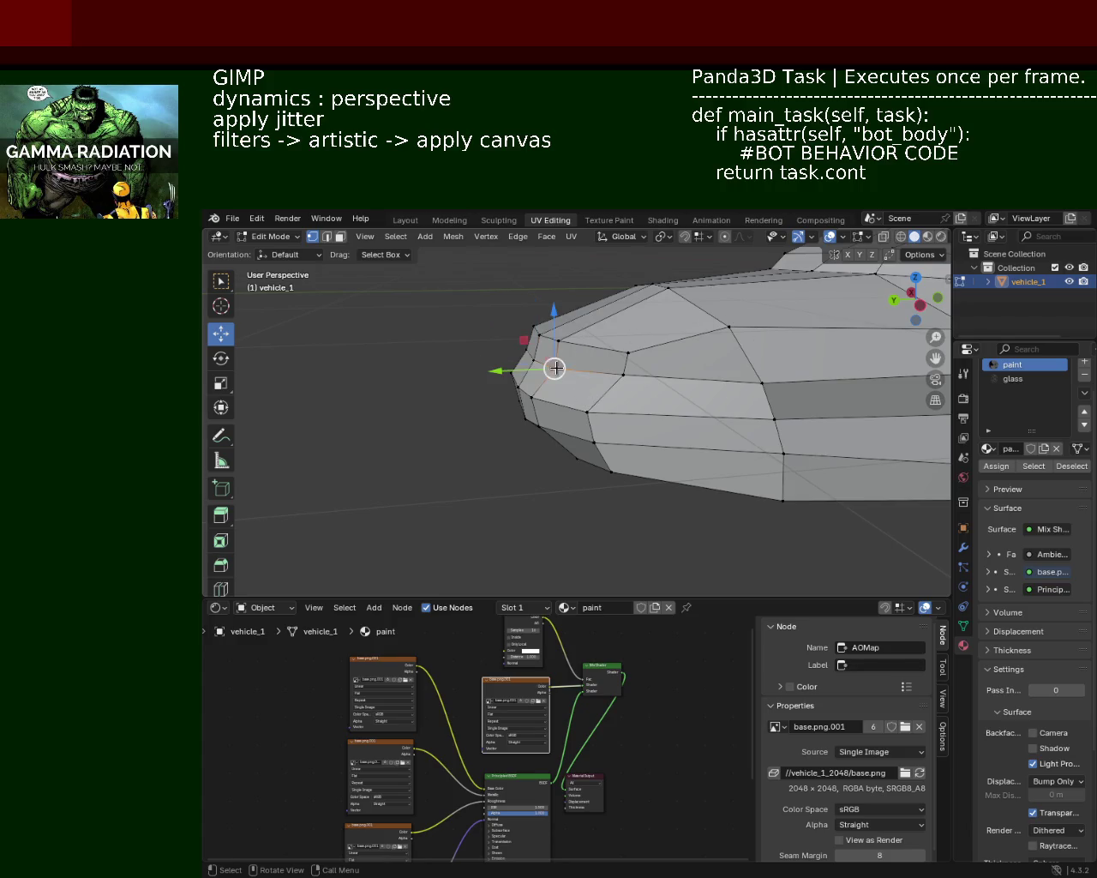
pyautogui.moveTo(554, 369)
pyautogui.mouseDown(button='middle')
pyautogui.moveTo(553, 379)
pyautogui.moveTo(573, 338)
pyautogui.moveTo(475, 336)
pyautogui.mouseUp(button='middle')
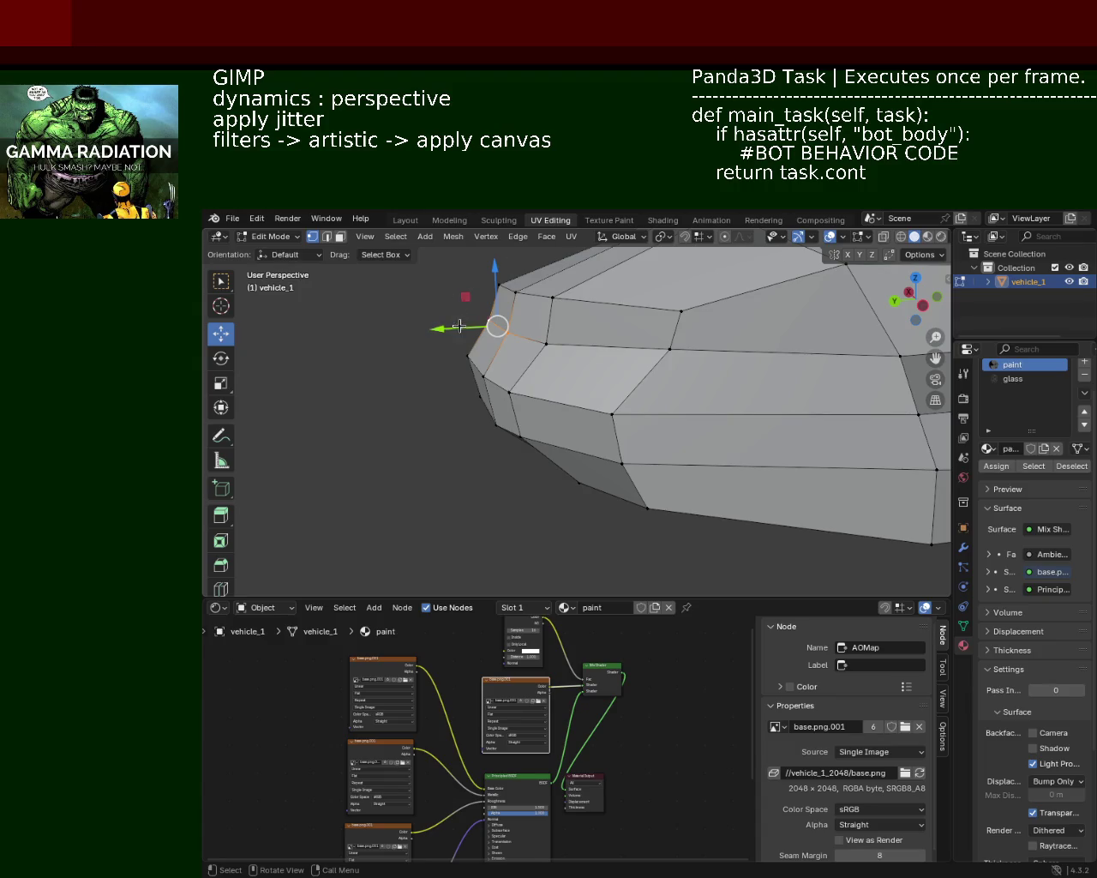
pyautogui.moveTo(459, 326); pyautogui.dragTo(471, 331)
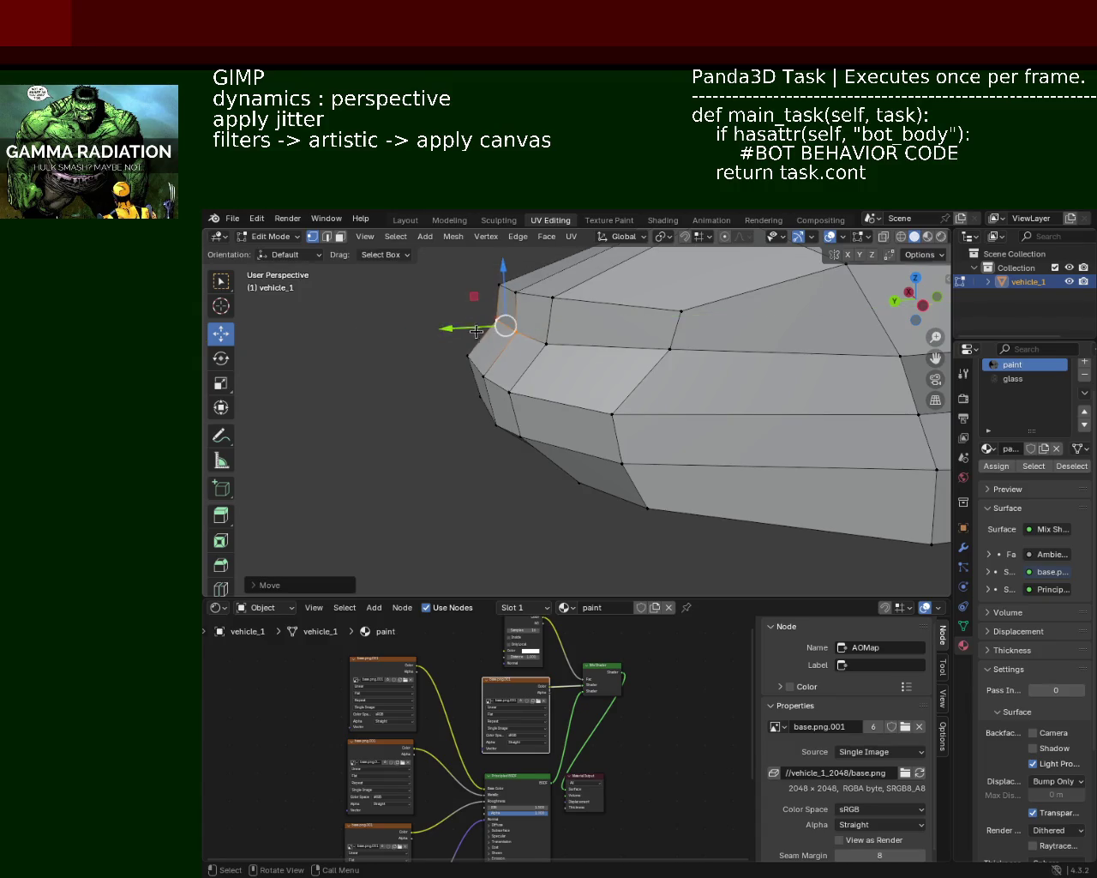
pyautogui.moveTo(771, 366)
pyautogui.mouseDown(button='middle')
pyautogui.moveTo(652, 411)
pyautogui.moveTo(592, 375)
pyautogui.moveTo(600, 480)
pyautogui.mouseUp(button='middle')
pyautogui.scroll(-3, 642, 421)
pyautogui.click(600, 493)
pyautogui.keyDown('shift'); pyautogui.click(600, 454); pyautogui.keyUp('shift')
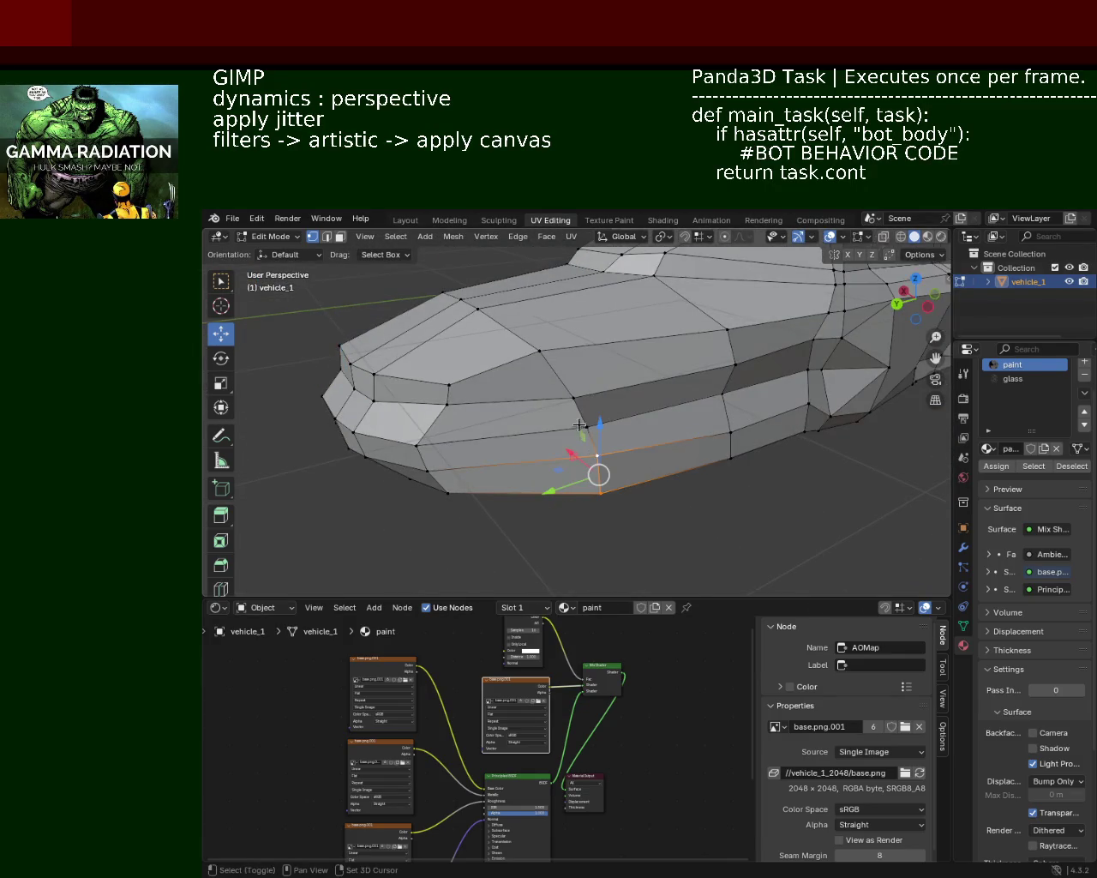
# Move the selected lower side vertices along Y, then slide another lower-edge vertex along Y
pyautogui.moveTo(571, 473); pyautogui.dragTo(561, 477)
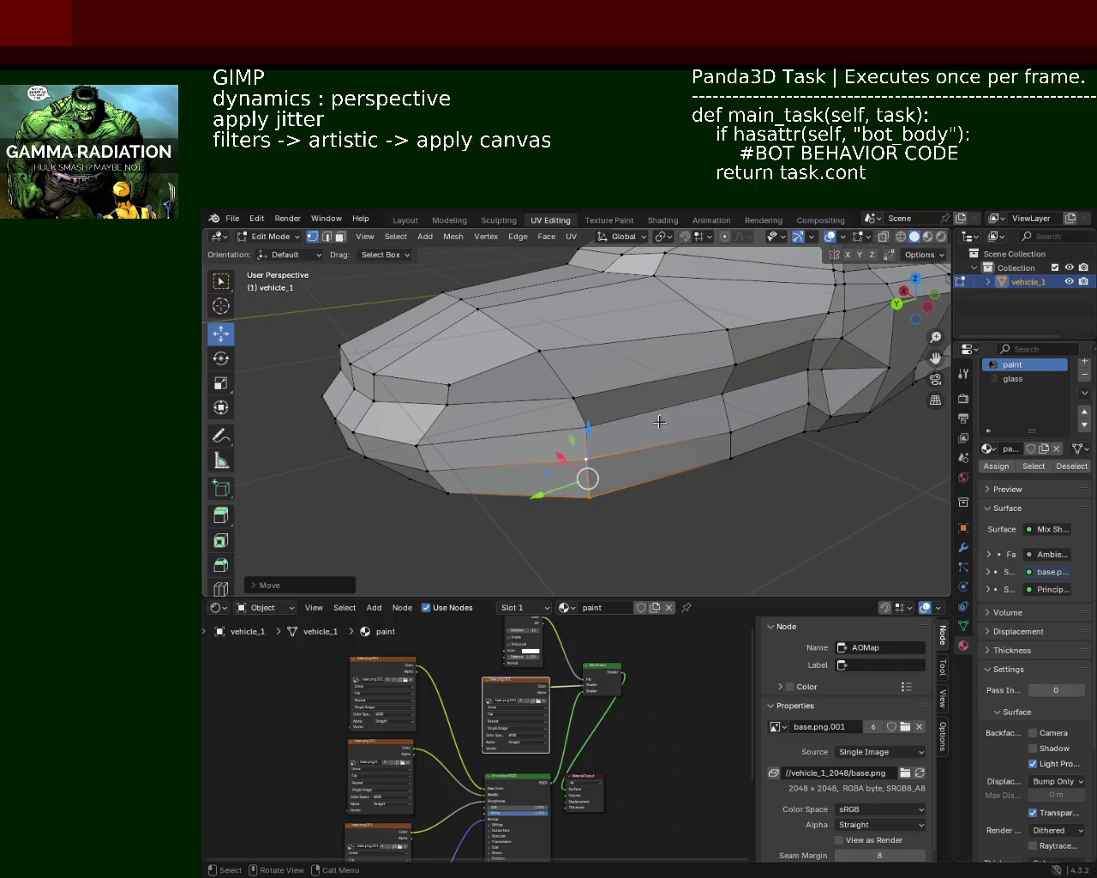
pyautogui.moveTo(562, 477); pyautogui.dragTo(590, 387, button='middle')
pyautogui.moveTo(420, 391)
pyautogui.mouseDown(button='middle')
pyautogui.moveTo(632, 378)
pyautogui.moveTo(632, 466)
pyautogui.mouseUp(button='middle')
pyautogui.click(636, 499)
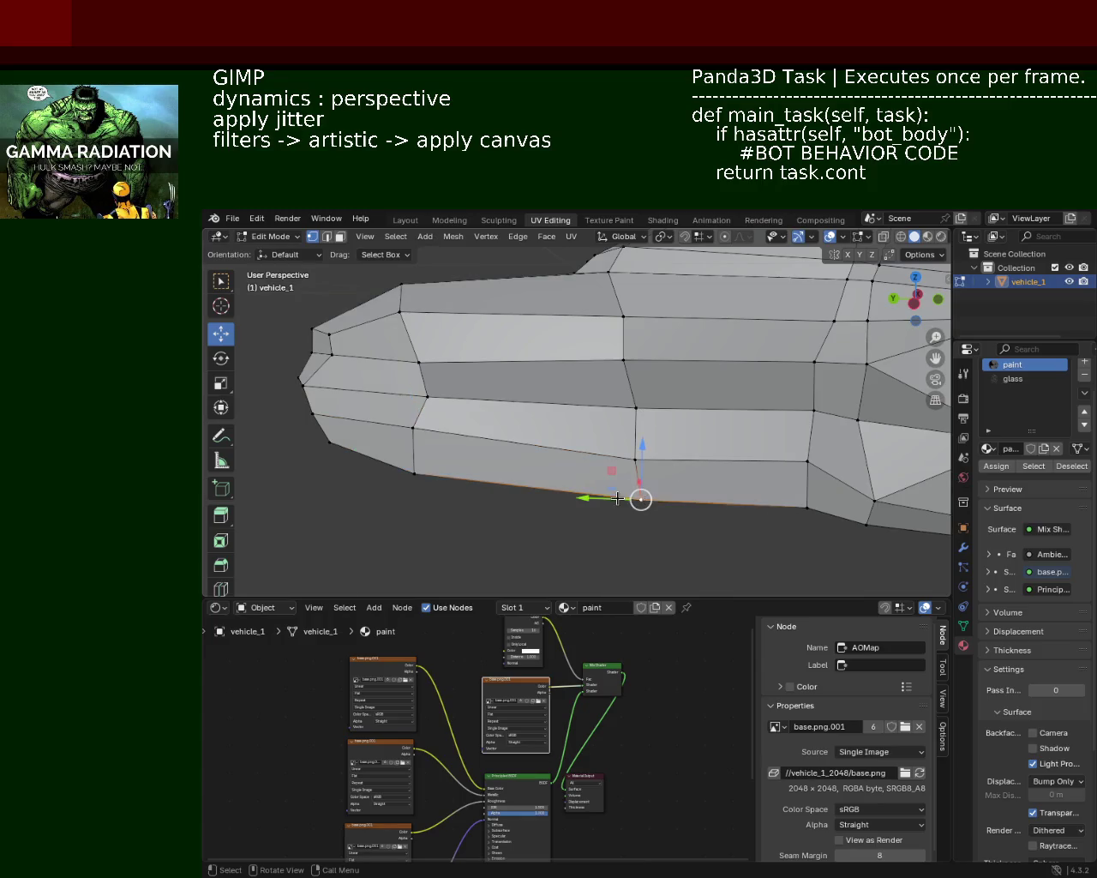
pyautogui.moveTo(602, 499)
pyautogui.mouseDown()
pyautogui.moveTo(587, 502)
pyautogui.moveTo(631, 500)
pyautogui.mouseUp()
pyautogui.moveTo(632, 500)
pyautogui.mouseDown(button='middle')
pyautogui.moveTo(499, 400)
pyautogui.moveTo(558, 399)
pyautogui.mouseUp(button='middle')
# Select a vertical pair of side vertices and shift them along Y in two moves
pyautogui.keyDown('shift'); pyautogui.click(553, 399); pyautogui.keyUp('shift')
pyautogui.click(552, 400)
pyautogui.keyDown('shift'); pyautogui.click(555, 484); pyautogui.keyUp('shift')
pyautogui.moveTo(512, 441); pyautogui.dragTo(508, 442)
pyautogui.moveTo(507, 442)
pyautogui.mouseDown(button='middle')
pyautogui.moveTo(523, 568)
pyautogui.moveTo(649, 429)
pyautogui.moveTo(523, 431)
pyautogui.moveTo(526, 382)
pyautogui.moveTo(506, 388)
pyautogui.moveTo(616, 425)
pyautogui.mouseUp(button='middle')
pyautogui.moveTo(644, 410); pyautogui.dragTo(630, 411)
pyautogui.moveTo(663, 404)
pyautogui.mouseDown(button='middle')
pyautogui.moveTo(634, 392)
pyautogui.moveTo(652, 367)
pyautogui.mouseUp(button='middle')
pyautogui.click(638, 358)
# Raise several hood vertices along Z and reposition another hood vertex with G
pyautogui.moveTo(632, 338); pyautogui.dragTo(631, 329)
pyautogui.moveTo(632, 328); pyautogui.dragTo(482, 368, button='middle')
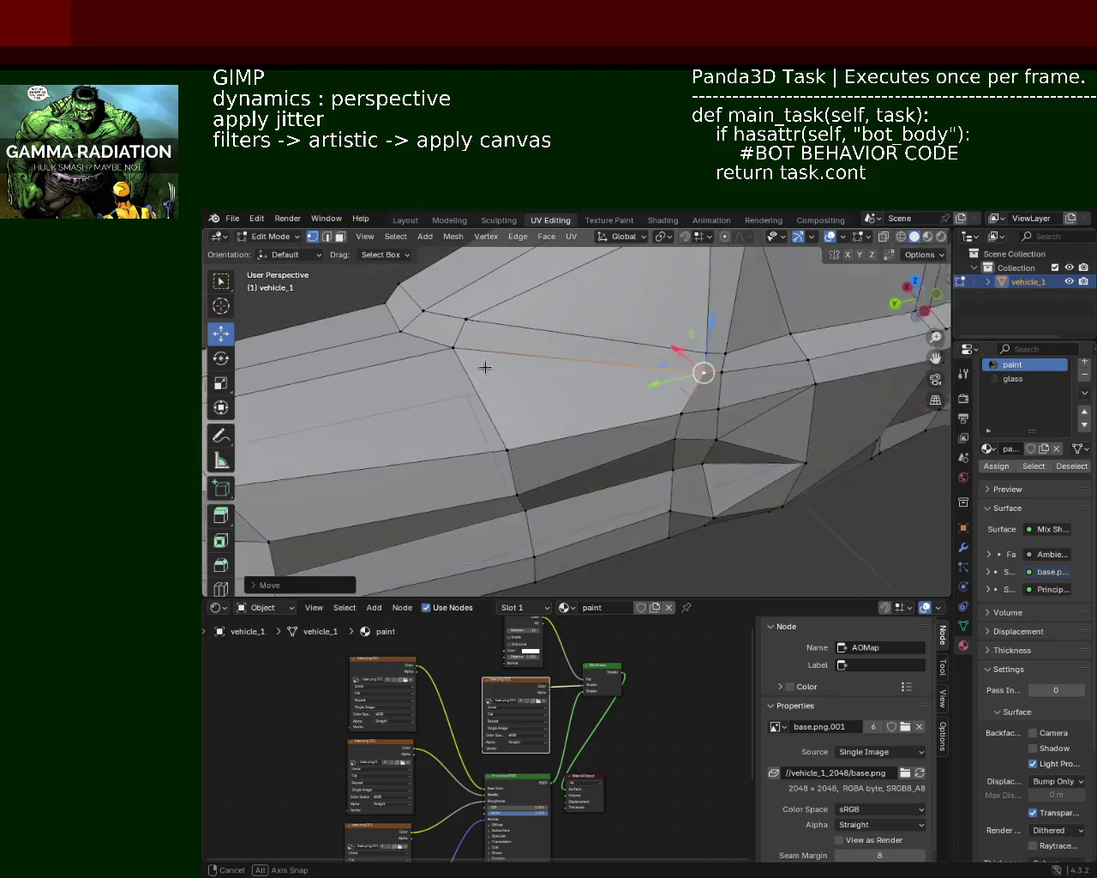
pyautogui.moveTo(468, 319); pyautogui.dragTo(470, 300)
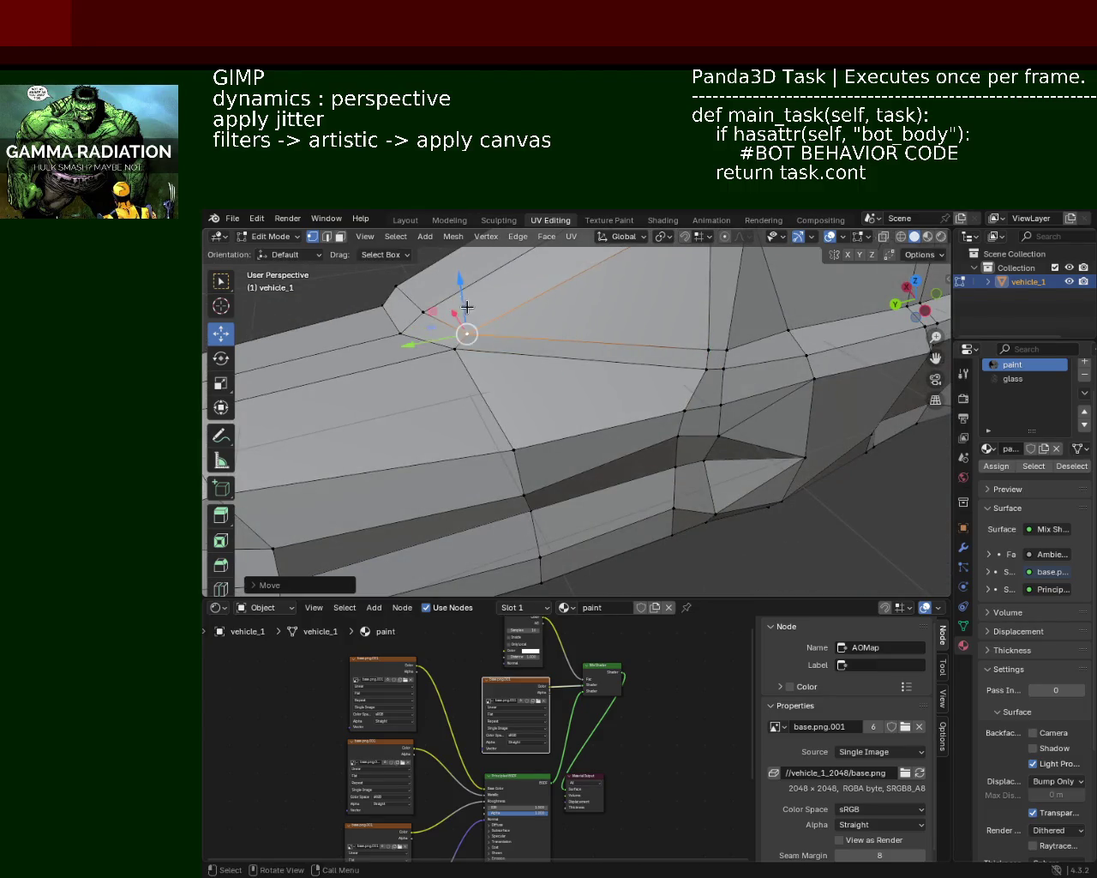
pyautogui.moveTo(469, 300); pyautogui.dragTo(375, 317, button='middle')
pyautogui.click(376, 317)
pyautogui.moveTo(377, 319); pyautogui.dragTo(377, 303)
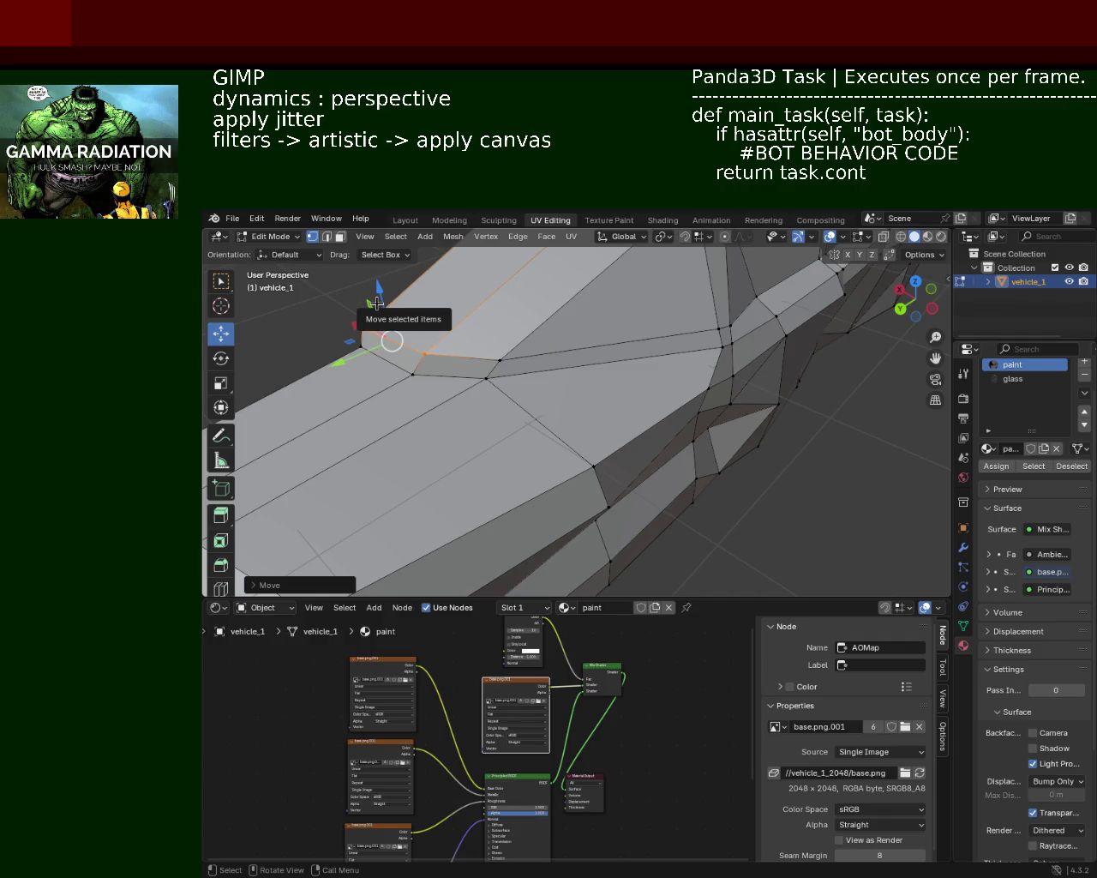
pyautogui.moveTo(377, 303)
pyautogui.mouseDown(button='middle')
pyautogui.moveTo(661, 363)
pyautogui.moveTo(555, 367)
pyautogui.moveTo(688, 381)
pyautogui.moveTo(492, 368)
pyautogui.moveTo(598, 360)
pyautogui.moveTo(543, 323)
pyautogui.moveTo(606, 345)
pyautogui.moveTo(560, 350)
pyautogui.moveTo(588, 368)
pyautogui.moveTo(476, 361)
pyautogui.moveTo(468, 399)
pyautogui.moveTo(506, 377)
pyautogui.moveTo(517, 401)
pyautogui.moveTo(382, 421)
pyautogui.moveTo(466, 451)
pyautogui.moveTo(543, 455)
pyautogui.moveTo(491, 400)
pyautogui.moveTo(458, 414)
pyautogui.moveTo(467, 377)
pyautogui.moveTo(385, 434)
pyautogui.moveTo(560, 400)
pyautogui.moveTo(512, 410)
pyautogui.mouseUp(button='middle')
pyautogui.press('g')
pyautogui.click(449, 370)
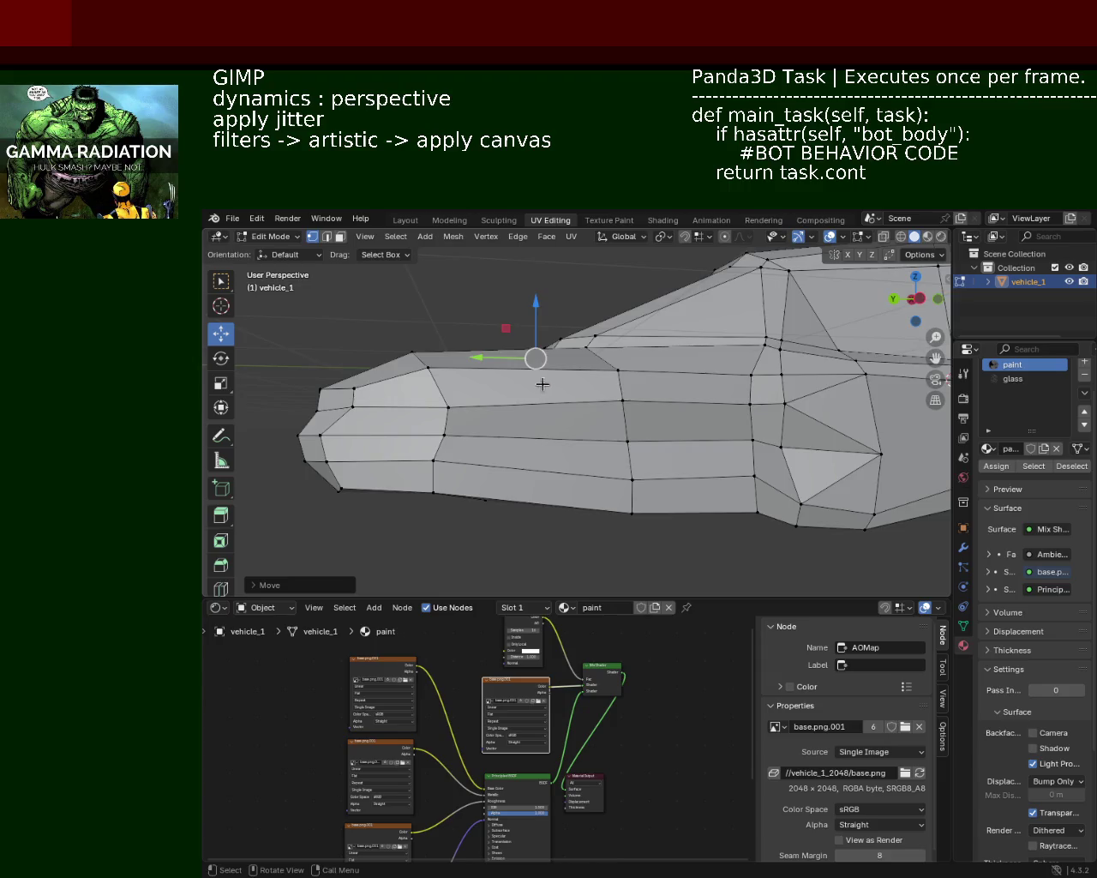
# Zoom in on the car's front and select the windshield-base vertices
pyautogui.scroll(2, 543, 384)
pyautogui.scroll(1, 542, 383)
pyautogui.scroll(2, 542, 383)
pyautogui.moveTo(542, 383)
pyautogui.mouseDown(button='middle')
pyautogui.moveTo(513, 393)
pyautogui.moveTo(617, 367)
pyautogui.mouseUp(button='middle')
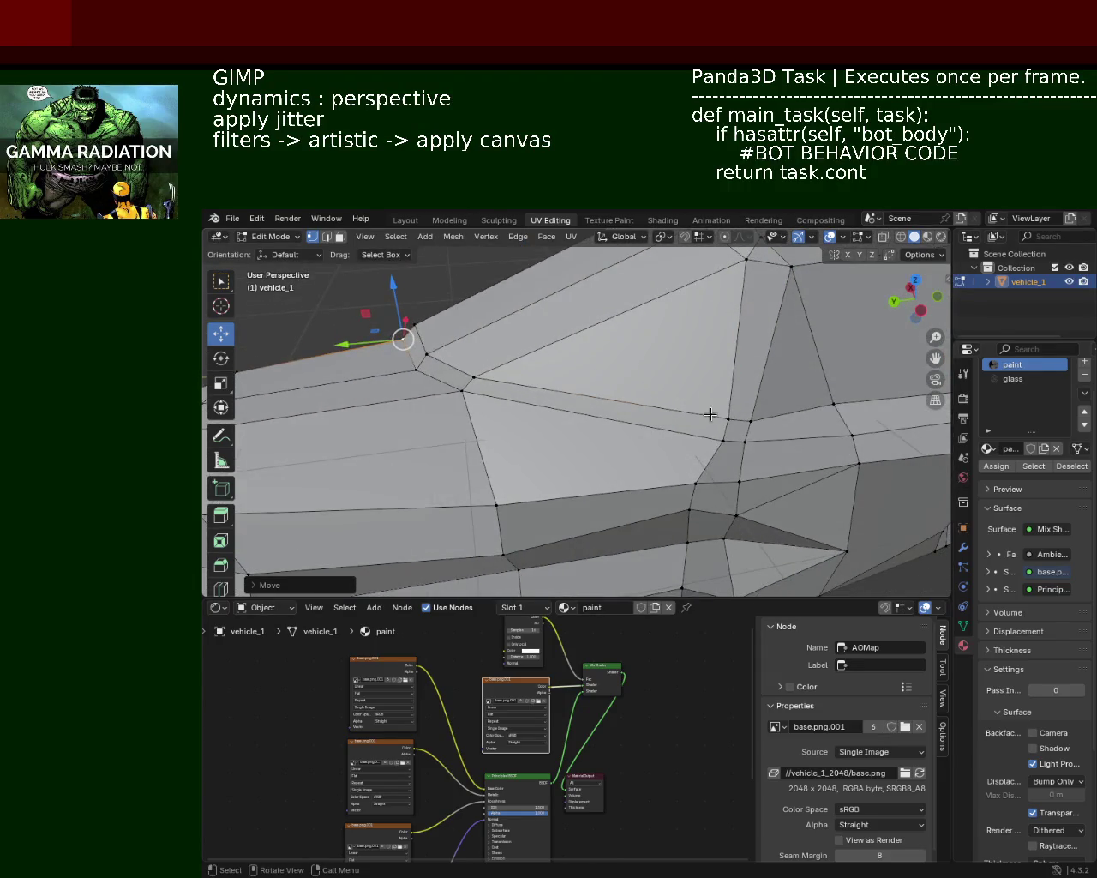
pyautogui.click(727, 417)
pyautogui.keyDown('shift'); pyautogui.click(749, 420); pyautogui.keyUp('shift')
pyautogui.keyDown('shift'); pyautogui.click(748, 420); pyautogui.keyUp('shift')
pyautogui.keyDown('shift'); pyautogui.click(748, 419); pyautogui.keyUp('shift')
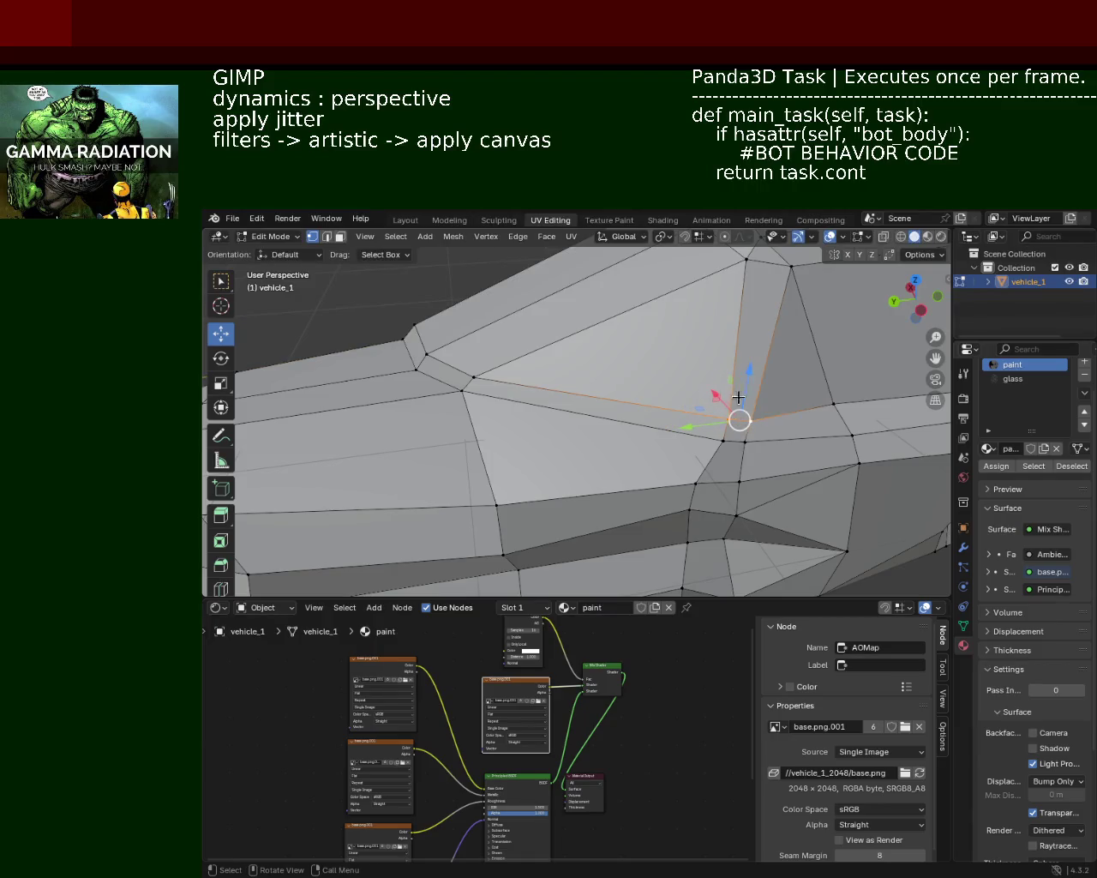
# Move the windshield corner vertex along X, then along Y with a Shift+Z constraint
pyautogui.moveTo(747, 366); pyautogui.dragTo(717, 343, button='middle')
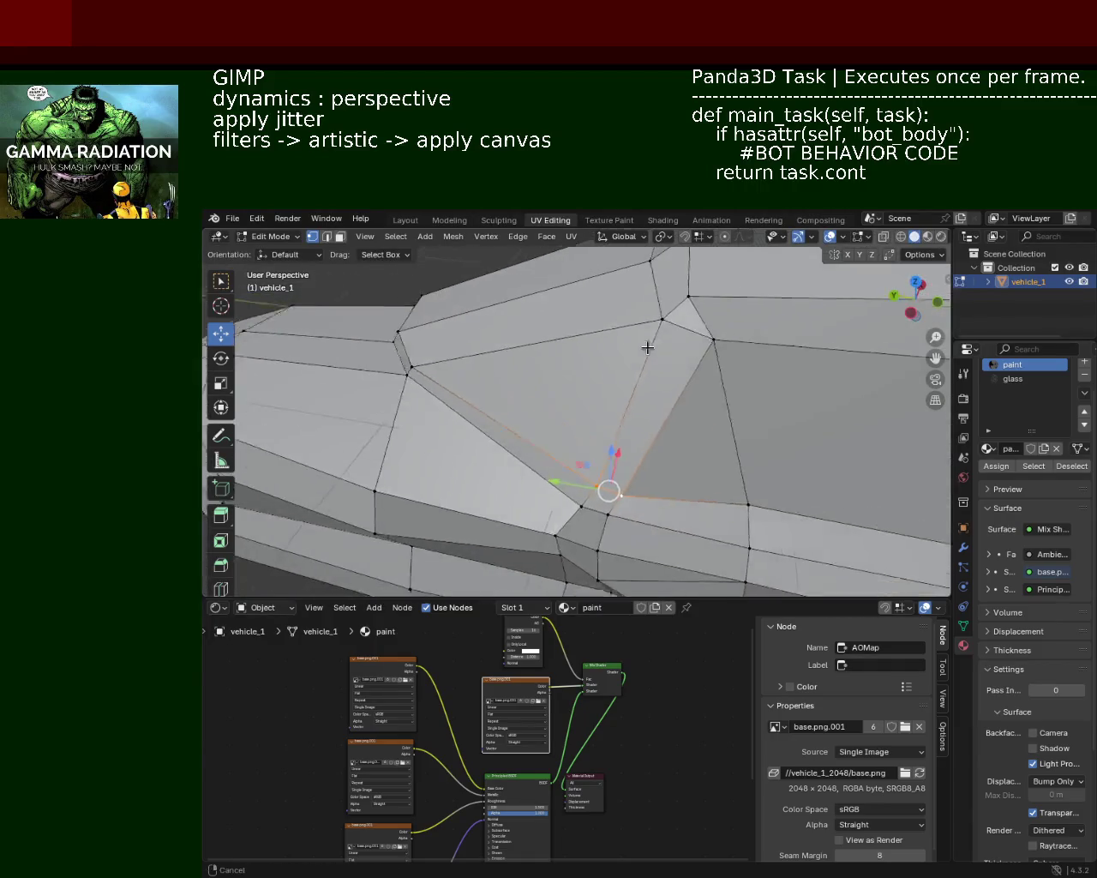
pyautogui.click(675, 316)
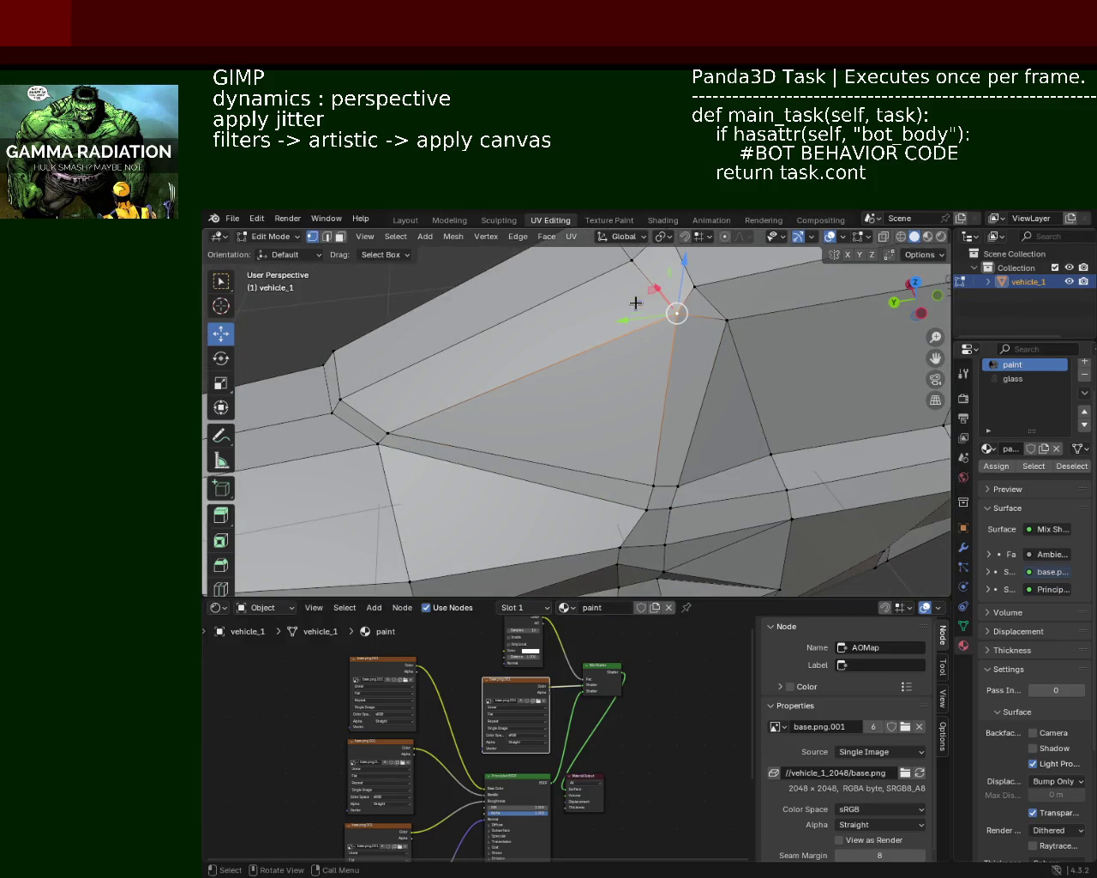
pyautogui.press('g')
pyautogui.press('x')
pyautogui.click(660, 317)
pyautogui.press('g')
pyautogui.press('y')
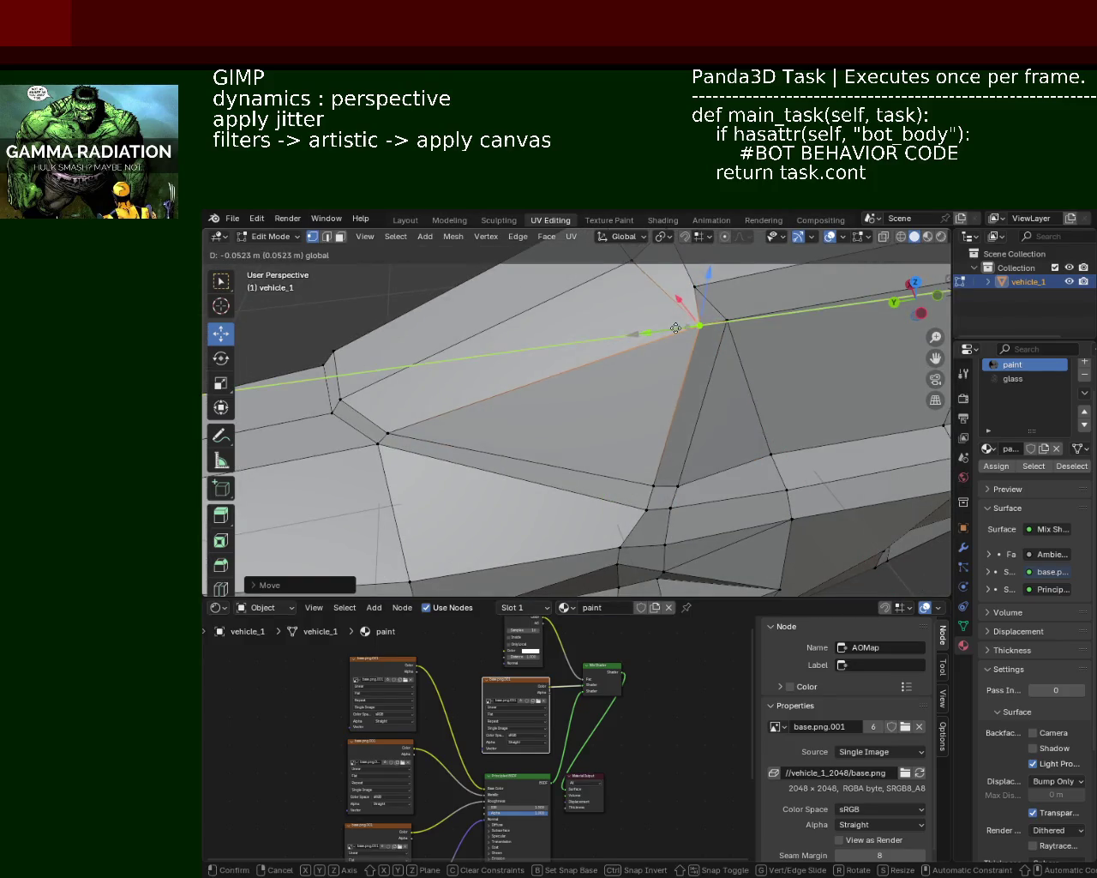
pyautogui.moveTo(694, 321); pyautogui.dragTo(651, 416, button='middle')
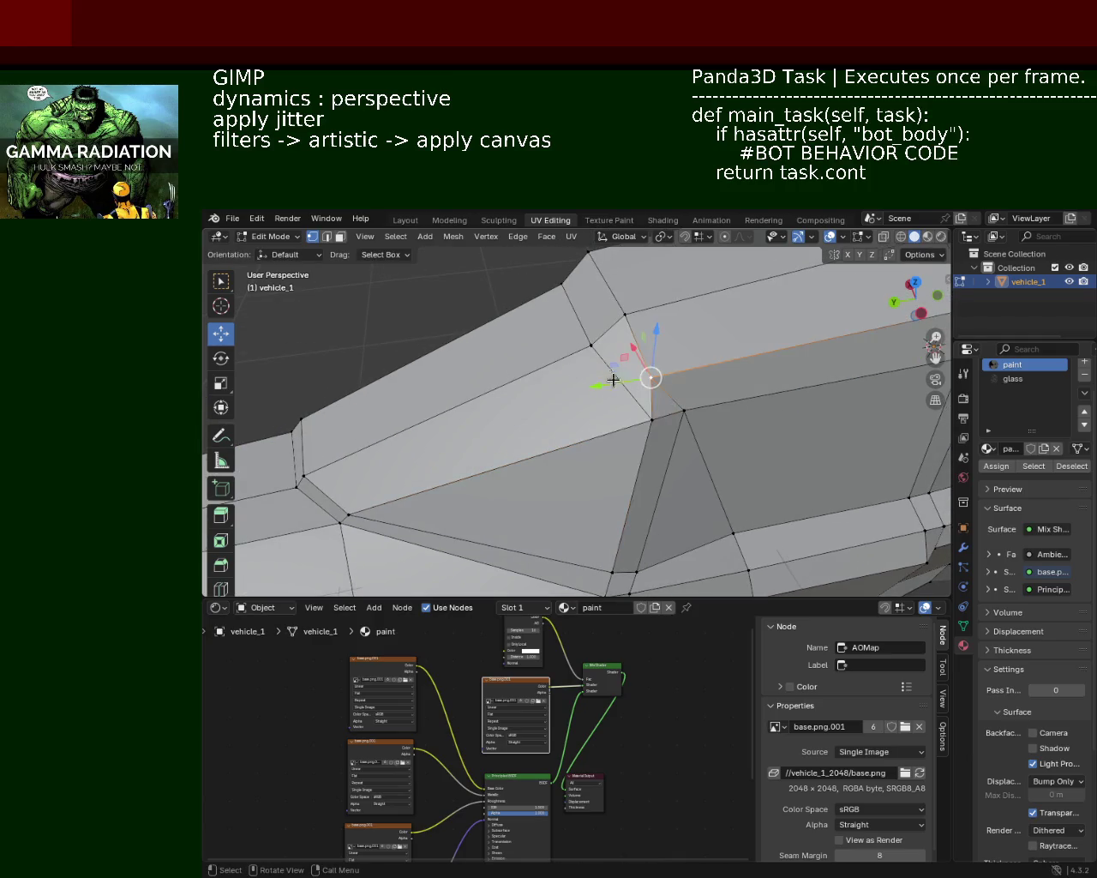
pyautogui.hotkey('shift', 'z')
pyautogui.click(634, 368)
# Raise the hood-to-windshield corner vertex about 0.06 m along Z
pyautogui.moveTo(656, 353)
pyautogui.mouseDown(button='middle')
pyautogui.moveTo(634, 308)
pyautogui.moveTo(666, 341)
pyautogui.mouseUp(button='middle')
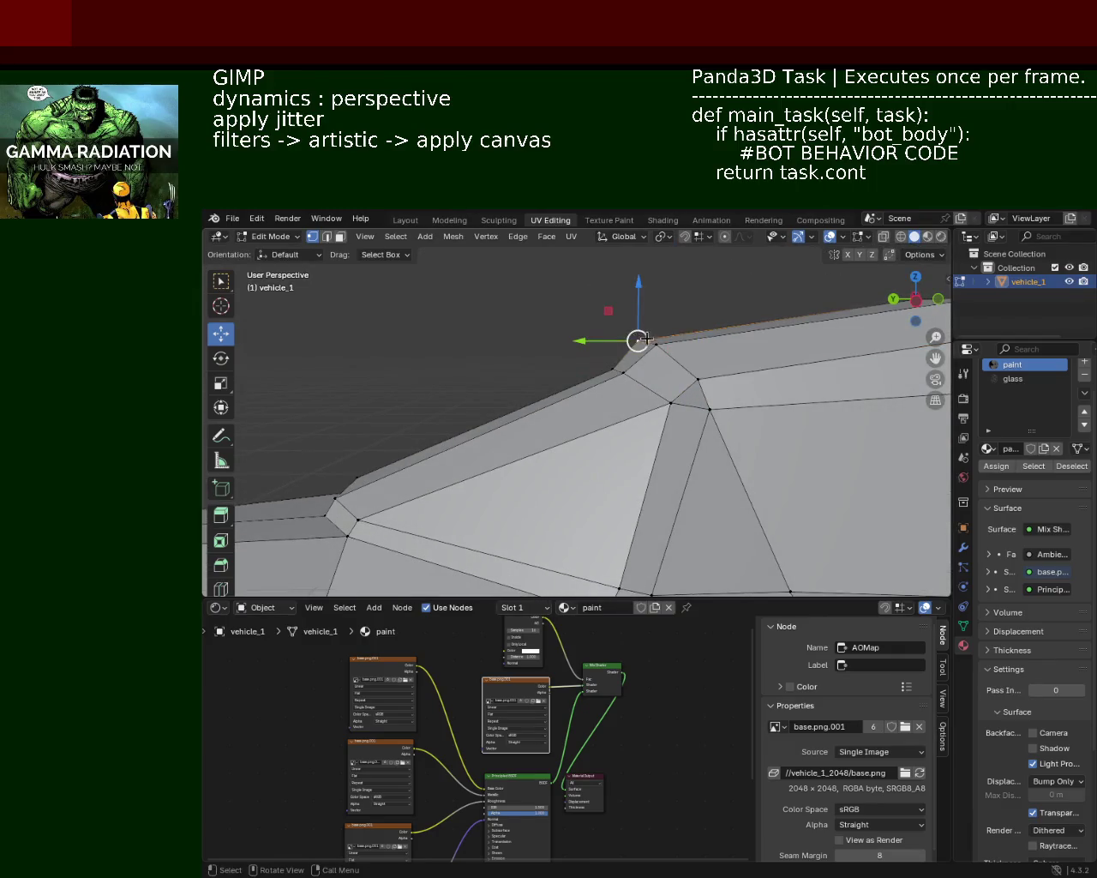
pyautogui.moveTo(618, 386)
pyautogui.mouseDown()
pyautogui.moveTo(607, 373)
pyautogui.moveTo(628, 313)
pyautogui.mouseUp()
pyautogui.hotkey('ctrl', 'z')
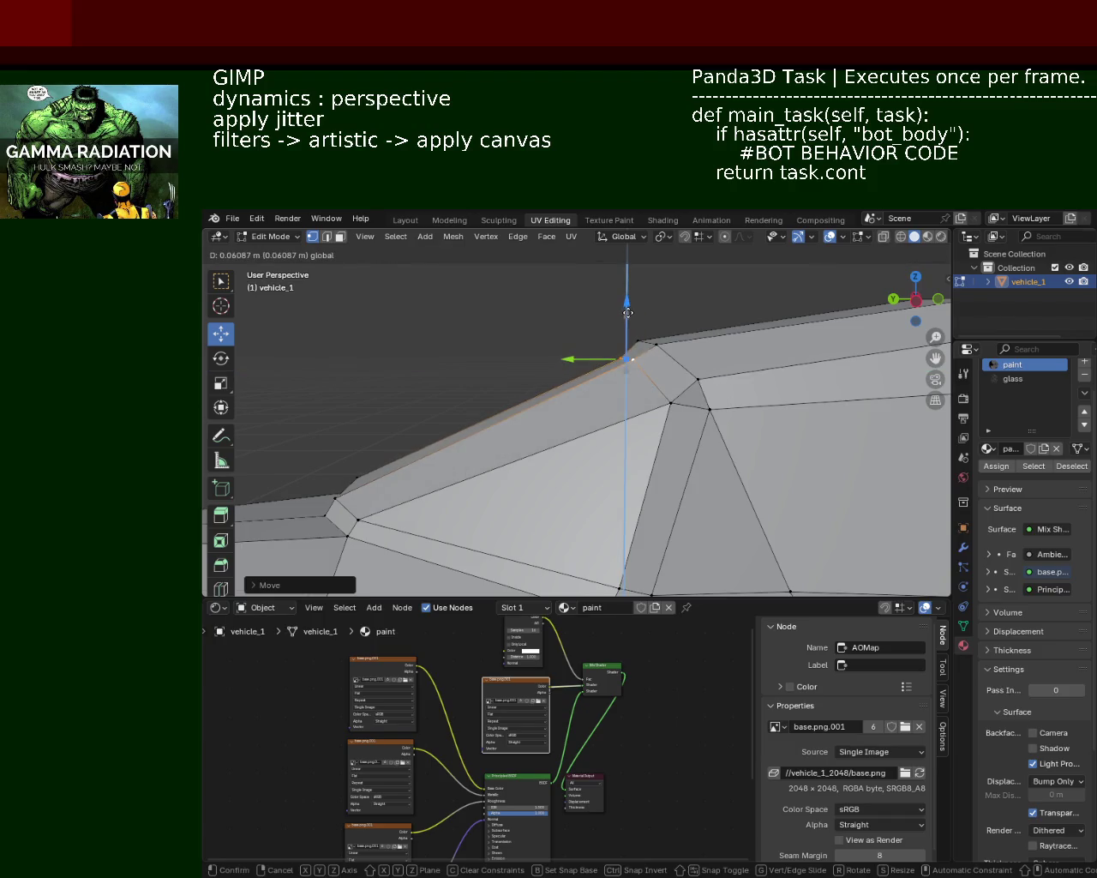
pyautogui.moveTo(625, 360); pyautogui.dragTo(608, 319, button='middle')
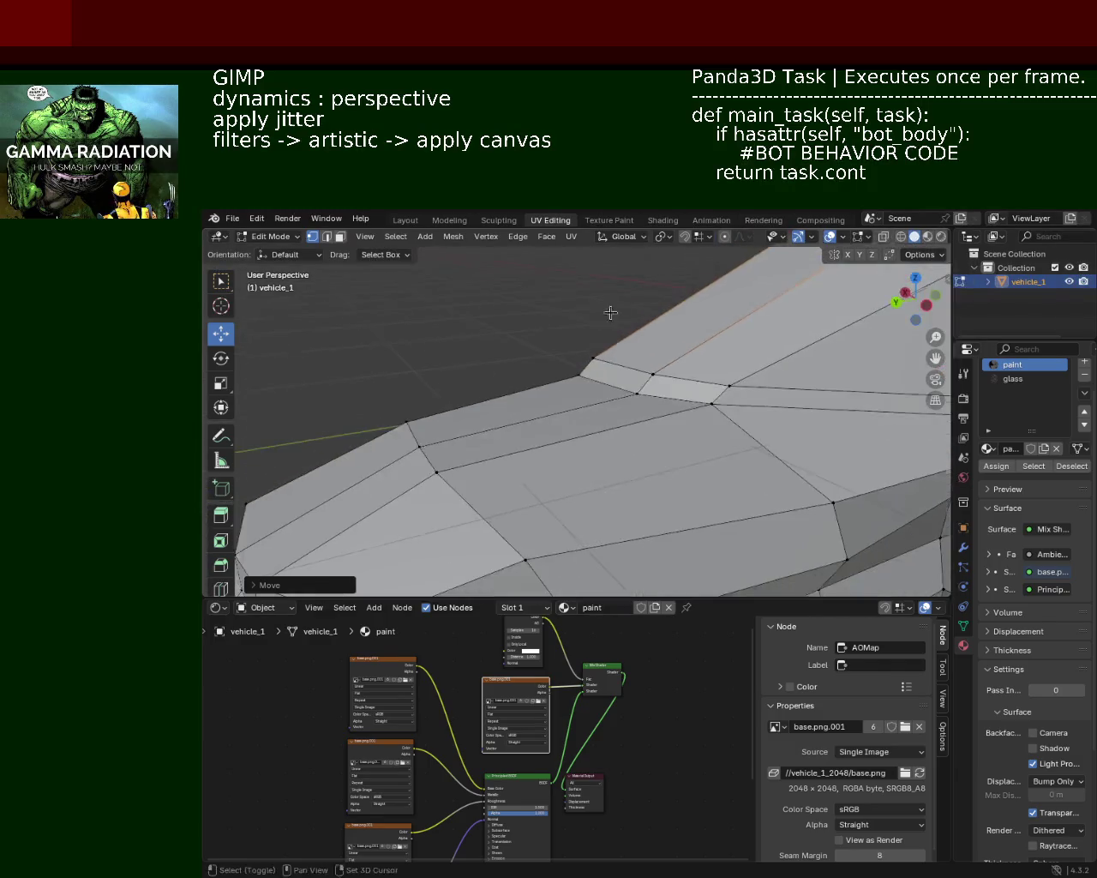
pyautogui.scroll(-4, 498, 363)
pyautogui.scroll(-4, 531, 351)
pyautogui.scroll(-2, 595, 343)
pyautogui.moveTo(595, 343)
pyautogui.mouseDown(button='middle')
pyautogui.moveTo(640, 340)
pyautogui.moveTo(771, 399)
pyautogui.mouseUp(button='middle')
# Shift the lower nose vertices along X, moving the lower corner about 0.08 m
pyautogui.click(654, 504)
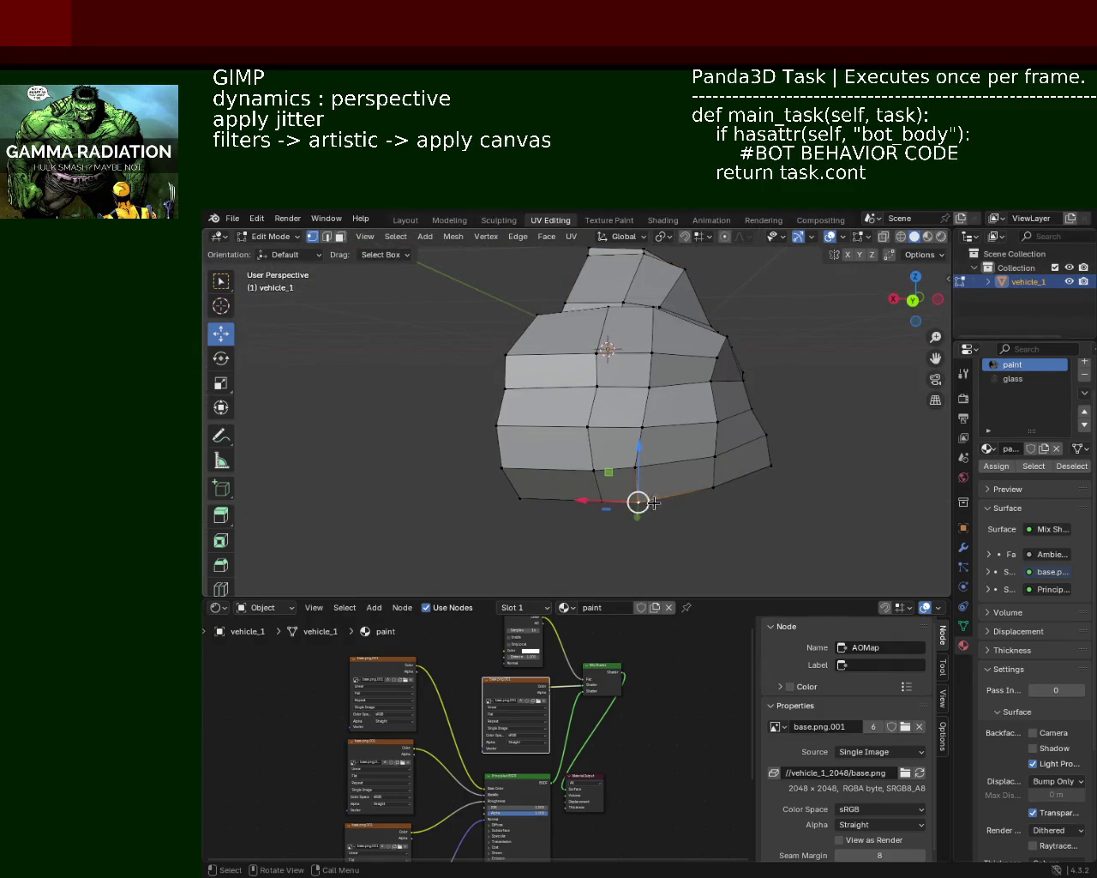
pyautogui.moveTo(617, 499); pyautogui.dragTo(581, 502)
pyautogui.click(595, 475)
pyautogui.press('g')
pyautogui.hotkey('shift', 'z')
pyautogui.press('x')
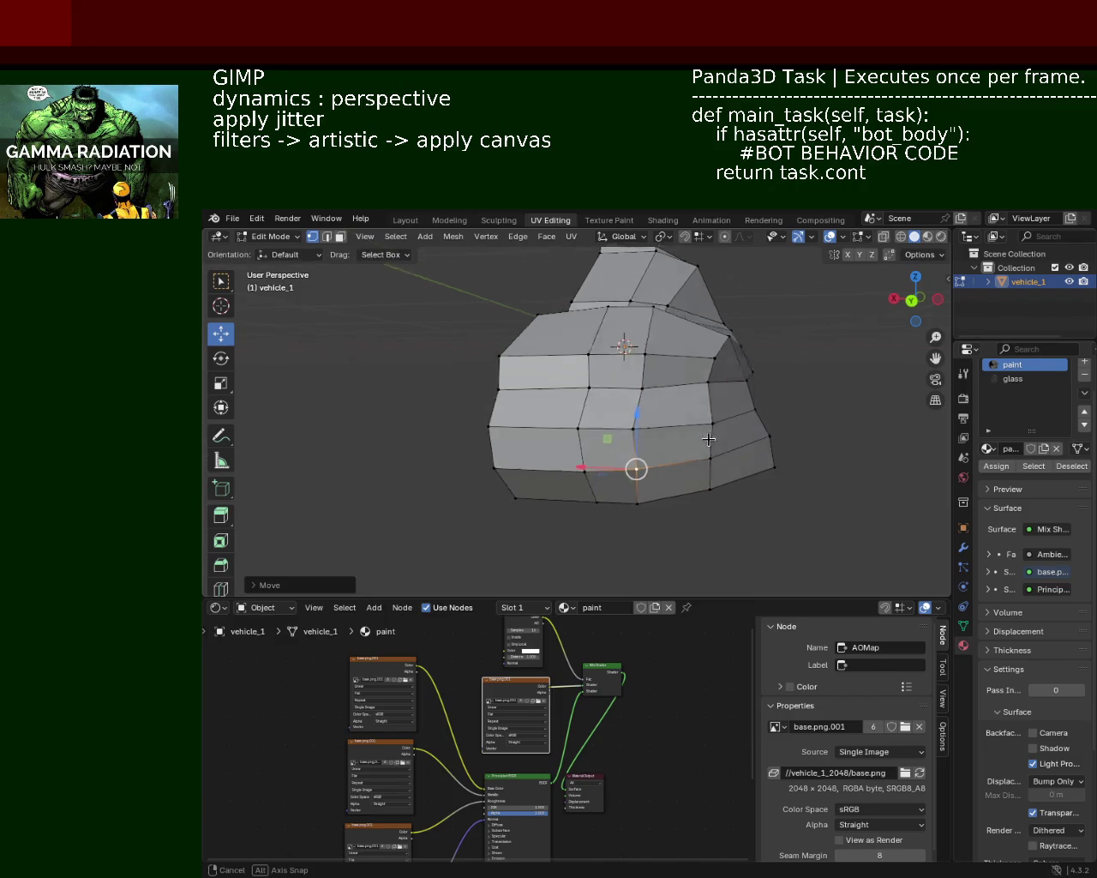
pyautogui.click(771, 438)
pyautogui.press('g')
pyautogui.press('x')
pyautogui.click(758, 439)
pyautogui.moveTo(764, 438)
pyautogui.mouseDown(button='middle')
pyautogui.moveTo(534, 366)
pyautogui.moveTo(460, 372)
pyautogui.moveTo(483, 357)
pyautogui.mouseUp(button='middle')
pyautogui.moveTo(450, 407)
pyautogui.mouseDown(button='middle')
pyautogui.moveTo(569, 404)
pyautogui.moveTo(692, 420)
pyautogui.moveTo(719, 360)
pyautogui.moveTo(690, 403)
pyautogui.moveTo(700, 422)
pyautogui.mouseUp(button='middle')
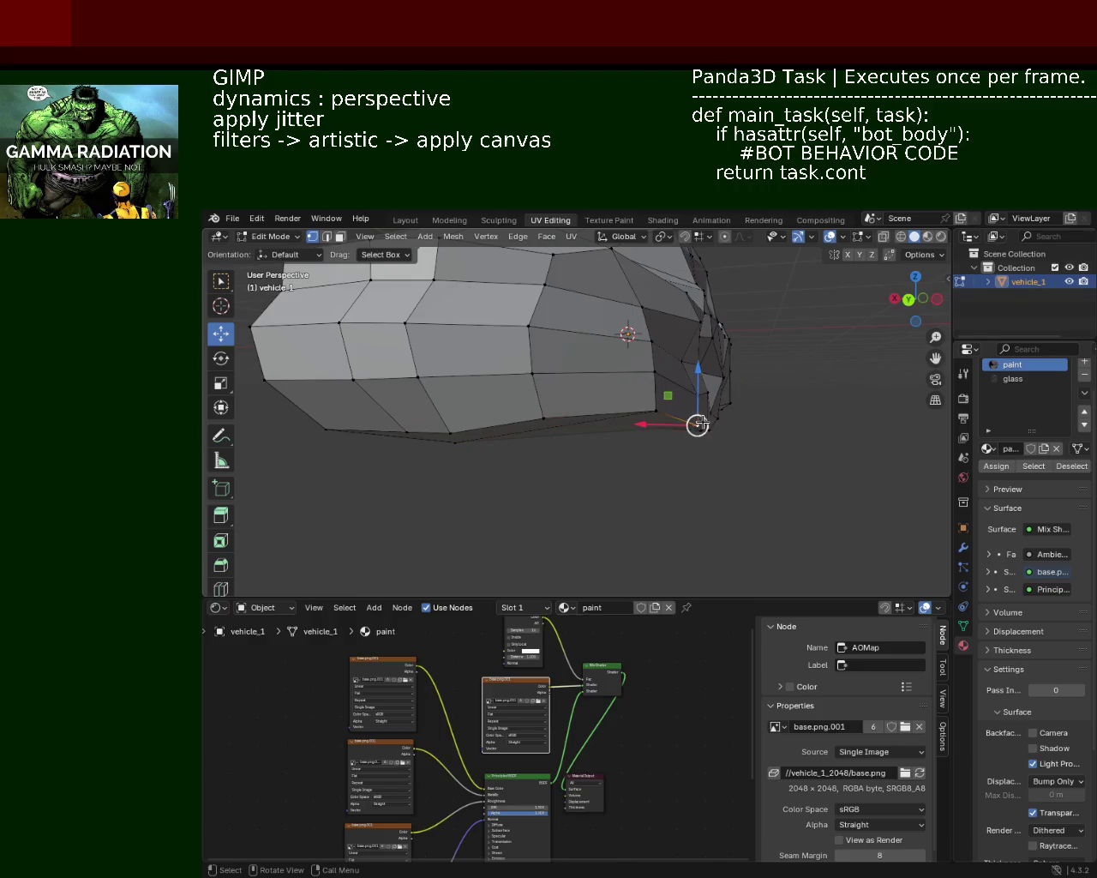
# Zoom in and move the lower side edge and a neighbouring vertex vertically
pyautogui.scroll(2, 692, 394)
pyautogui.scroll(2, 692, 395)
pyautogui.scroll(2, 692, 396)
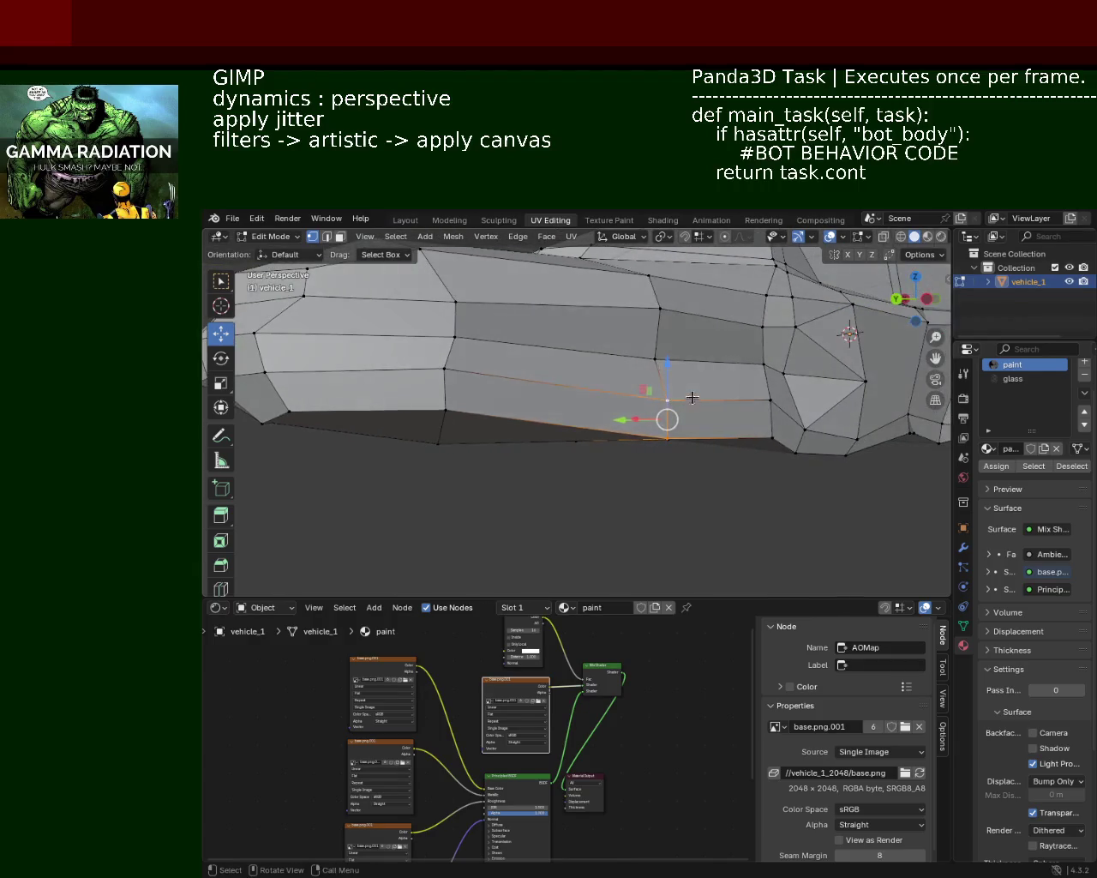
pyautogui.moveTo(671, 367); pyautogui.dragTo(671, 377)
pyautogui.moveTo(765, 389)
pyautogui.mouseDown(button='middle')
pyautogui.moveTo(803, 394)
pyautogui.moveTo(662, 376)
pyautogui.mouseUp(button='middle')
pyautogui.click(632, 383)
pyautogui.moveTo(633, 360); pyautogui.dragTo(711, 392)
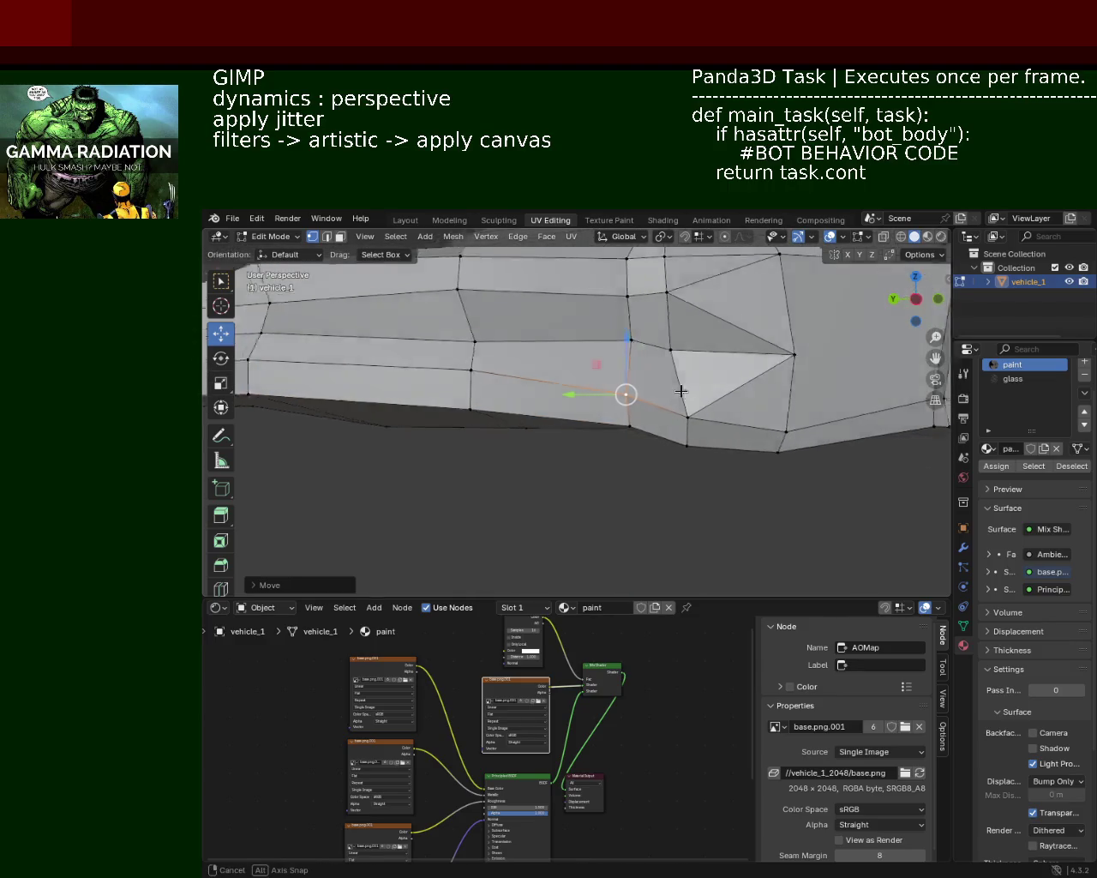
pyautogui.moveTo(711, 392); pyautogui.dragTo(655, 423, button='middle')
# Raise two more lower side vertices along Z and frame the selection
pyautogui.click(660, 432)
pyautogui.moveTo(660, 395); pyautogui.dragTo(662, 386)
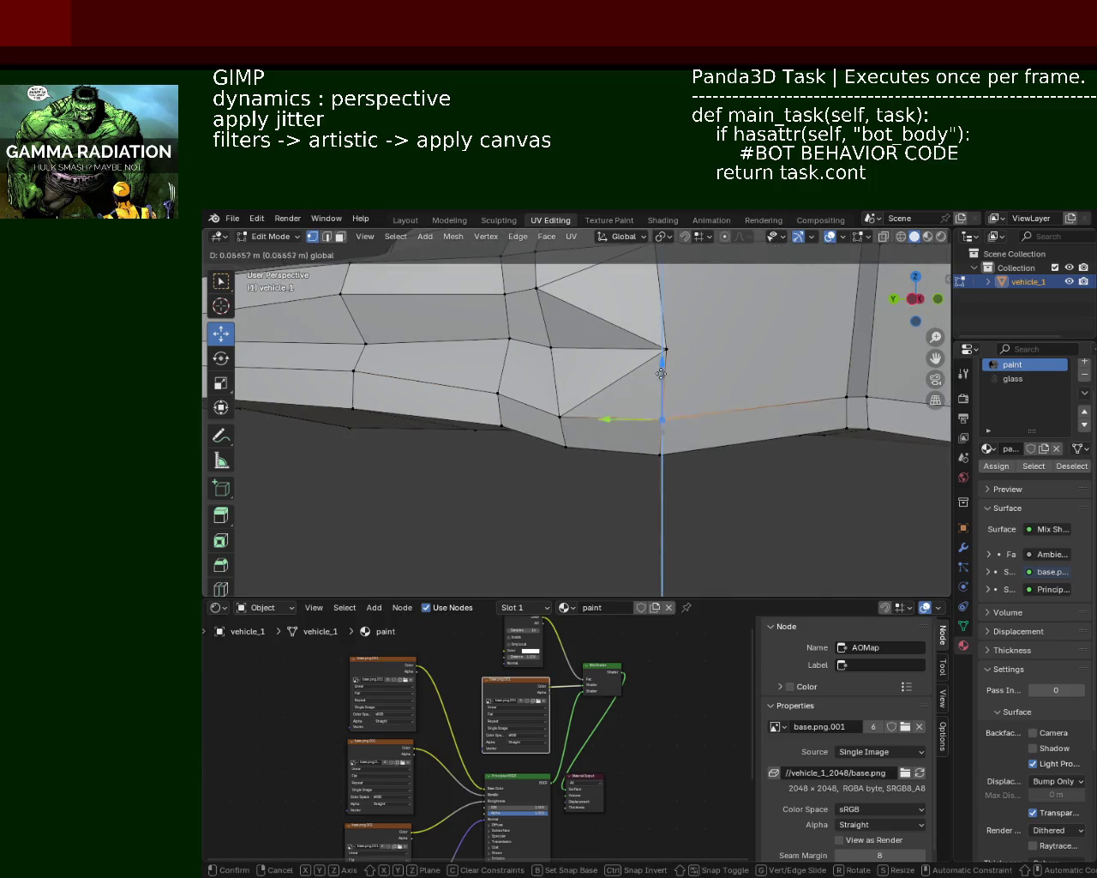
pyautogui.moveTo(662, 386)
pyautogui.mouseDown(button='middle')
pyautogui.moveTo(715, 375)
pyautogui.moveTo(550, 400)
pyautogui.mouseUp(button='middle')
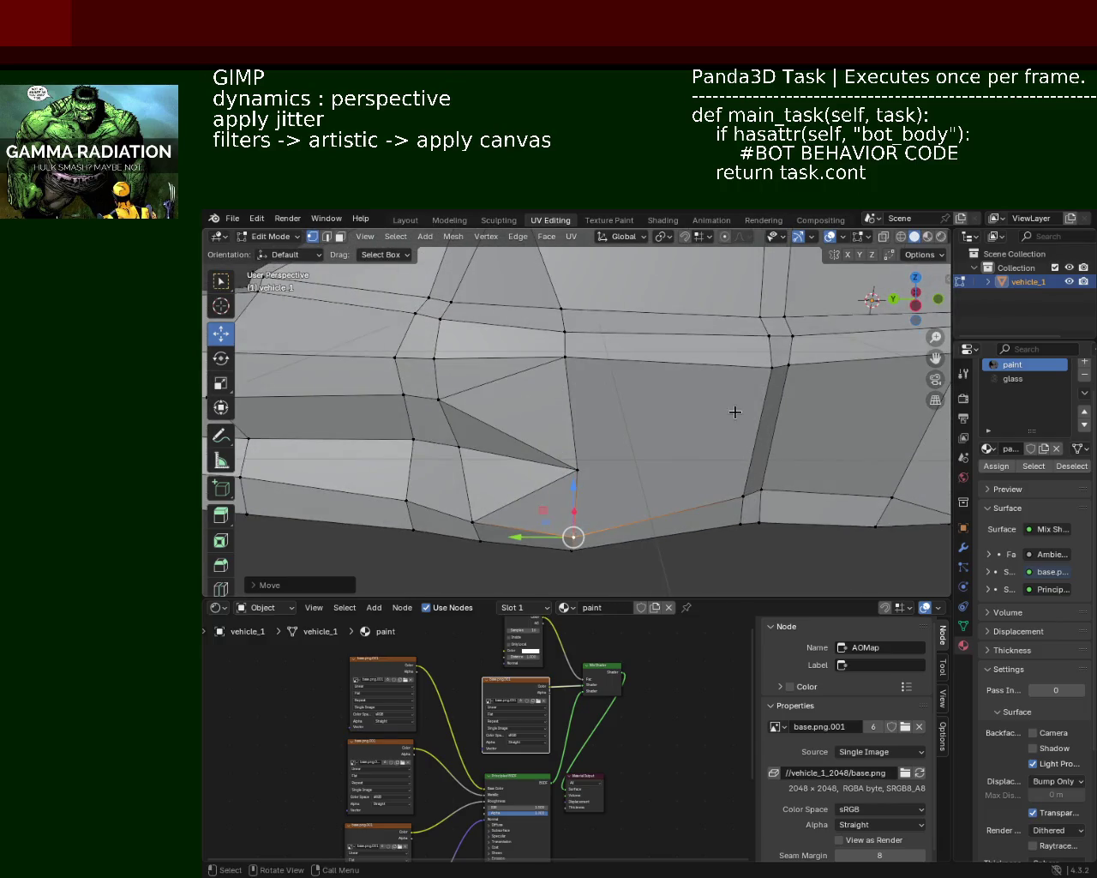
pyautogui.keyDown('shift'); pyautogui.moveTo(728, 410); pyautogui.dragTo(583, 385, button='middle'); pyautogui.keyUp('shift')
pyautogui.click(584, 353)
pyautogui.press('g')
pyautogui.press('z')
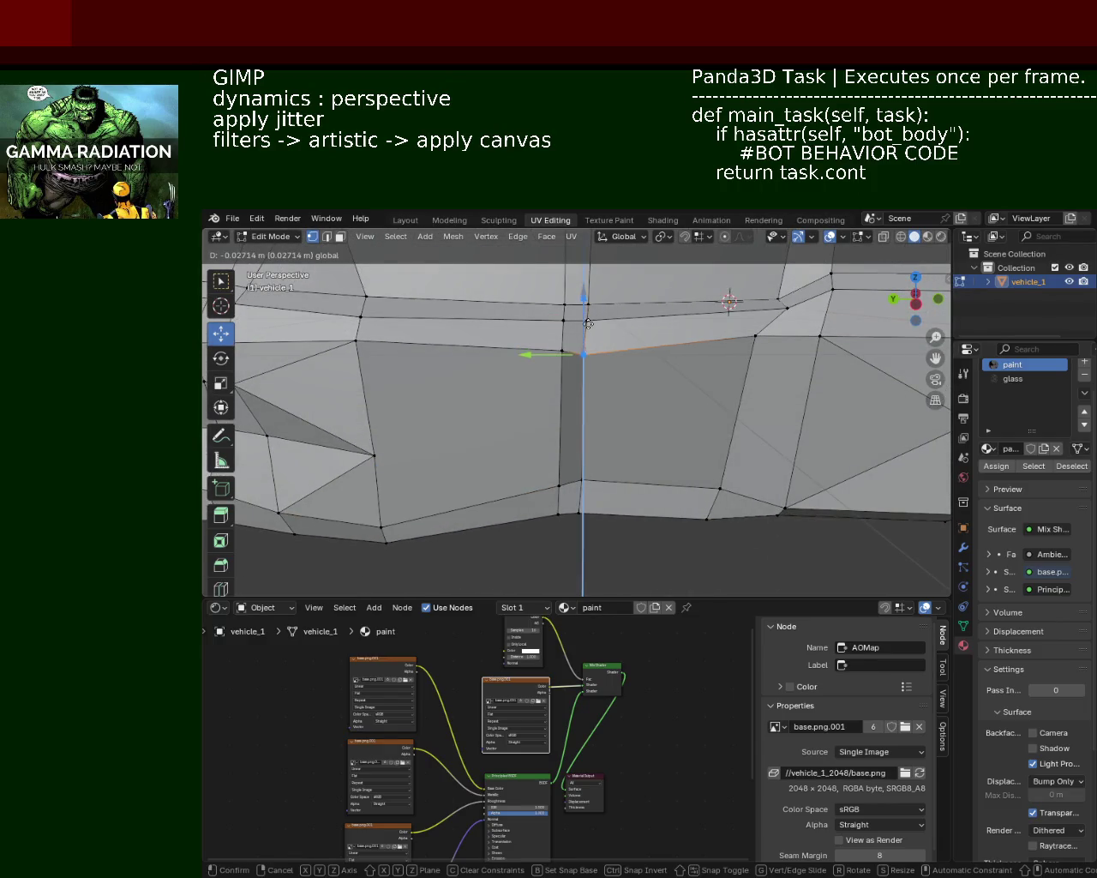
pyautogui.click(590, 317)
pyautogui.moveTo(591, 317); pyautogui.dragTo(575, 377, button='middle')
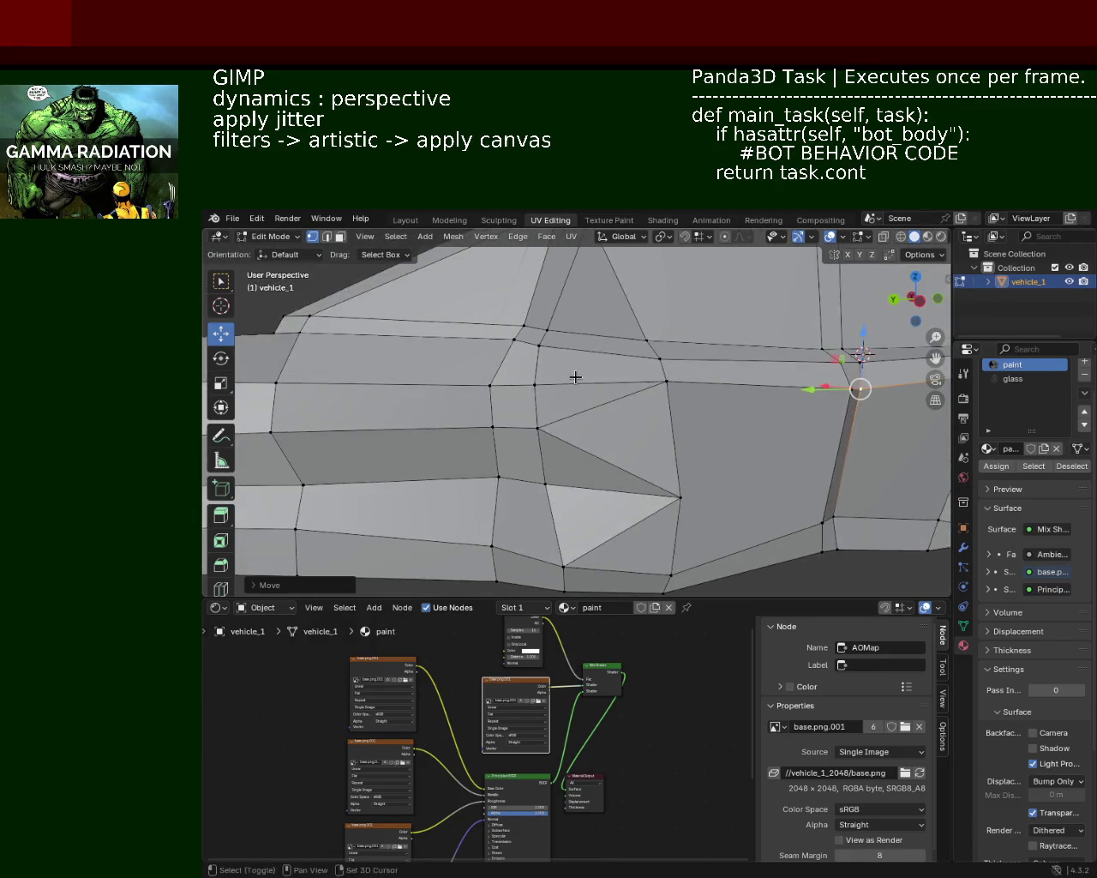
pyautogui.press('KP_Decimal')
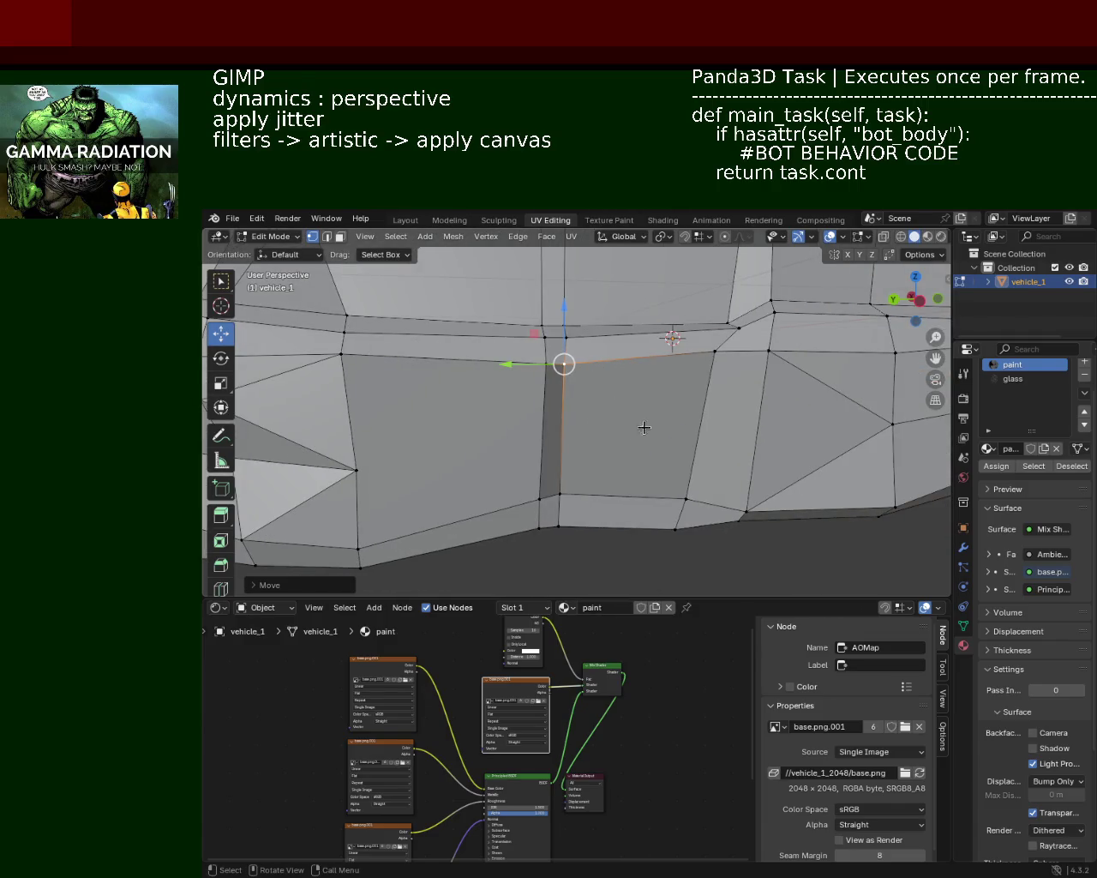
# Slide a side crease vertex about 0.057 m along Y, then select two lower vertices
pyautogui.click(680, 495)
pyautogui.click(739, 327)
pyautogui.moveTo(737, 330)
pyautogui.mouseDown(button='middle')
pyautogui.moveTo(705, 343)
pyautogui.moveTo(724, 418)
pyautogui.mouseUp(button='middle')
pyautogui.press('g')
pyautogui.press('y')
pyautogui.click(705, 343)
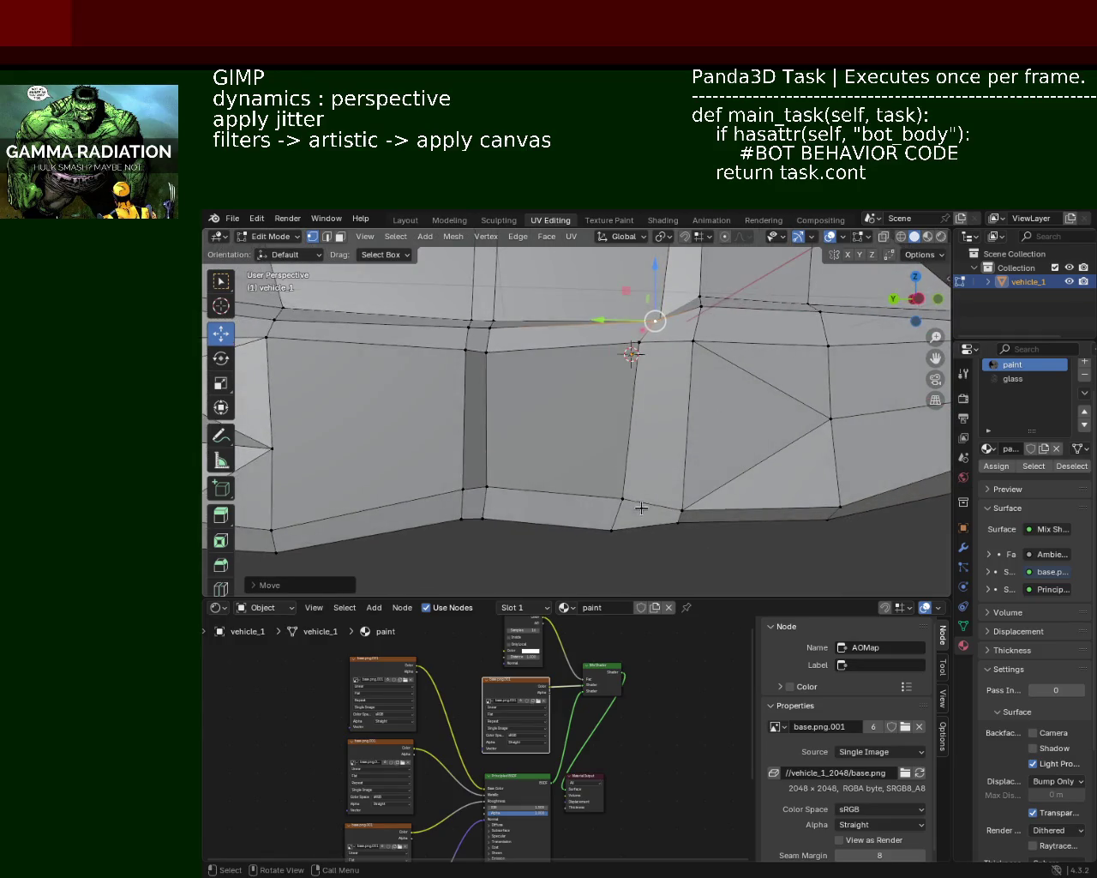
pyautogui.click(621, 496)
pyautogui.click(679, 509)
pyautogui.moveTo(592, 414)
pyautogui.mouseDown(button='middle')
pyautogui.moveTo(553, 389)
pyautogui.moveTo(551, 373)
pyautogui.moveTo(494, 362)
pyautogui.moveTo(566, 397)
pyautogui.moveTo(738, 420)
pyautogui.mouseUp(button='middle')
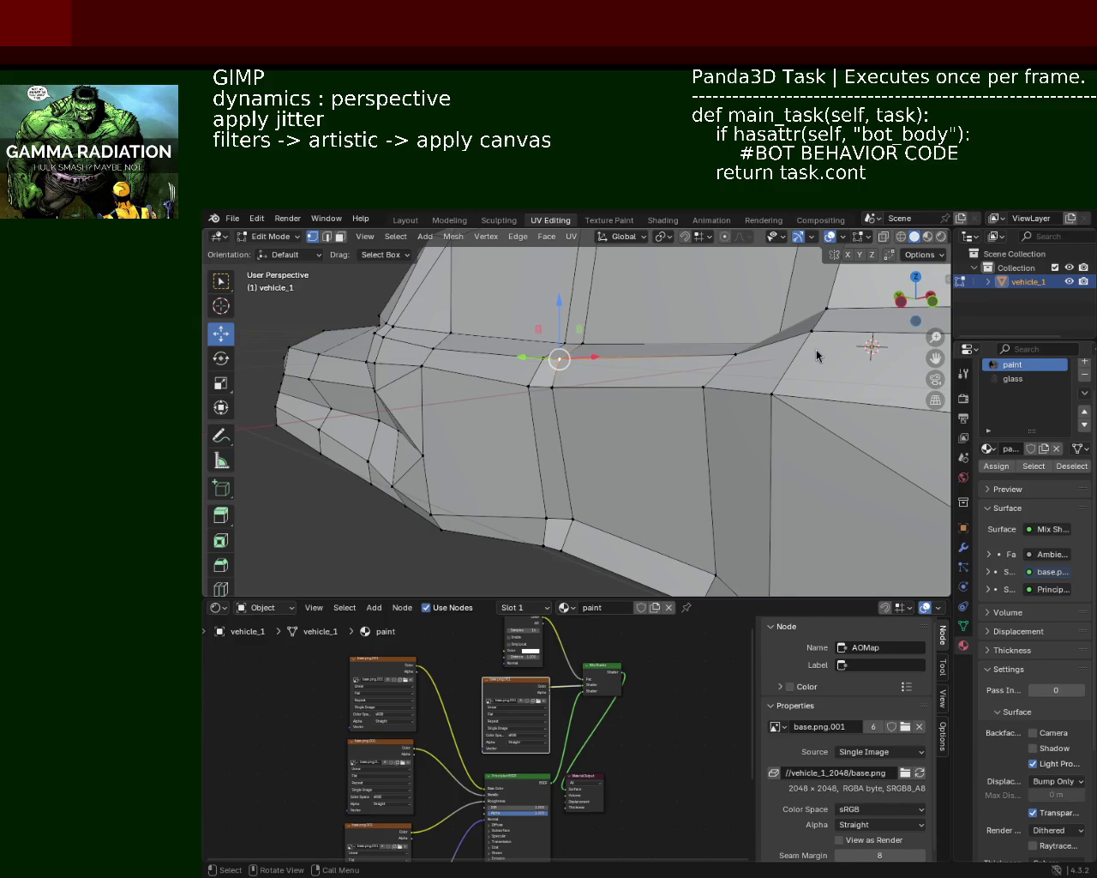
# Nudge a vertex along X, a side vertex along Y, and another body vertex along X
pyautogui.moveTo(553, 384); pyautogui.dragTo(505, 402, button='middle')
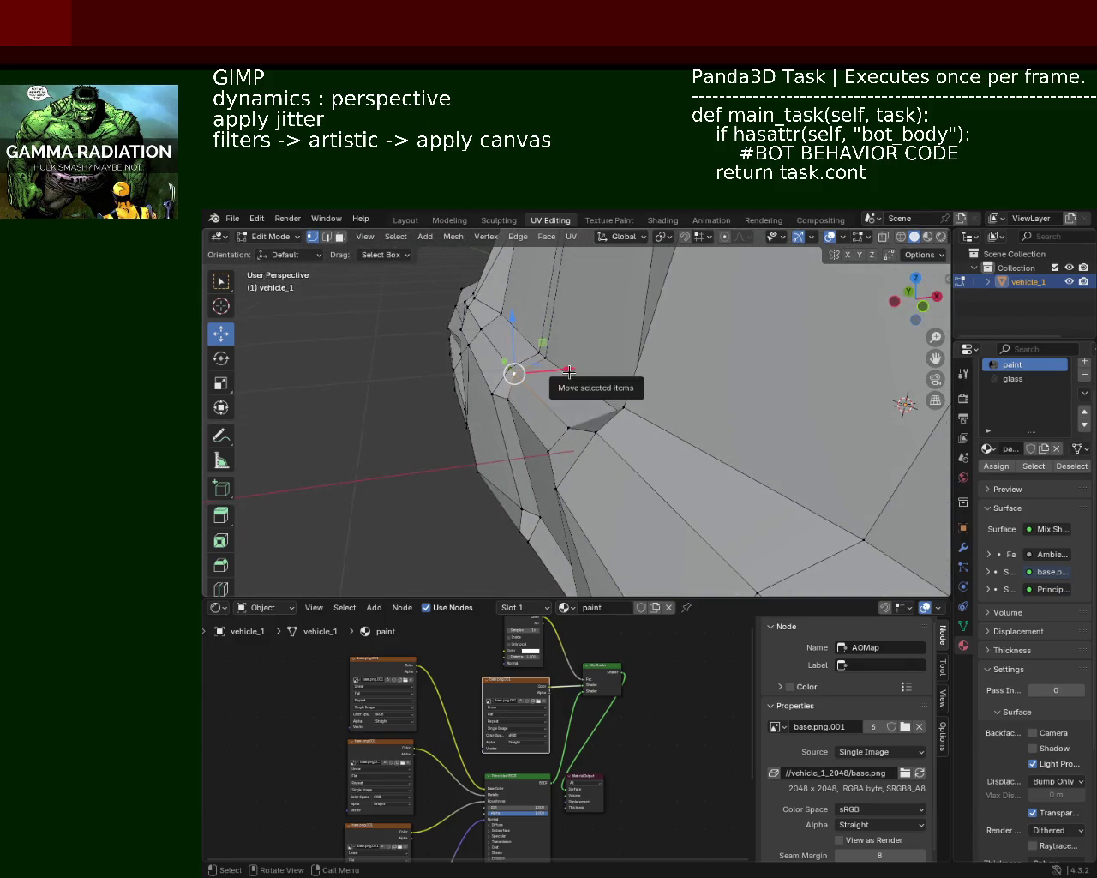
pyautogui.moveTo(568, 369); pyautogui.dragTo(581, 369)
pyautogui.moveTo(580, 369)
pyautogui.mouseDown(button='middle')
pyautogui.moveTo(557, 390)
pyautogui.moveTo(642, 341)
pyautogui.moveTo(555, 389)
pyautogui.mouseUp(button='middle')
pyautogui.click(538, 398)
pyautogui.moveTo(510, 403); pyautogui.dragTo(519, 404)
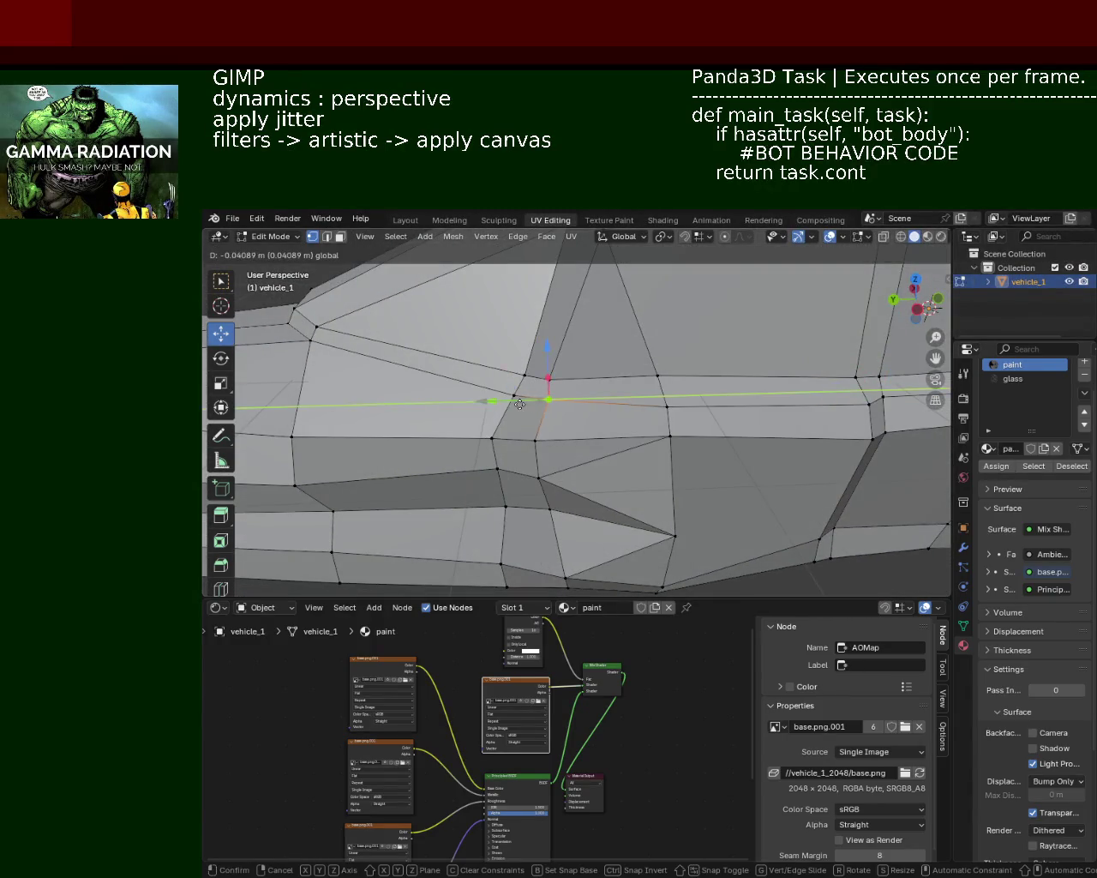
pyautogui.click(514, 404)
pyautogui.moveTo(583, 400)
pyautogui.mouseDown(button='middle')
pyautogui.moveTo(580, 375)
pyautogui.moveTo(564, 406)
pyautogui.moveTo(543, 368)
pyautogui.moveTo(614, 416)
pyautogui.moveTo(642, 409)
pyautogui.moveTo(580, 409)
pyautogui.moveTo(641, 418)
pyautogui.moveTo(652, 402)
pyautogui.mouseUp(button='middle')
pyautogui.click(703, 345)
pyautogui.moveTo(660, 346); pyautogui.dragTo(624, 346)
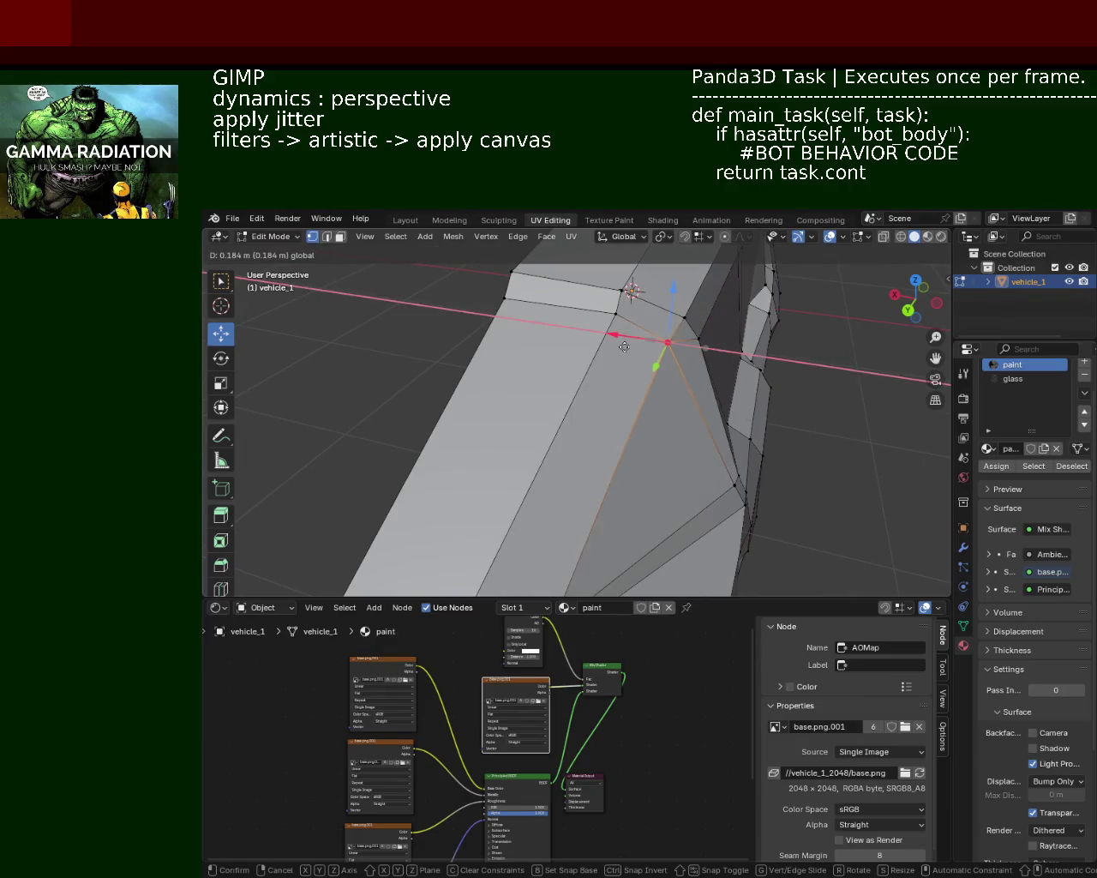
pyautogui.click(629, 346)
pyautogui.moveTo(629, 347)
pyautogui.mouseDown(button='middle')
pyautogui.moveTo(617, 387)
pyautogui.moveTo(549, 360)
pyautogui.moveTo(678, 364)
pyautogui.moveTo(694, 355)
pyautogui.mouseUp(button='middle')
# Move a nose vertex and its neighbouring vertex along the X axis
pyautogui.scroll(3, 694, 355)
pyautogui.scroll(2, 690, 343)
pyautogui.click(683, 362)
pyautogui.moveTo(636, 363); pyautogui.dragTo(564, 387)
pyautogui.click(619, 384)
pyautogui.click(570, 387)
pyautogui.scroll(-2, 566, 377)
pyautogui.scroll(-2, 561, 364)
pyautogui.scroll(-3, 558, 353)
# Move a different nose vertex along X using G then X
pyautogui.moveTo(559, 353); pyautogui.dragTo(545, 373, button='middle')
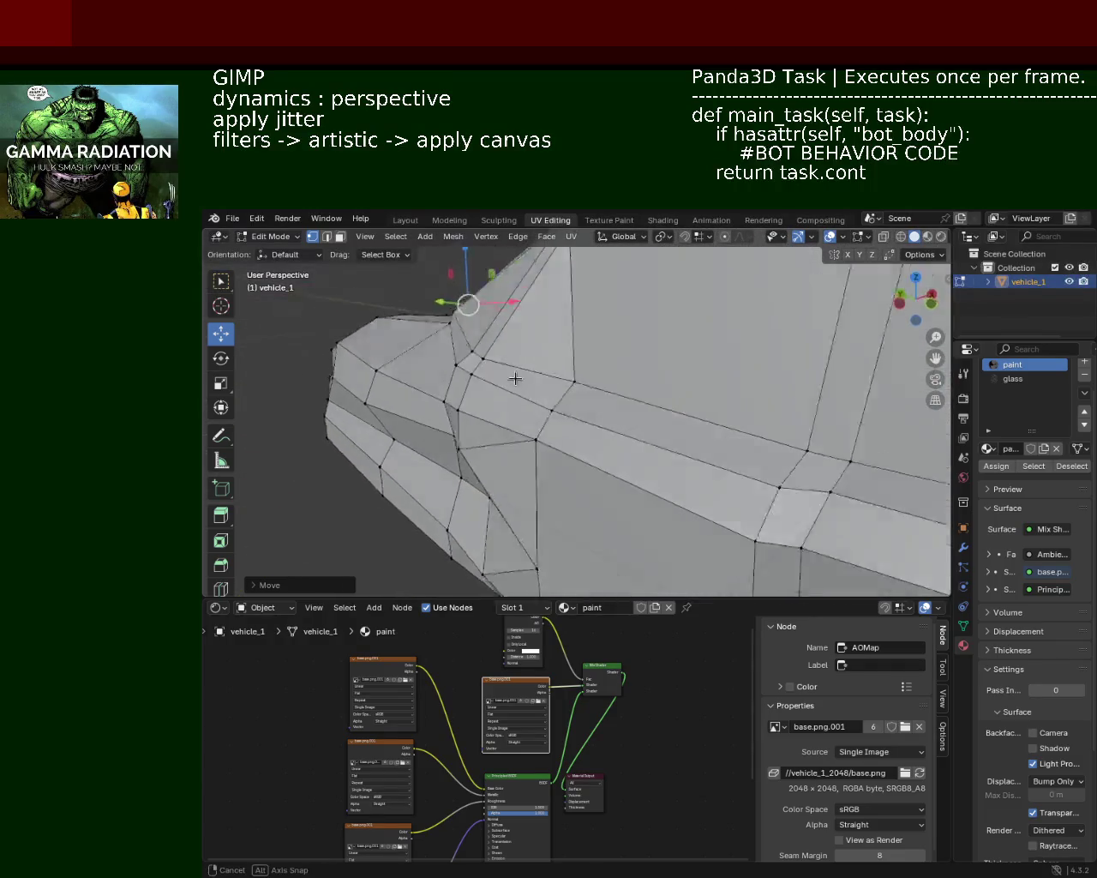
pyautogui.click(540, 398)
pyautogui.press('g')
pyautogui.press('x')
pyautogui.click(546, 392)
pyautogui.moveTo(546, 392)
pyautogui.mouseDown(button='middle')
pyautogui.moveTo(716, 387)
pyautogui.moveTo(613, 409)
pyautogui.moveTo(686, 428)
pyautogui.mouseUp(button='middle')
pyautogui.scroll(-3, 614, 408)
# Save vehicle_1.blend and select a vertex along the car's lower edge
pyautogui.hotkey('ctrl', 's')
pyautogui.scroll(3, 774, 464)
pyautogui.moveTo(774, 464)
pyautogui.mouseDown(button='middle')
pyautogui.moveTo(607, 379)
pyautogui.moveTo(483, 421)
pyautogui.moveTo(595, 391)
pyautogui.moveTo(578, 438)
pyautogui.moveTo(575, 385)
pyautogui.moveTo(563, 386)
pyautogui.moveTo(640, 413)
pyautogui.mouseUp(button='middle')
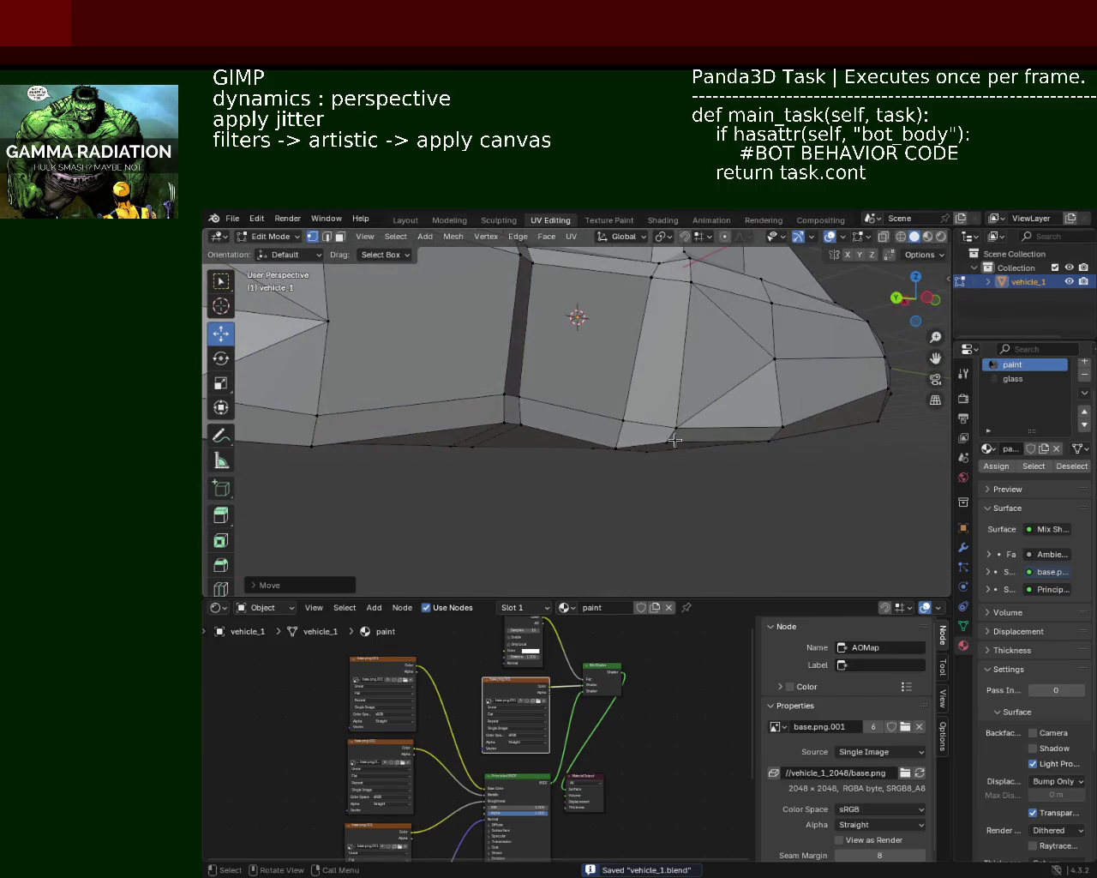
pyautogui.click(674, 439)
# Move the selected lower-edge vertex along the Z axis
pyautogui.press('g')
pyautogui.press('z')
pyautogui.click(675, 385)
pyautogui.moveTo(674, 385)
pyautogui.mouseDown(button='middle')
pyautogui.moveTo(645, 370)
pyautogui.moveTo(652, 377)
pyautogui.moveTo(632, 392)
pyautogui.moveTo(622, 374)
pyautogui.mouseUp(button='middle')
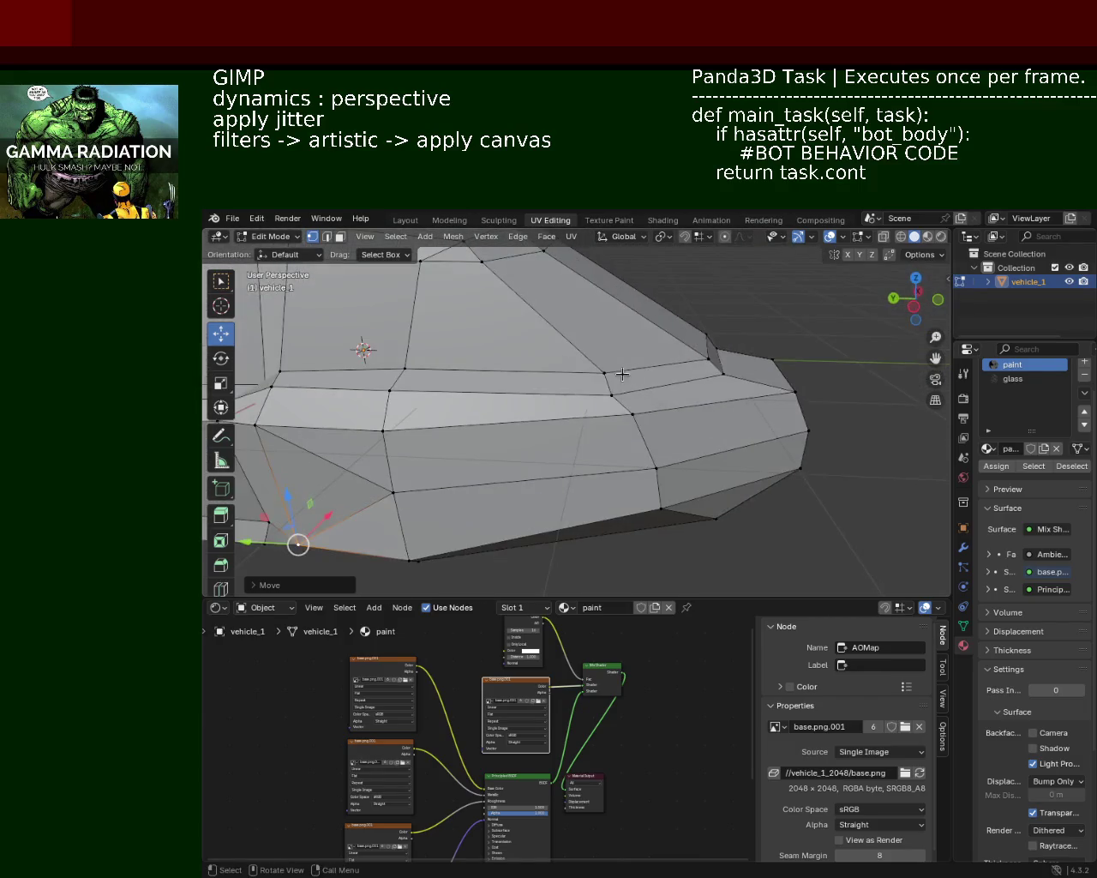
# Shift an upper side-line vertex and the front corner vertex along the Y axis
pyautogui.click(611, 393)
pyautogui.press('g')
pyautogui.press('y')
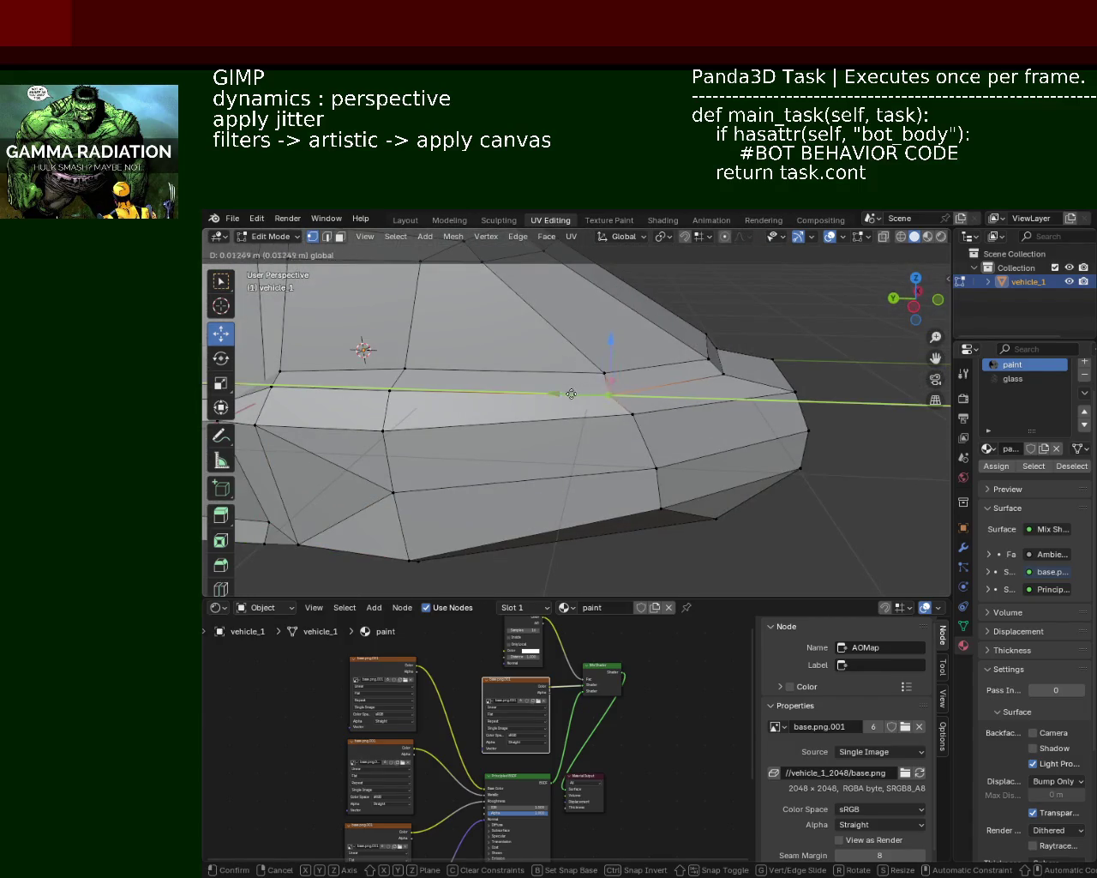
pyautogui.click(570, 396)
pyautogui.moveTo(575, 403)
pyautogui.mouseDown(button='middle')
pyautogui.moveTo(671, 341)
pyautogui.moveTo(624, 312)
pyautogui.mouseUp(button='middle')
pyautogui.click(655, 313)
pyautogui.press('g')
pyautogui.press('y')
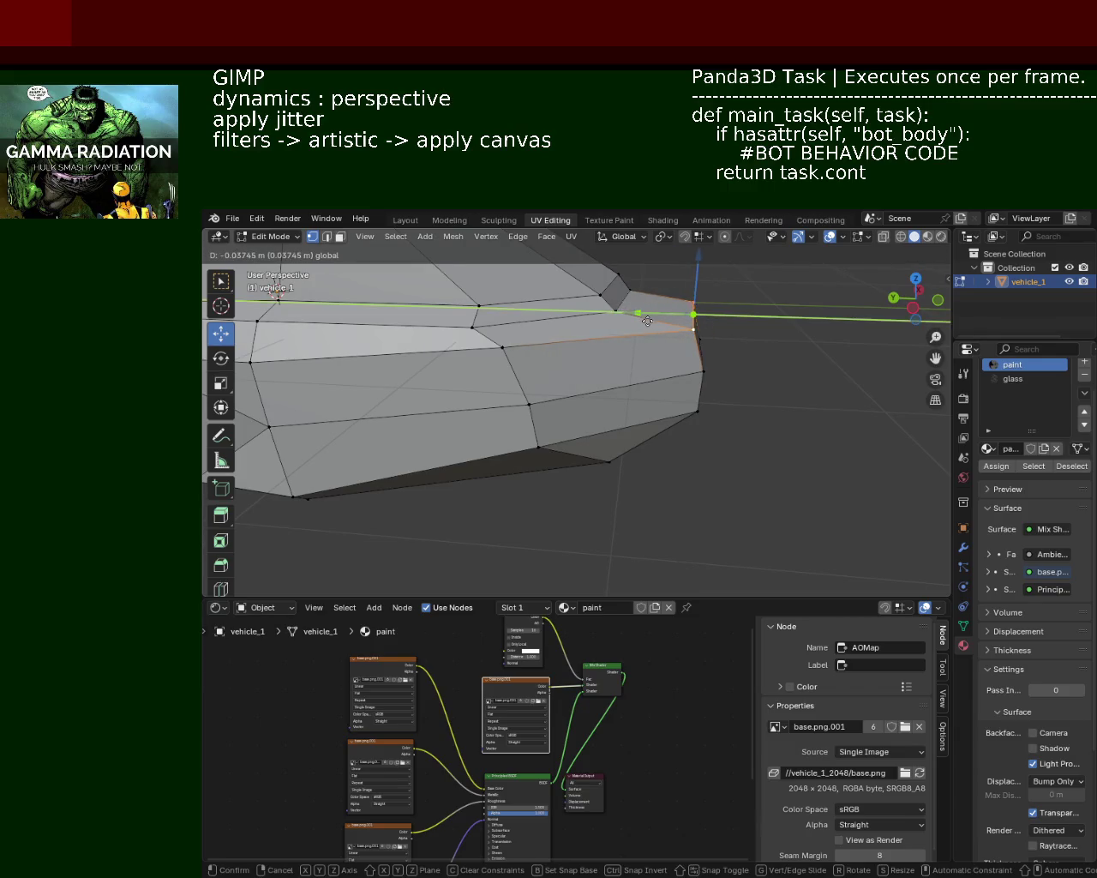
pyautogui.click(645, 320)
# Select a pair of lower side vertices and move them together along Z
pyautogui.scroll(-2, 692, 372)
pyautogui.moveTo(693, 372)
pyautogui.mouseDown(button='middle')
pyautogui.moveTo(705, 404)
pyautogui.moveTo(733, 358)
pyautogui.moveTo(548, 390)
pyautogui.mouseUp(button='middle')
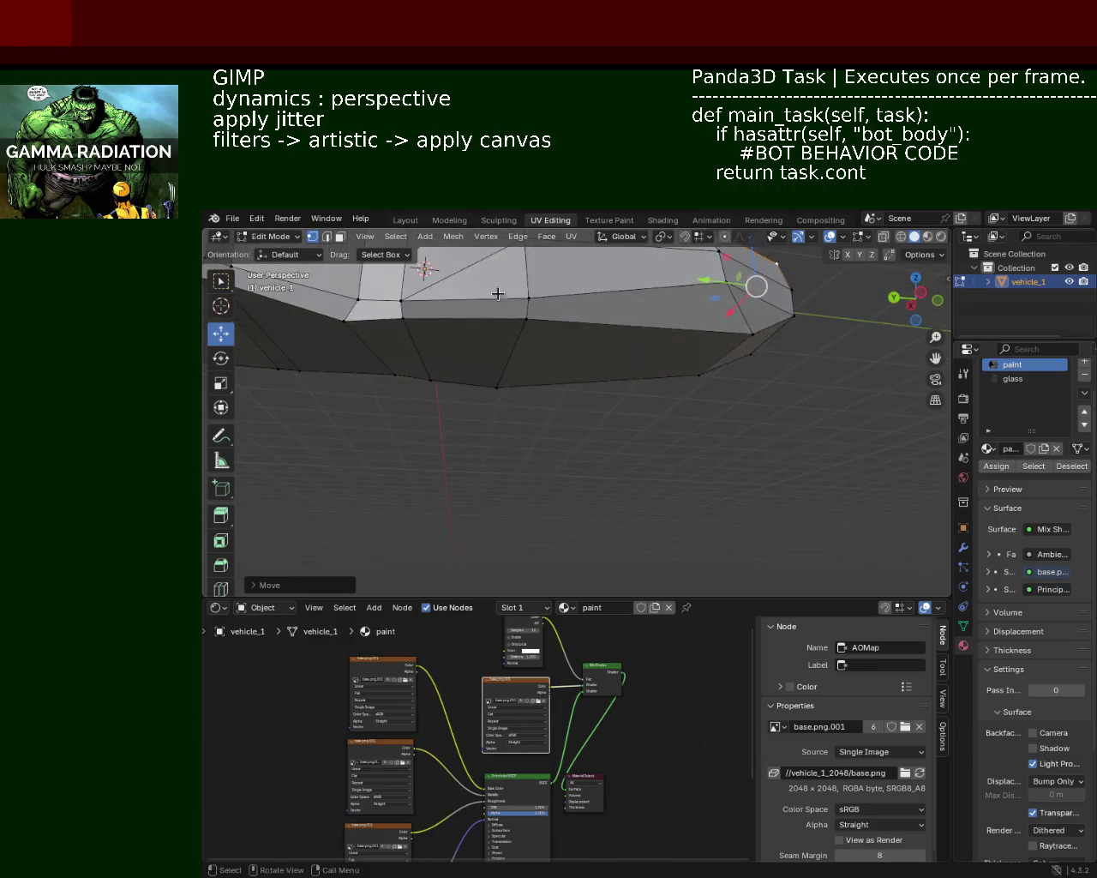
pyautogui.scroll(2, 514, 394)
pyautogui.scroll(2, 481, 406)
pyautogui.moveTo(482, 407)
pyautogui.mouseDown(button='middle')
pyautogui.moveTo(700, 425)
pyautogui.moveTo(516, 441)
pyautogui.moveTo(460, 472)
pyautogui.moveTo(443, 469)
pyautogui.moveTo(502, 466)
pyautogui.moveTo(637, 502)
pyautogui.moveTo(677, 419)
pyautogui.moveTo(612, 404)
pyautogui.moveTo(634, 383)
pyautogui.mouseUp(button='middle')
pyautogui.click(635, 383)
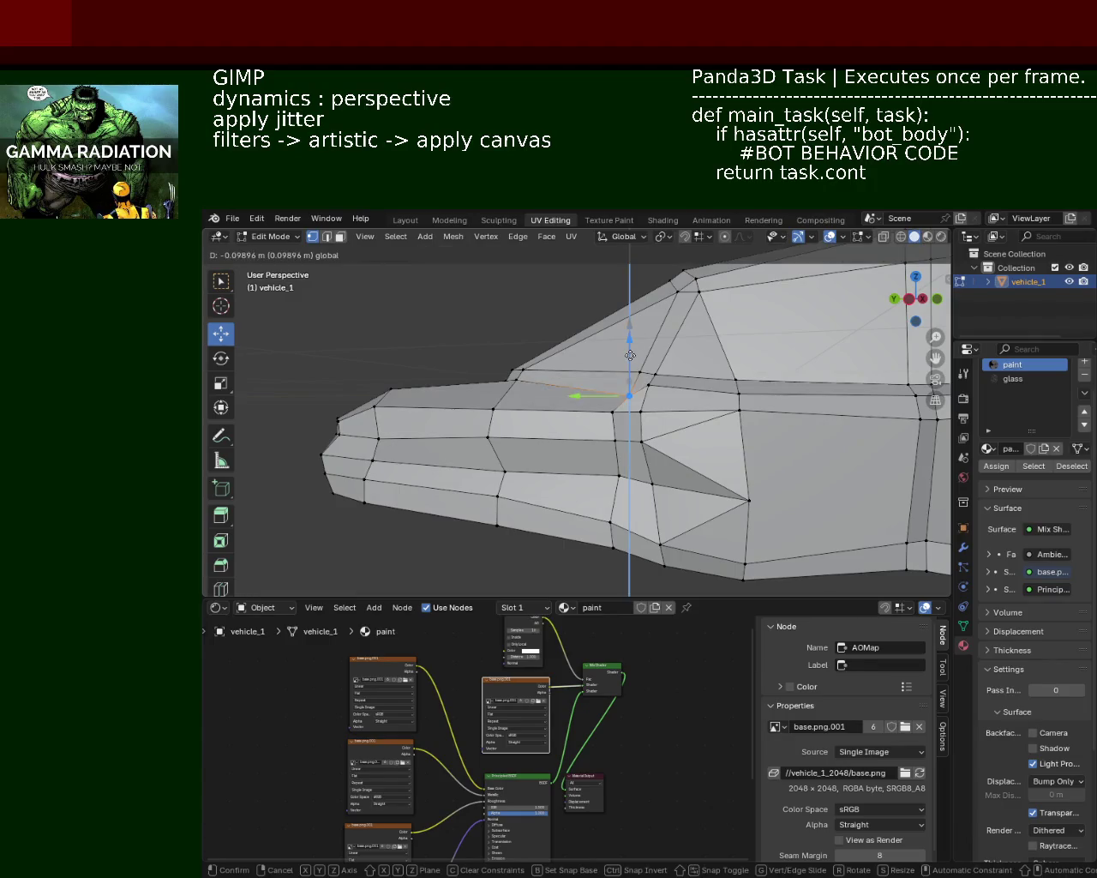
pyautogui.moveTo(631, 450)
pyautogui.mouseDown(button='middle')
pyautogui.moveTo(653, 435)
pyautogui.moveTo(641, 421)
pyautogui.moveTo(616, 488)
pyautogui.moveTo(634, 436)
pyautogui.mouseUp(button='middle')
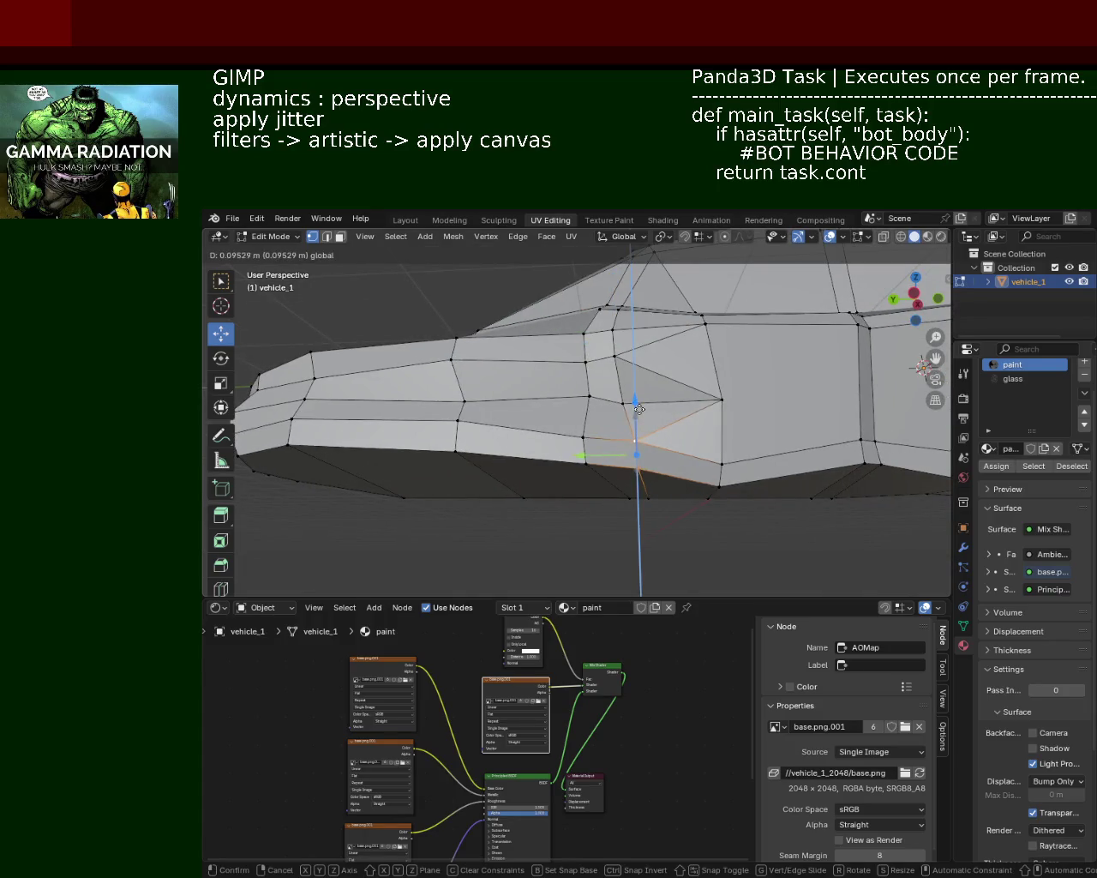
pyautogui.click(720, 478)
pyautogui.keyDown('shift'); pyautogui.click(720, 485); pyautogui.keyUp('shift')
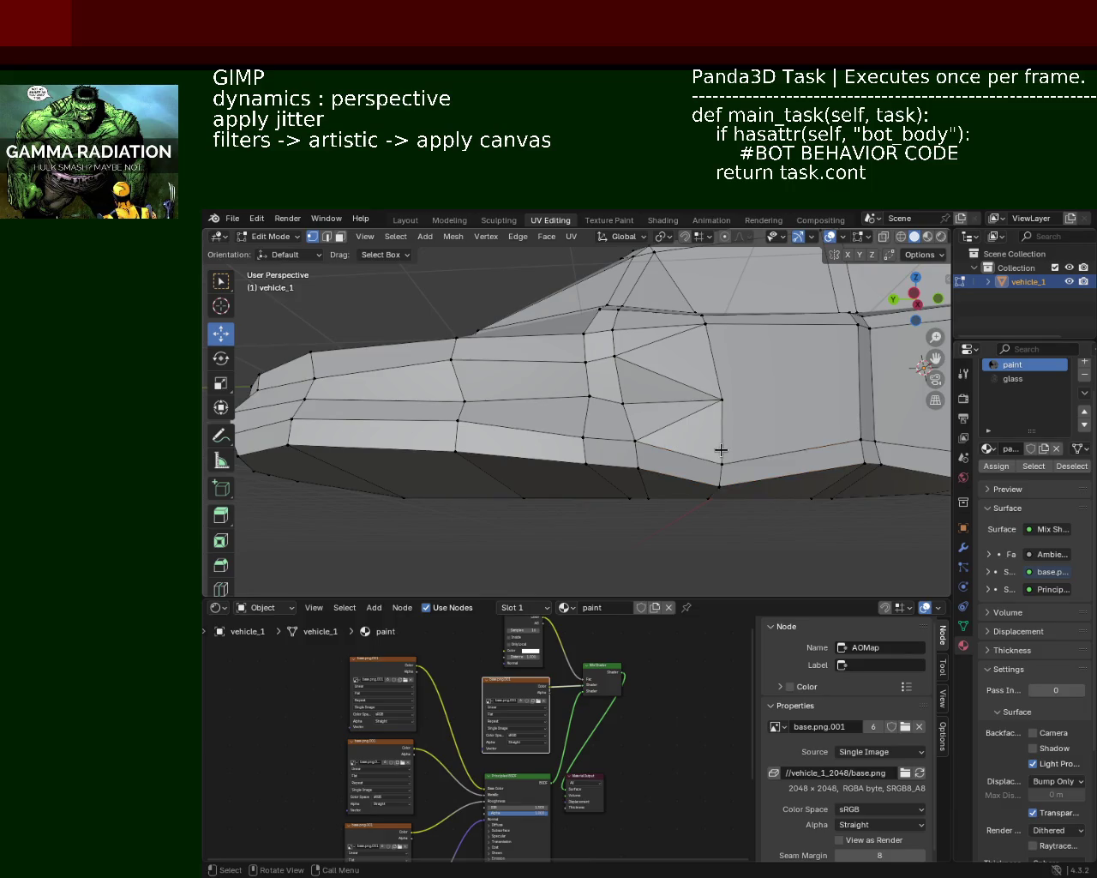
pyautogui.moveTo(723, 419); pyautogui.dragTo(731, 438)
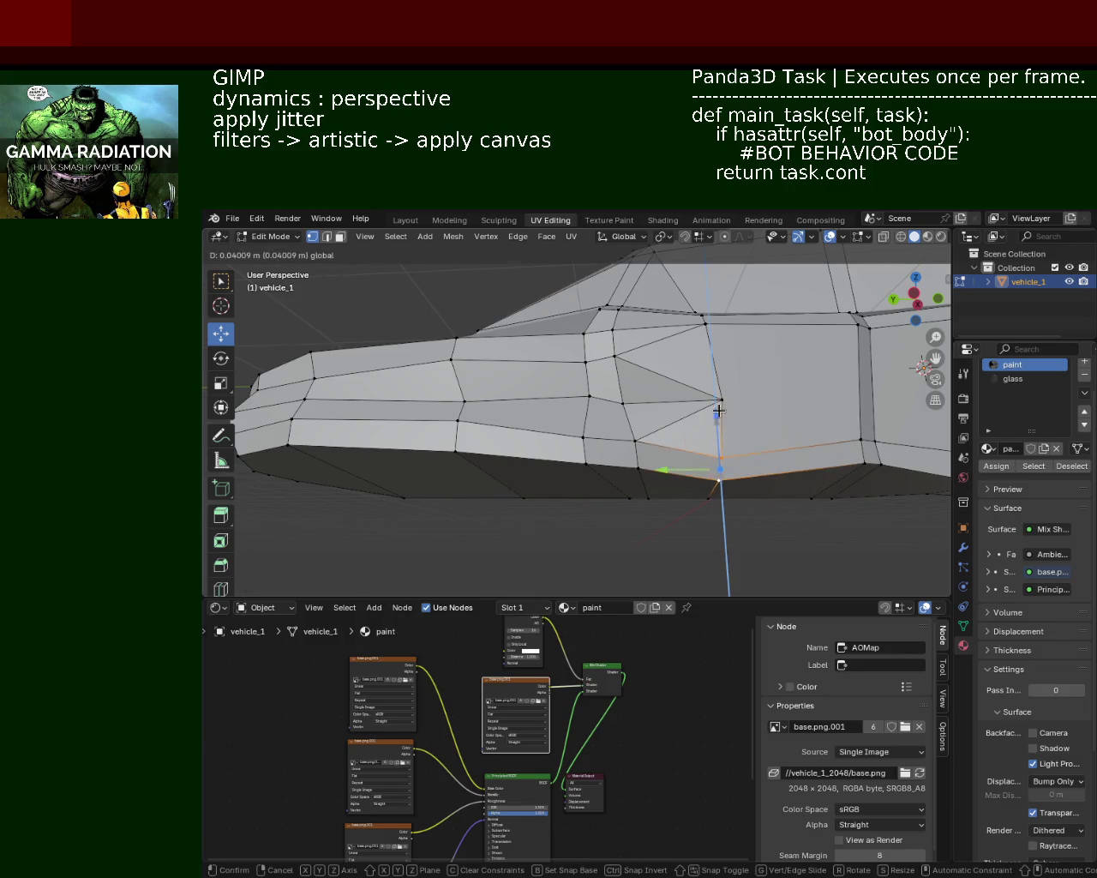
# Shift the vertex pair along Y and save vehicle_1.blend
pyautogui.moveTo(731, 438)
pyautogui.mouseDown(button='middle')
pyautogui.moveTo(709, 481)
pyautogui.moveTo(551, 449)
pyautogui.moveTo(571, 368)
pyautogui.mouseUp(button='middle')
pyautogui.moveTo(570, 368); pyautogui.dragTo(546, 371)
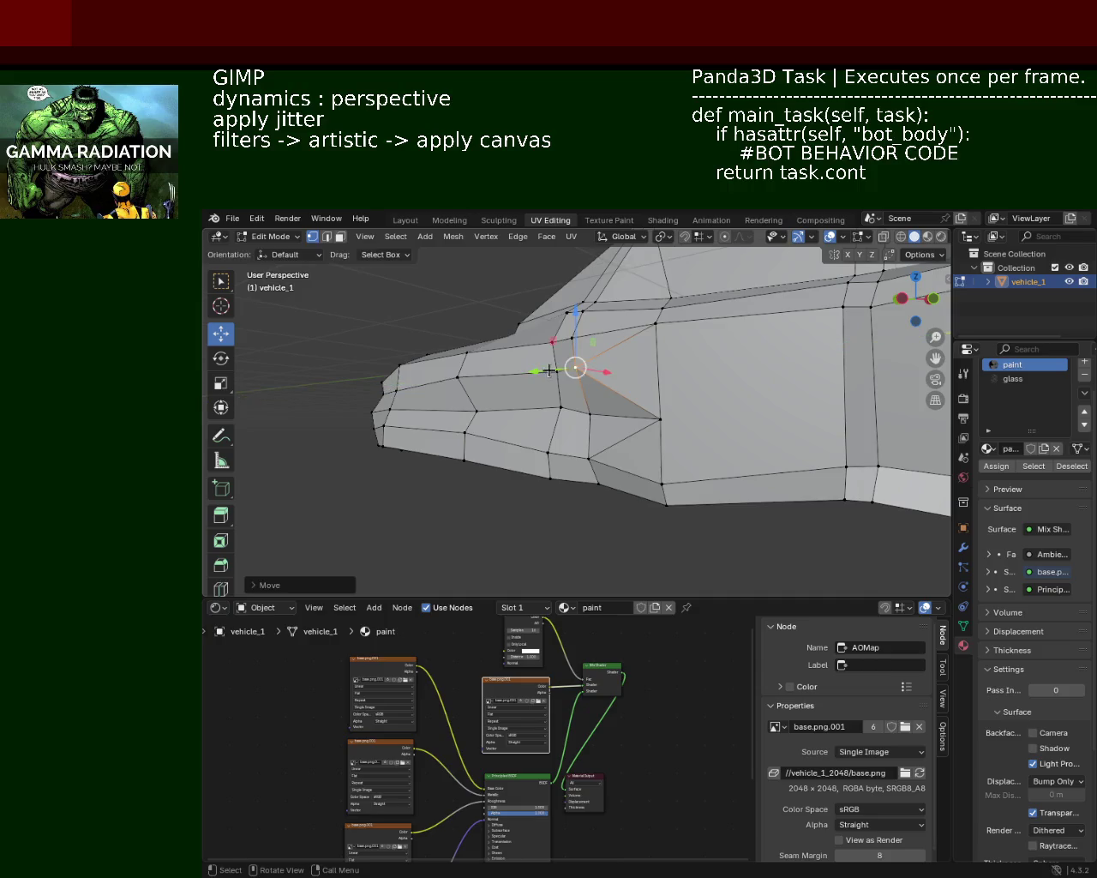
pyautogui.moveTo(679, 333)
pyautogui.mouseDown(button='middle')
pyautogui.moveTo(612, 409)
pyautogui.moveTo(431, 450)
pyautogui.moveTo(688, 421)
pyautogui.mouseUp(button='middle')
pyautogui.hotkey('ctrl', 's')
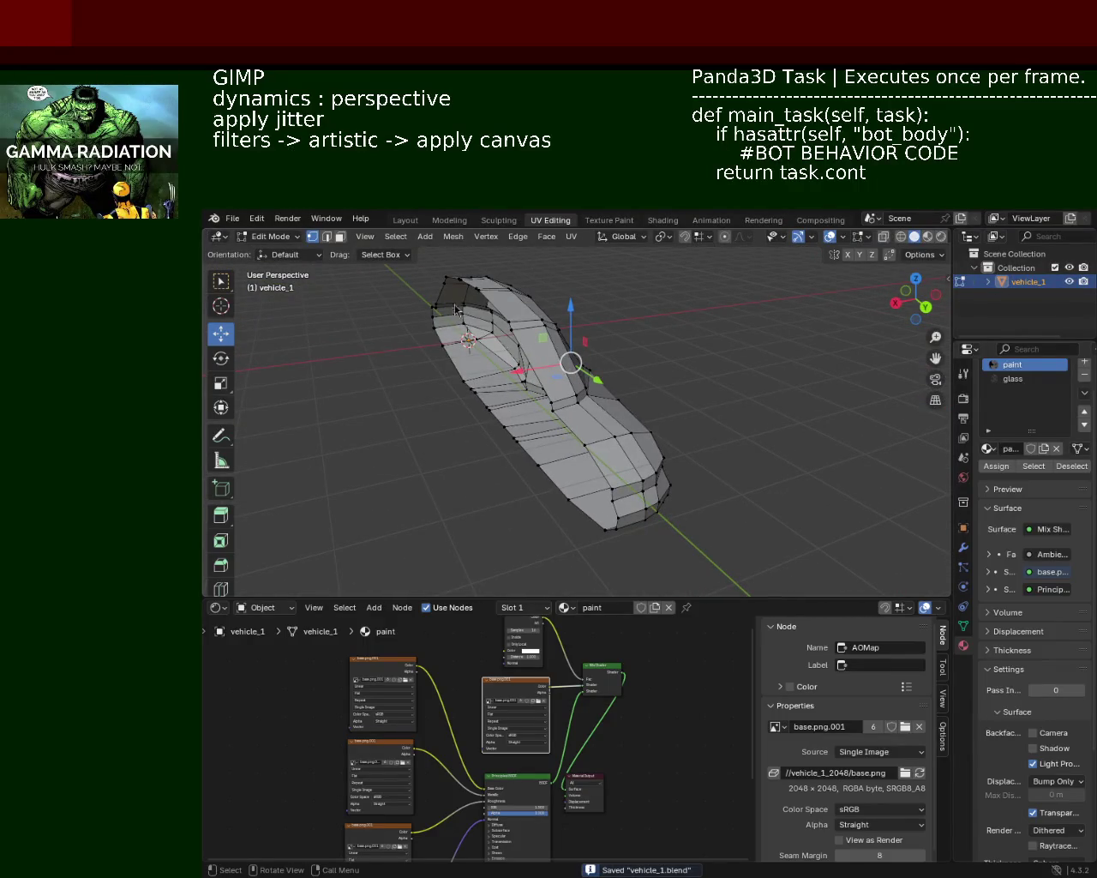
# Move a nose vertex along Z and X, undoing the last X move
pyautogui.moveTo(705, 397)
pyautogui.mouseDown(button='middle')
pyautogui.moveTo(443, 362)
pyautogui.moveTo(566, 418)
pyautogui.mouseUp(button='middle')
pyautogui.moveTo(515, 366)
pyautogui.keyDown('ctrl'); pyautogui.mouseDown(button='middle')
pyautogui.moveTo(519, 312)
pyautogui.moveTo(592, 381)
pyautogui.moveTo(518, 314)
pyautogui.mouseUp(button='middle'); pyautogui.keyUp('ctrl')
pyautogui.click(593, 381)
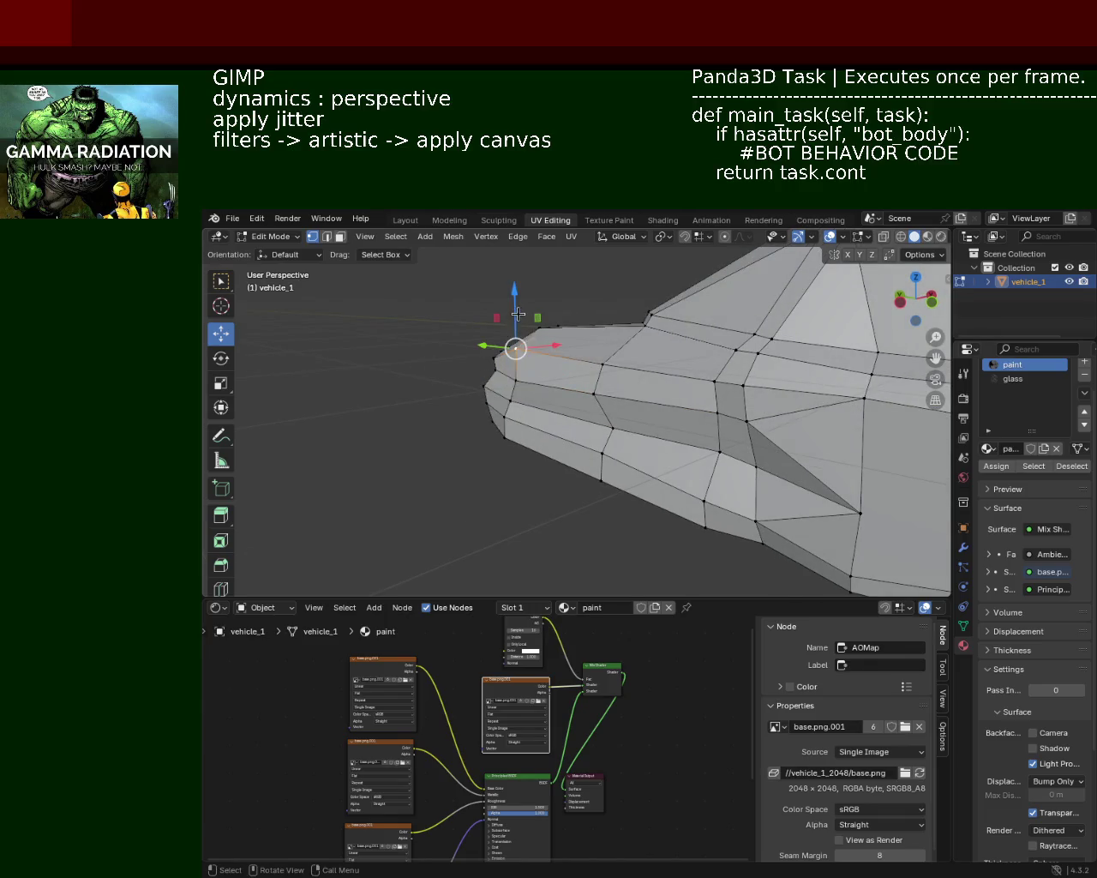
pyautogui.moveTo(518, 314); pyautogui.dragTo(519, 319)
pyautogui.click(523, 319)
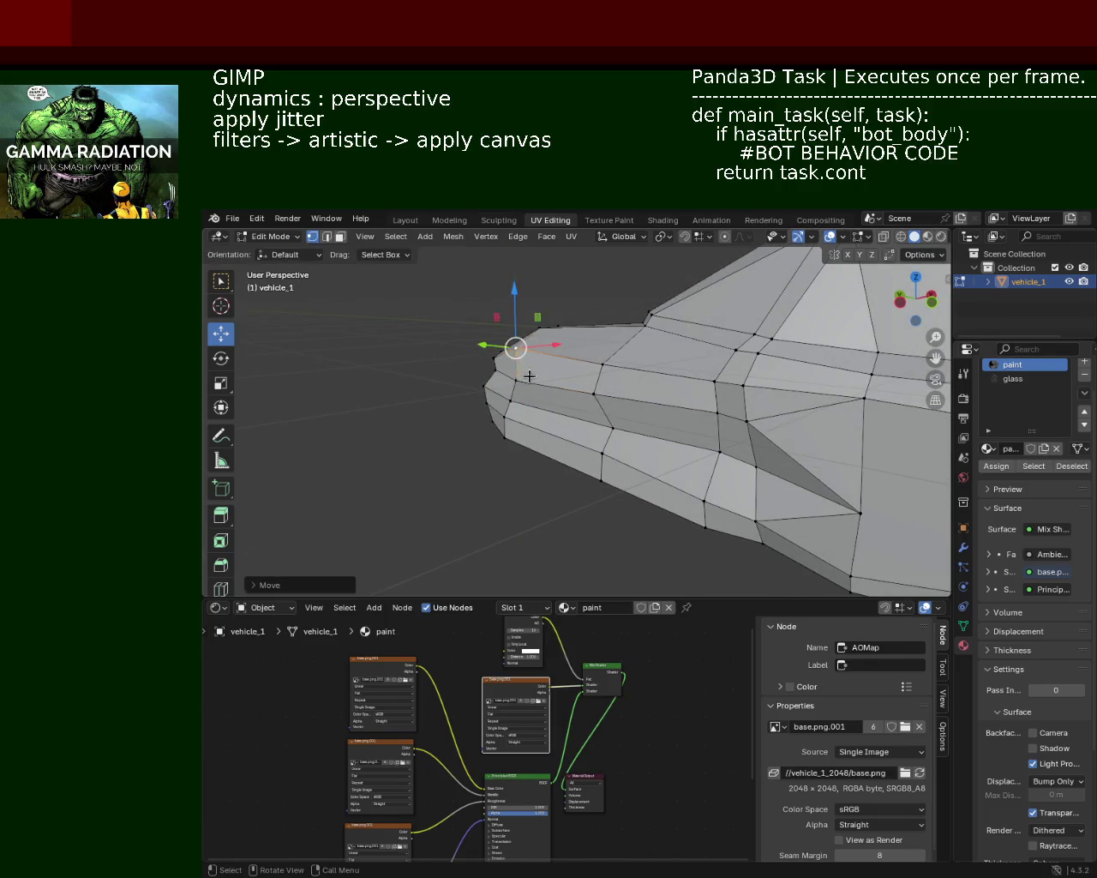
pyautogui.moveTo(457, 412); pyautogui.dragTo(517, 422, button='middle')
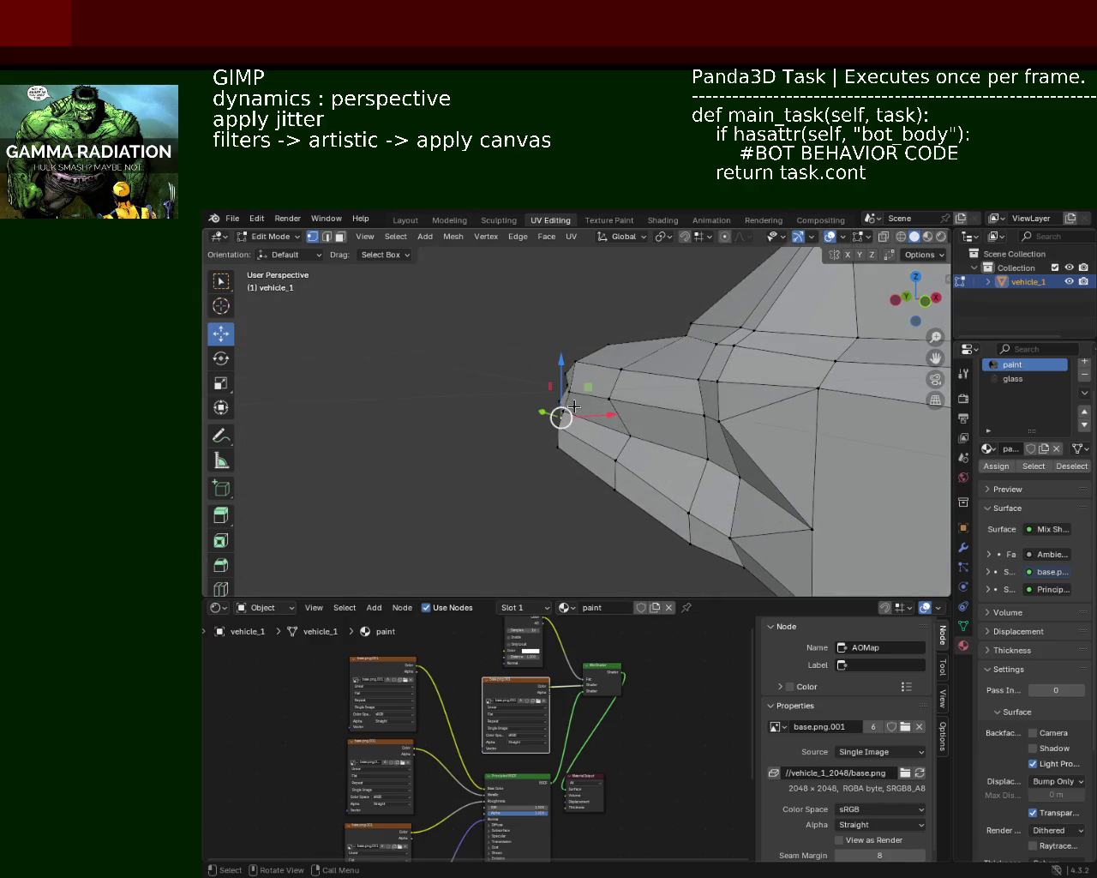
pyautogui.moveTo(574, 405); pyautogui.dragTo(636, 442)
pyautogui.moveTo(637, 441)
pyautogui.mouseDown(button='middle')
pyautogui.moveTo(755, 461)
pyautogui.moveTo(635, 431)
pyautogui.mouseUp(button='middle')
pyautogui.moveTo(588, 433); pyautogui.dragTo(569, 449)
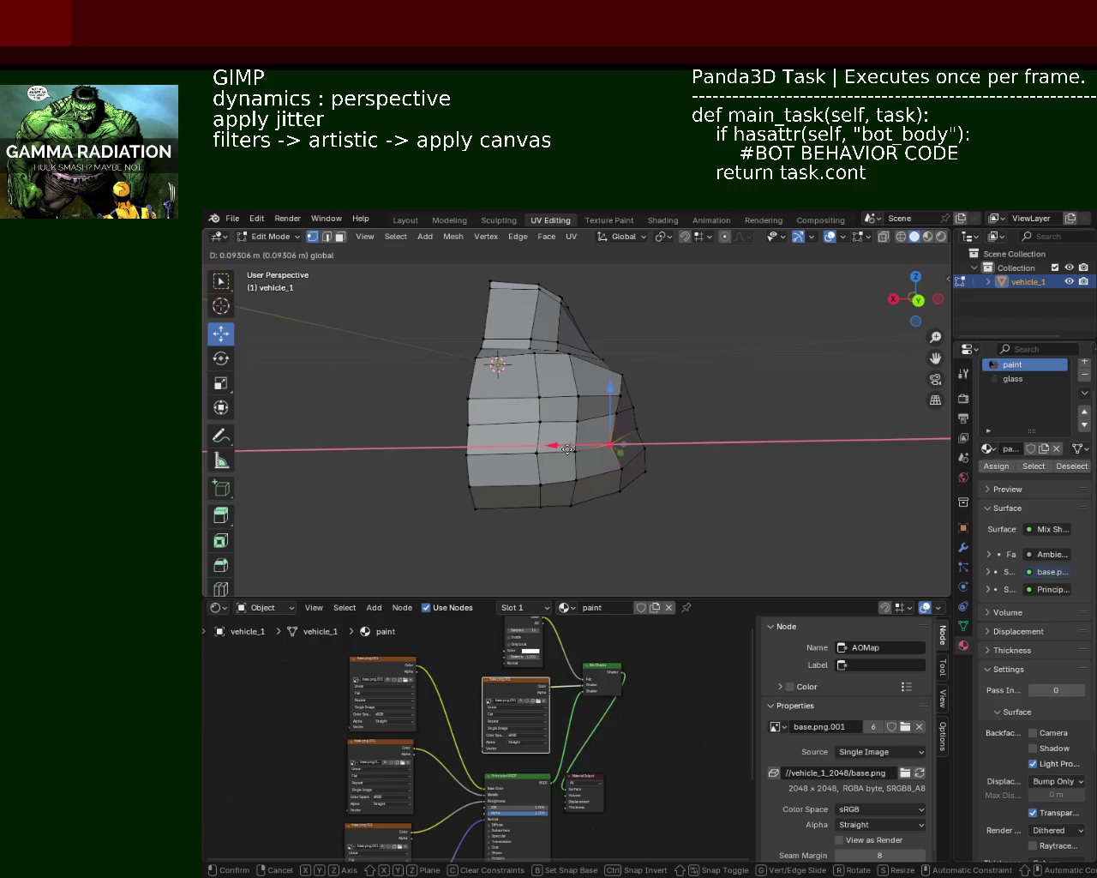
pyautogui.moveTo(568, 449); pyautogui.dragTo(569, 449)
pyautogui.moveTo(569, 448); pyautogui.dragTo(616, 458, button='middle')
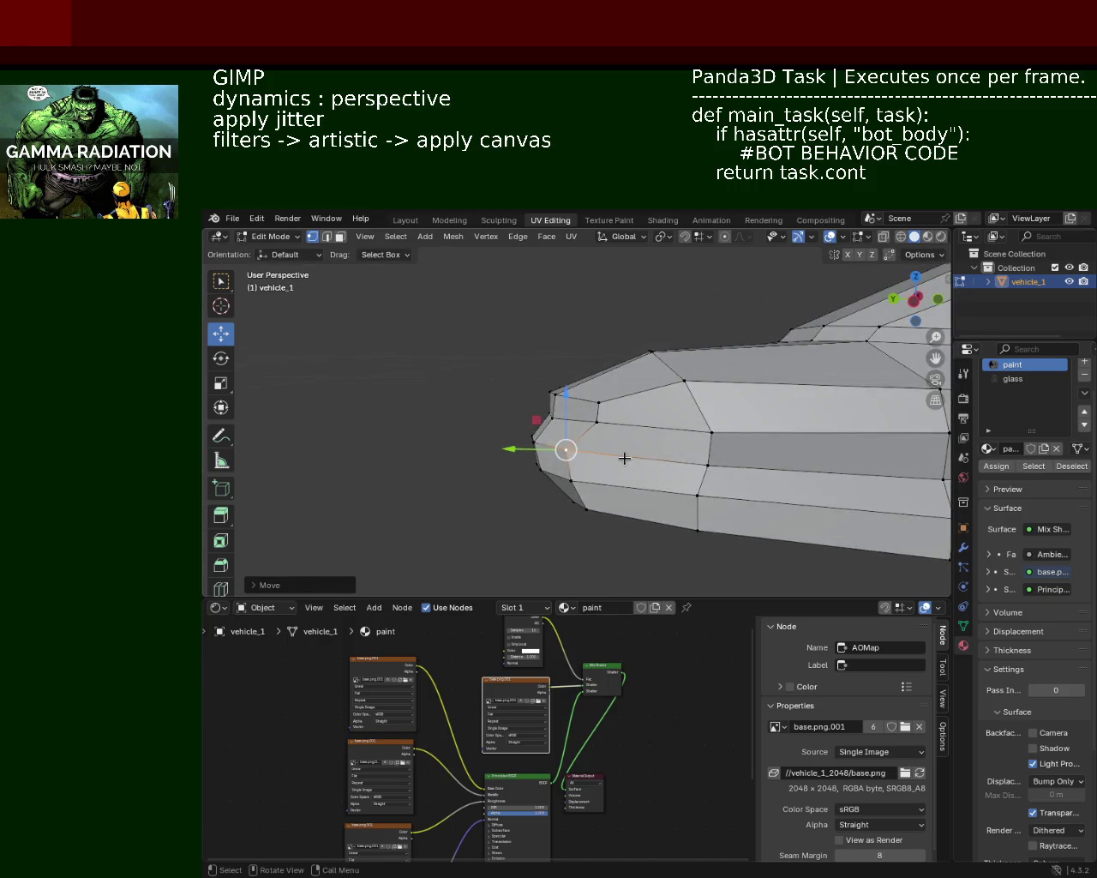
pyautogui.hotkey('ctrl', 'z')
# Shift the nose vertex along Y, then move another nose vertex along Z and Y
pyautogui.moveTo(532, 448)
pyautogui.mouseDown()
pyautogui.moveTo(552, 450)
pyautogui.moveTo(540, 449)
pyautogui.mouseUp()
pyautogui.moveTo(536, 444)
pyautogui.mouseDown(button='middle')
pyautogui.moveTo(664, 431)
pyautogui.moveTo(621, 400)
pyautogui.mouseUp(button='middle')
pyautogui.click(622, 400)
pyautogui.moveTo(624, 364); pyautogui.dragTo(627, 343)
pyautogui.moveTo(651, 358)
pyautogui.mouseDown(button='middle')
pyautogui.moveTo(641, 426)
pyautogui.moveTo(582, 456)
pyautogui.mouseUp(button='middle')
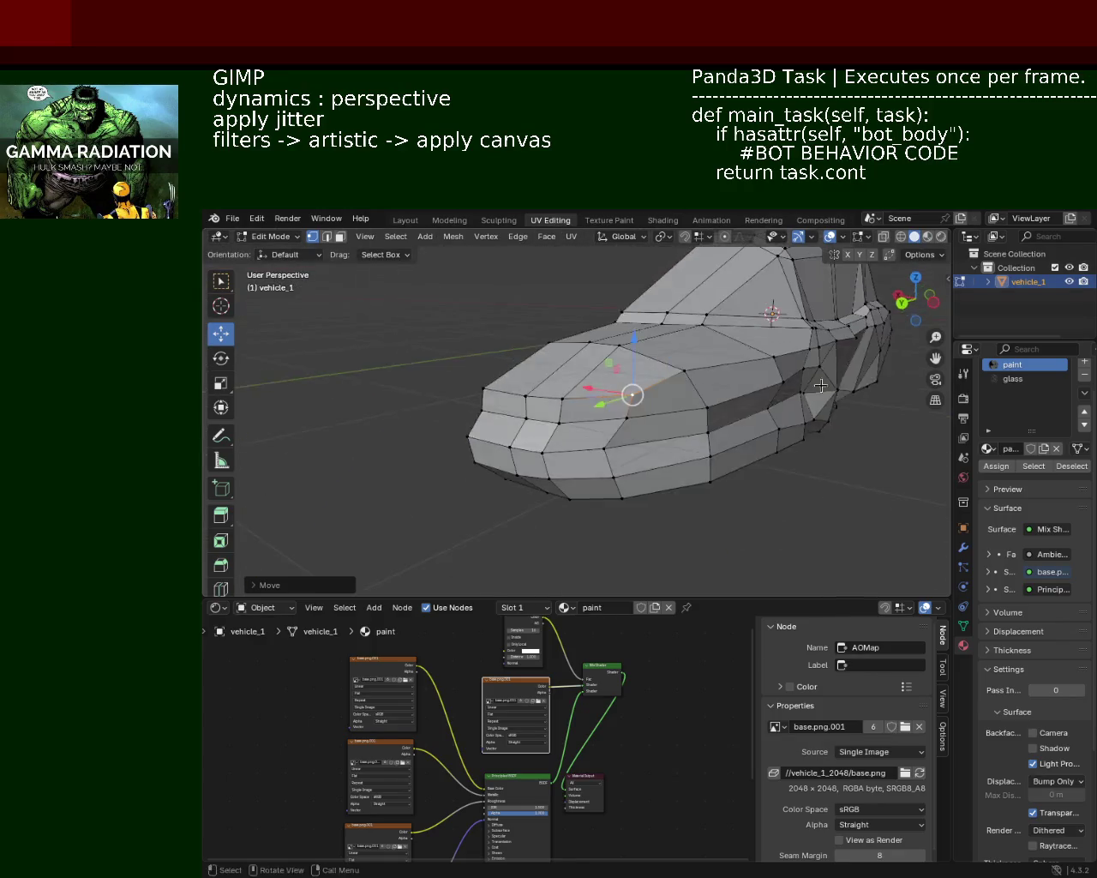
pyautogui.moveTo(550, 459); pyautogui.dragTo(534, 453)
pyautogui.moveTo(535, 453)
pyautogui.mouseDown(button='middle')
pyautogui.moveTo(633, 413)
pyautogui.moveTo(649, 422)
pyautogui.mouseUp(button='middle')
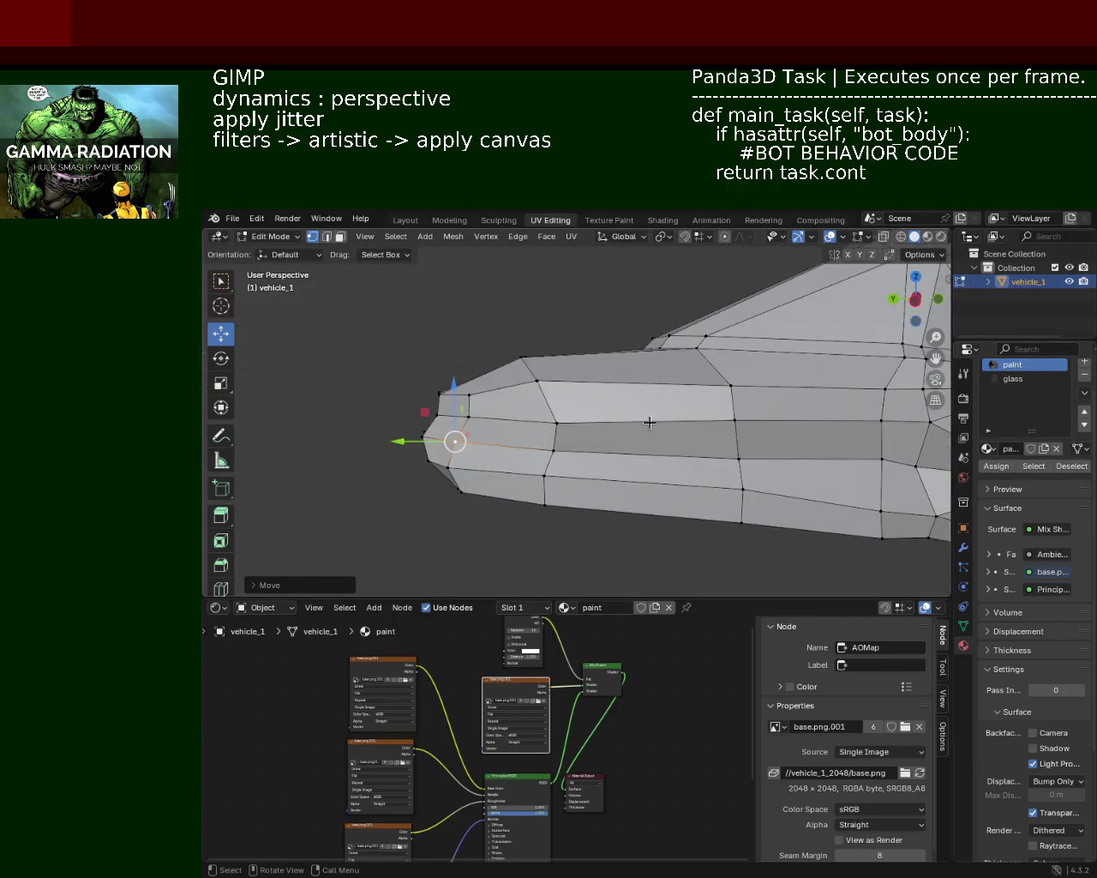
pyautogui.moveTo(572, 407); pyautogui.dragTo(683, 423, button='middle')
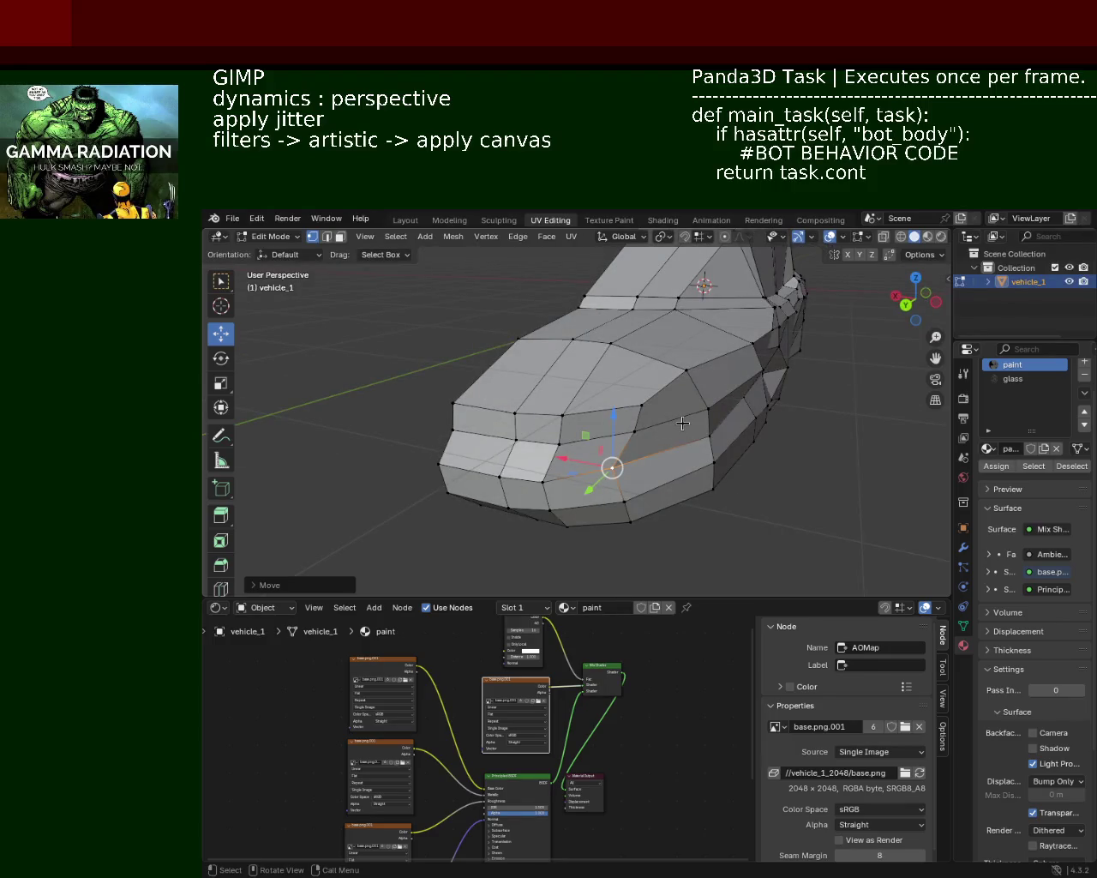
pyautogui.moveTo(683, 423)
pyautogui.mouseDown(button='middle')
pyautogui.moveTo(686, 387)
pyautogui.moveTo(560, 394)
pyautogui.moveTo(543, 375)
pyautogui.moveTo(536, 398)
pyautogui.moveTo(592, 362)
pyautogui.moveTo(644, 374)
pyautogui.moveTo(648, 460)
pyautogui.moveTo(671, 460)
pyautogui.moveTo(605, 389)
pyautogui.mouseUp(button='middle')
# Nudge a side vertex slightly and move another side vertex along Y
pyautogui.click(681, 463)
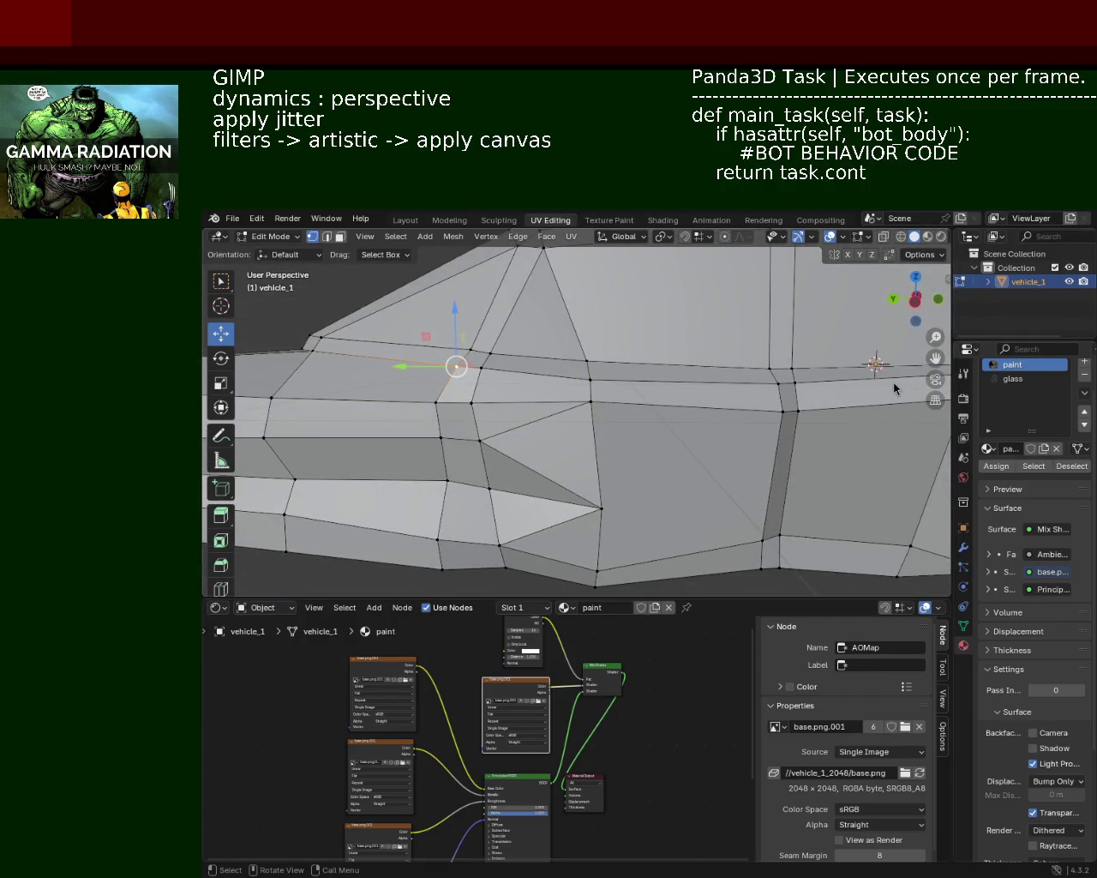
pyautogui.moveTo(748, 439)
pyautogui.mouseDown(button='middle')
pyautogui.moveTo(598, 416)
pyautogui.moveTo(605, 438)
pyautogui.moveTo(647, 423)
pyautogui.moveTo(660, 380)
pyautogui.moveTo(717, 367)
pyautogui.mouseUp(button='middle')
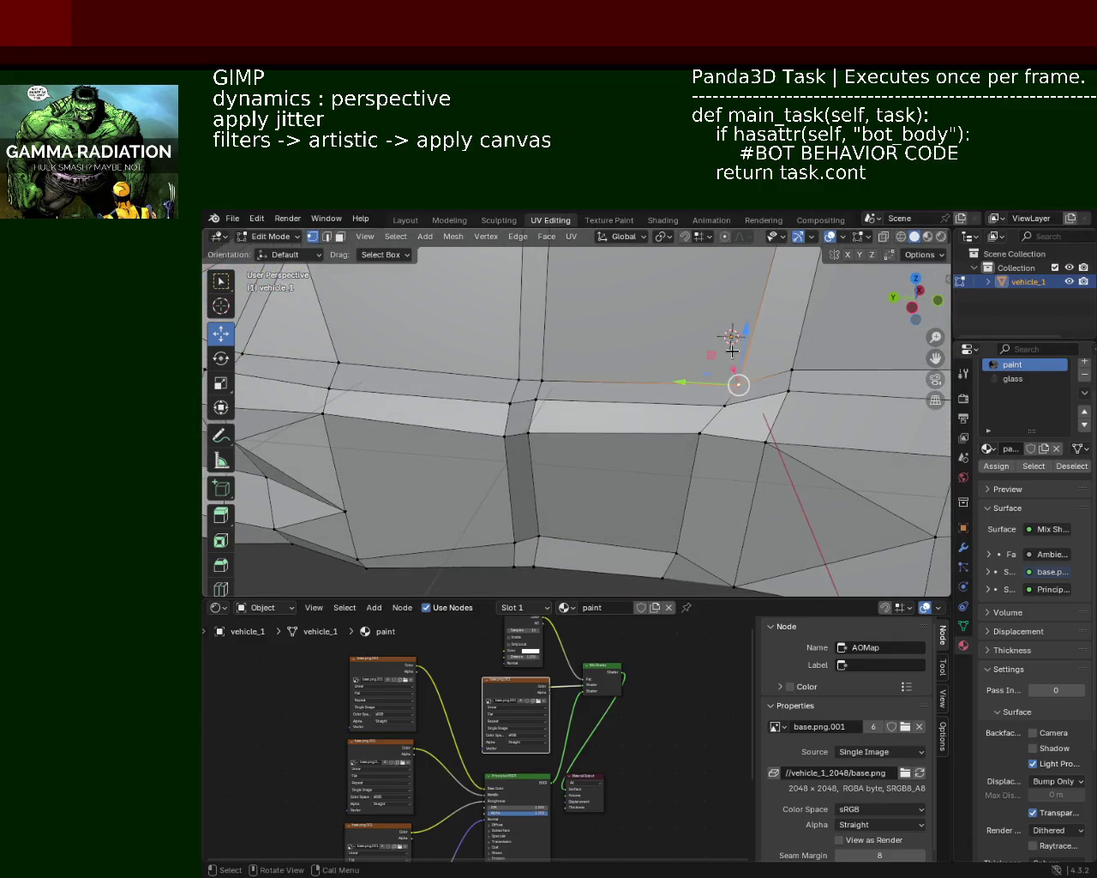
pyautogui.moveTo(730, 356); pyautogui.dragTo(737, 340)
pyautogui.moveTo(514, 391)
pyautogui.mouseDown(button='middle')
pyautogui.moveTo(629, 348)
pyautogui.moveTo(548, 377)
pyautogui.moveTo(531, 328)
pyautogui.moveTo(660, 385)
pyautogui.moveTo(725, 301)
pyautogui.moveTo(632, 326)
pyautogui.moveTo(654, 352)
pyautogui.moveTo(490, 392)
pyautogui.moveTo(575, 406)
pyautogui.mouseUp(button='middle')
pyautogui.scroll(2, 571, 407)
pyautogui.click(582, 417)
pyautogui.moveTo(553, 419); pyautogui.dragTo(551, 420)
pyautogui.moveTo(551, 420)
pyautogui.mouseDown(button='middle')
pyautogui.moveTo(662, 377)
pyautogui.moveTo(528, 363)
pyautogui.moveTo(591, 390)
pyautogui.moveTo(534, 404)
pyautogui.moveTo(647, 371)
pyautogui.moveTo(563, 409)
pyautogui.mouseUp(button='middle')
pyautogui.scroll(-3, 600, 394)
pyautogui.scroll(3, 563, 409)
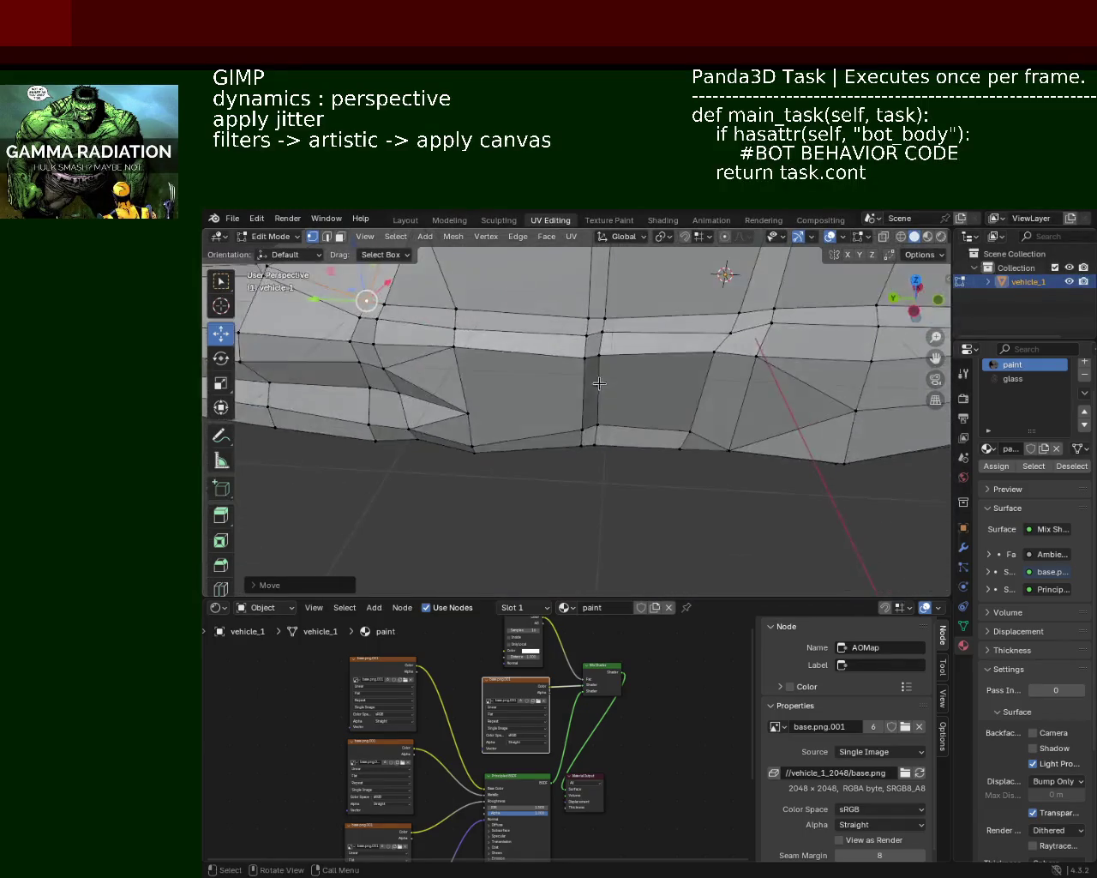
pyautogui.scroll(2, 599, 386)
pyautogui.scroll(2, 599, 394)
pyautogui.scroll(1, 598, 405)
# Cancel a two-vertex Z move, then move the lower side-panel vertex vertically along Z
pyautogui.click(592, 331)
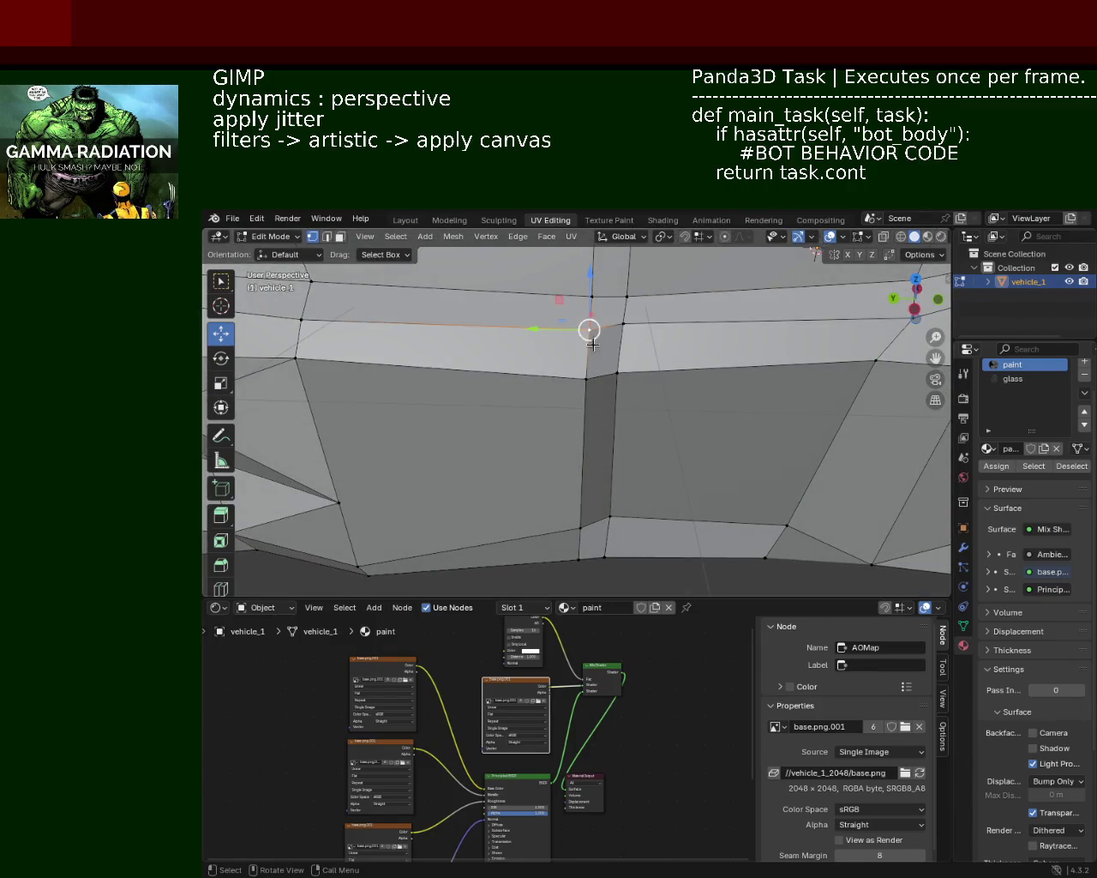
pyautogui.keyDown('shift'); pyautogui.click(584, 382); pyautogui.keyUp('shift')
pyautogui.press('g')
pyautogui.press('z')
pyautogui.press('Escape')
pyautogui.click(580, 512)
pyautogui.press('g')
pyautogui.press('z')
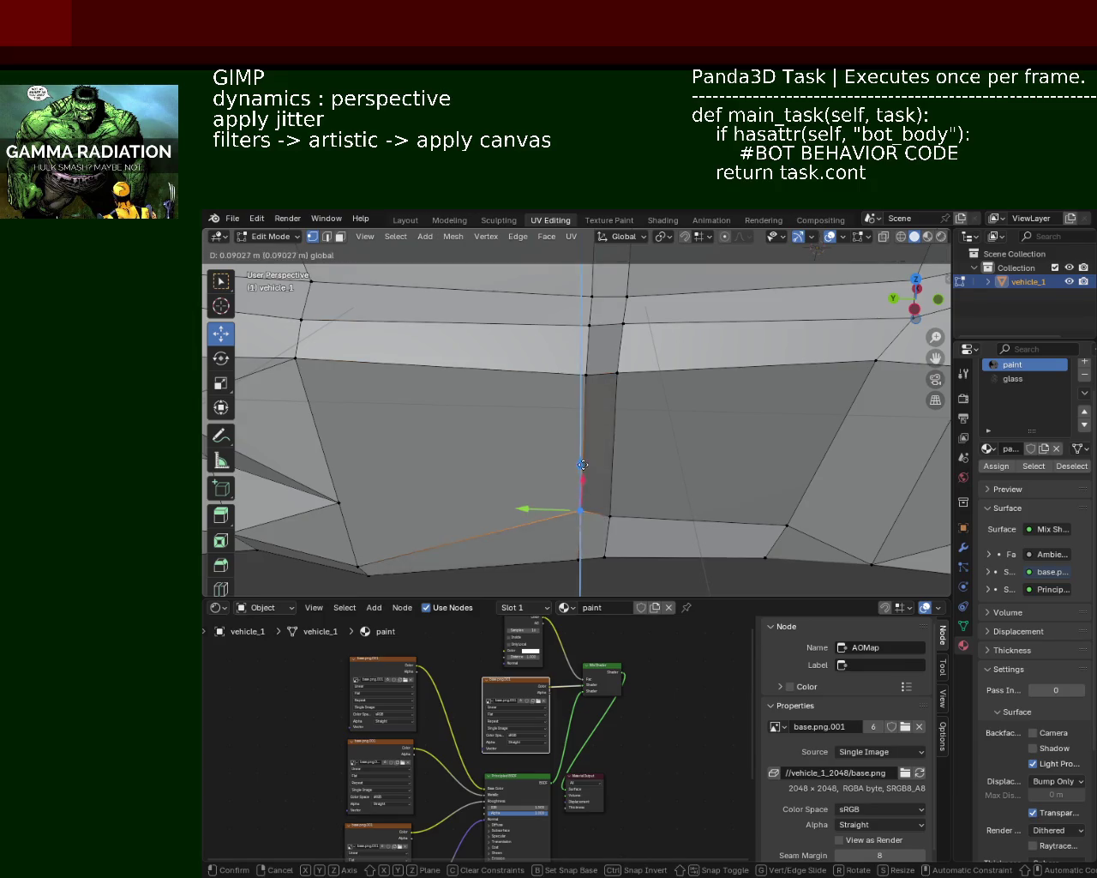
pyautogui.click(582, 472)
# Select the upper edge along the car side and slide it slightly along Y
pyautogui.keyDown('shift'); pyautogui.scroll(2, 528, 473); pyautogui.keyUp('shift')
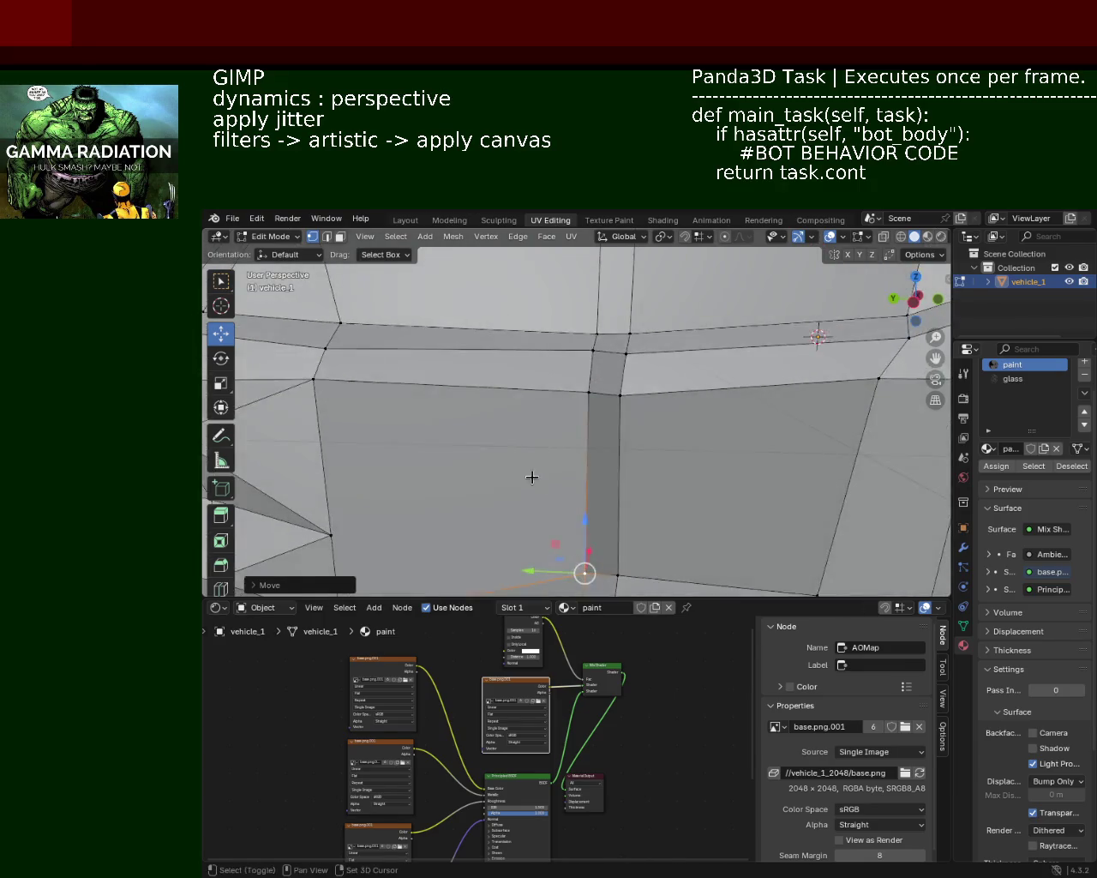
pyautogui.keyDown('ctrl'); pyautogui.scroll(-4, 529, 473); pyautogui.keyUp('ctrl')
pyautogui.keyDown('shift'); pyautogui.scroll(-2, 708, 402); pyautogui.keyUp('shift')
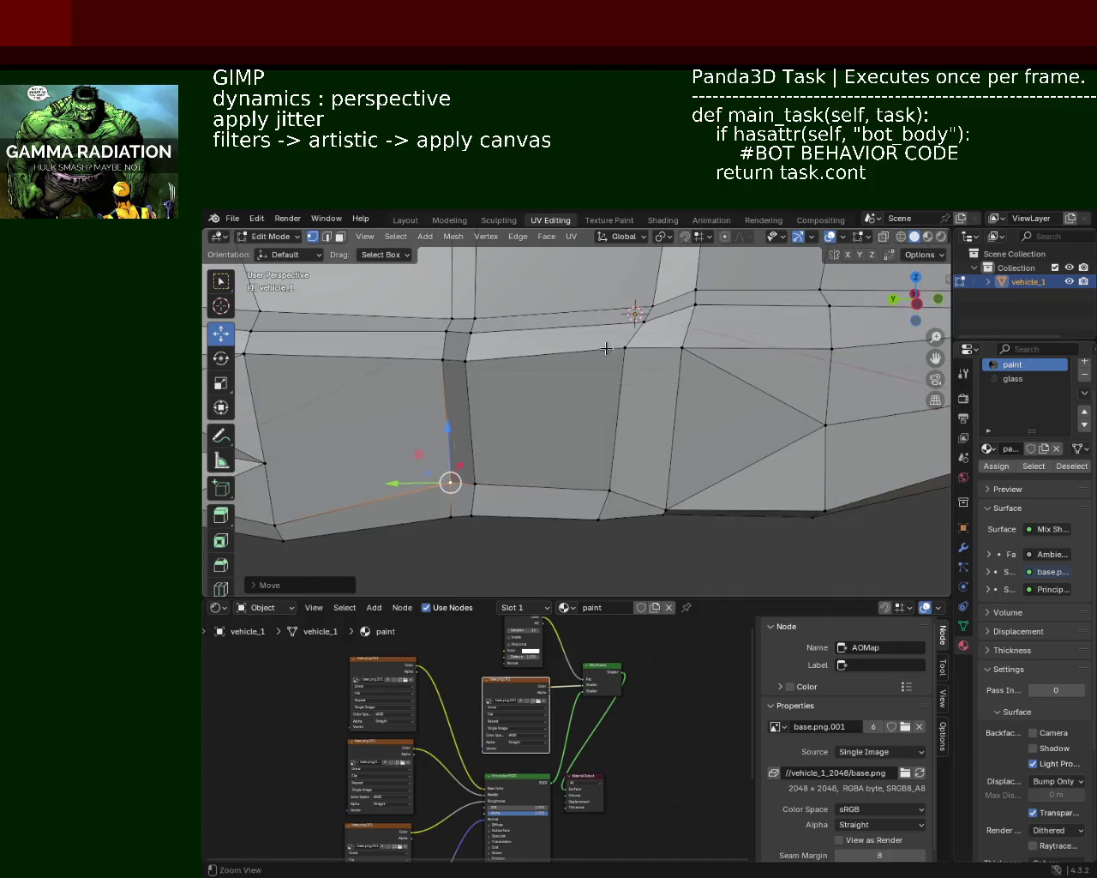
pyautogui.scroll(-3, 606, 349)
pyautogui.moveTo(600, 352)
pyautogui.mouseDown(button='middle')
pyautogui.moveTo(522, 400)
pyautogui.moveTo(480, 401)
pyautogui.mouseUp(button='middle')
pyautogui.click(463, 403)
pyautogui.click(406, 416)
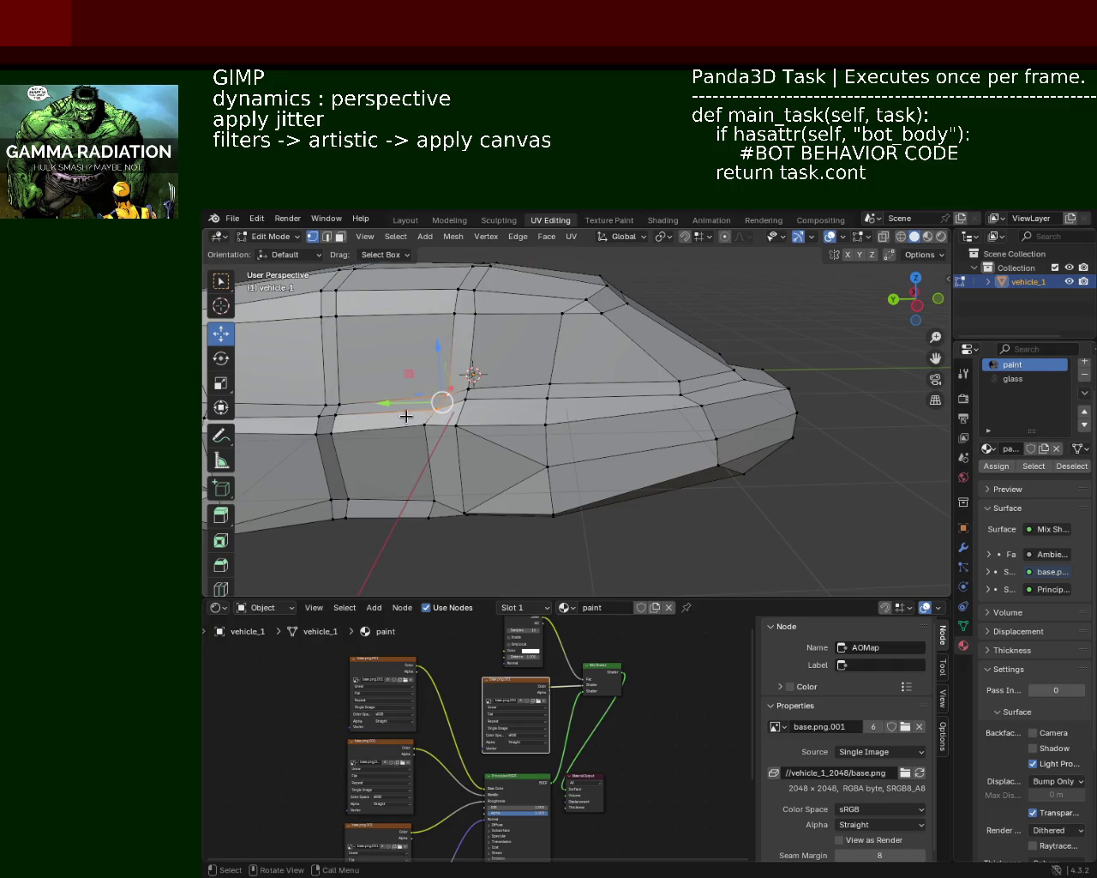
pyautogui.moveTo(416, 401); pyautogui.dragTo(435, 402)
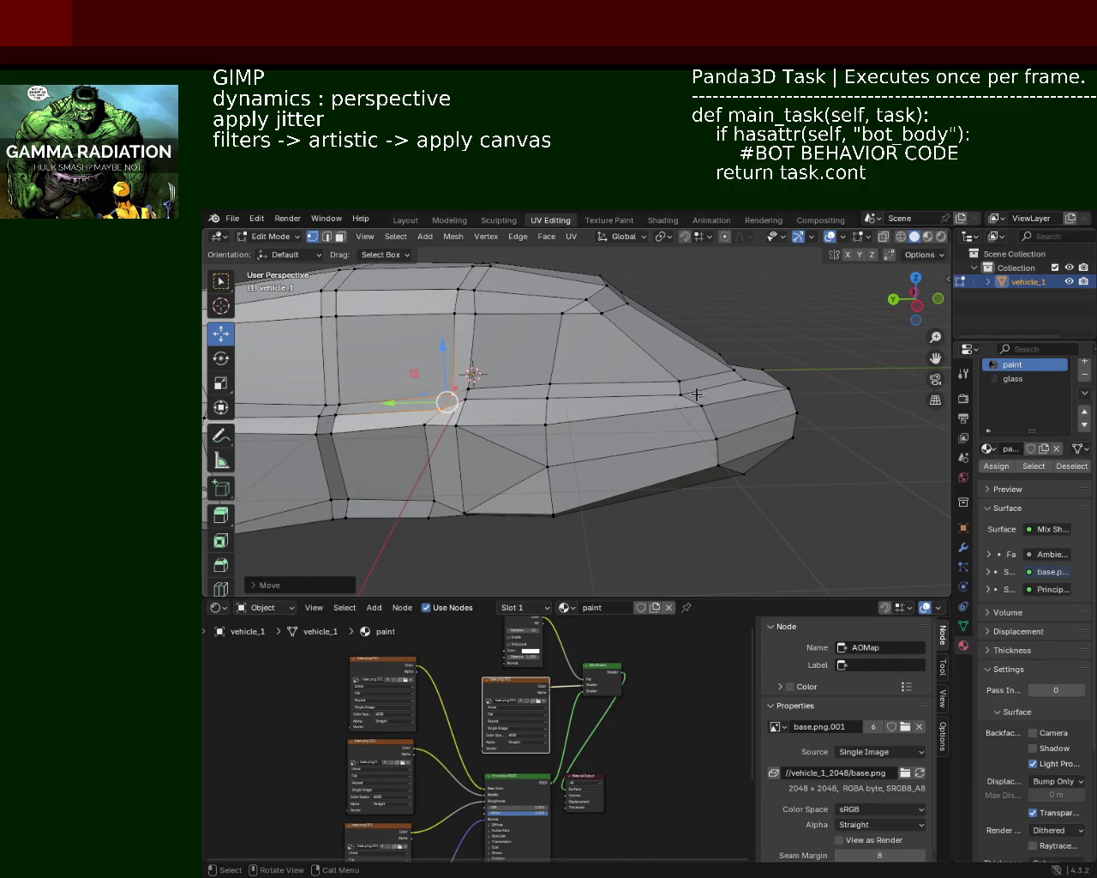
# Shift an edge on the upper side line along the Y axis
pyautogui.moveTo(695, 394); pyautogui.dragTo(625, 416, button='middle')
pyautogui.scroll(1, 607, 419)
pyautogui.scroll(1, 644, 368)
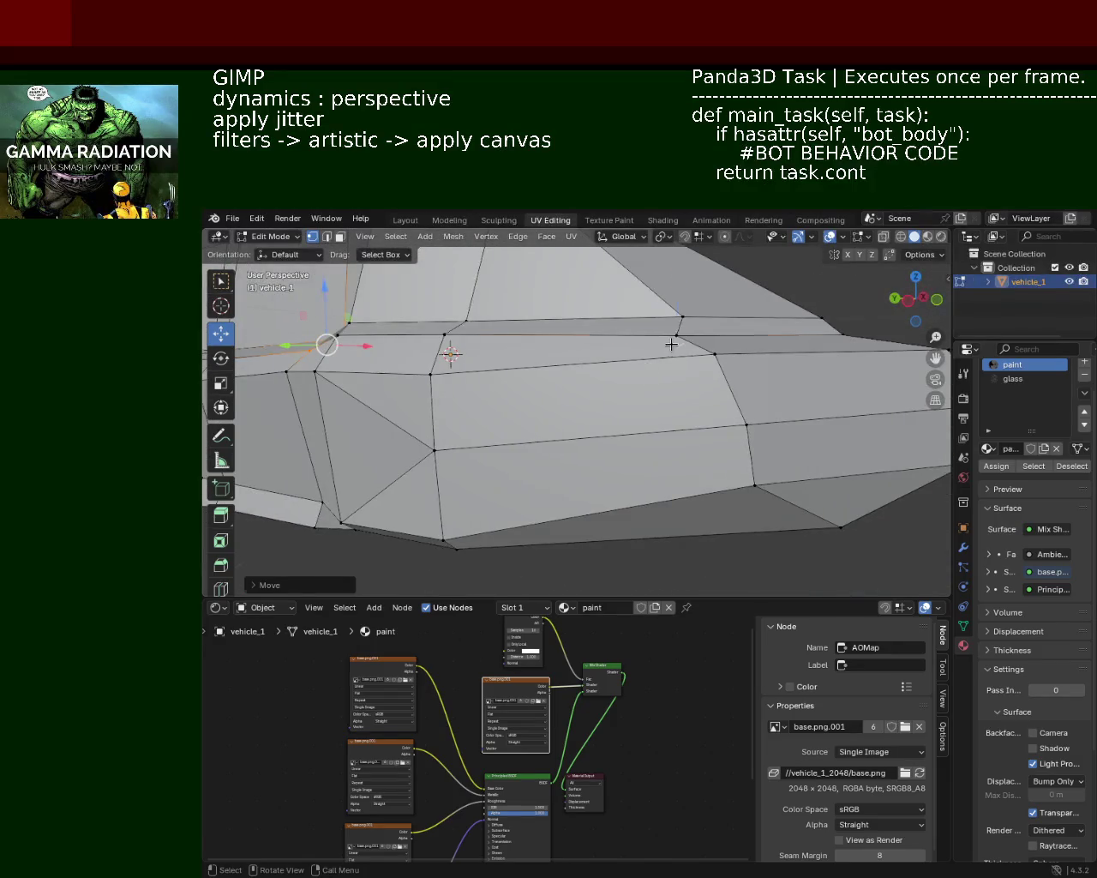
pyautogui.click(671, 343)
pyautogui.moveTo(671, 336); pyautogui.dragTo(669, 335)
pyautogui.click(663, 336)
pyautogui.moveTo(664, 339)
pyautogui.mouseDown(button='middle')
pyautogui.moveTo(694, 369)
pyautogui.moveTo(666, 379)
pyautogui.mouseUp(button='middle')
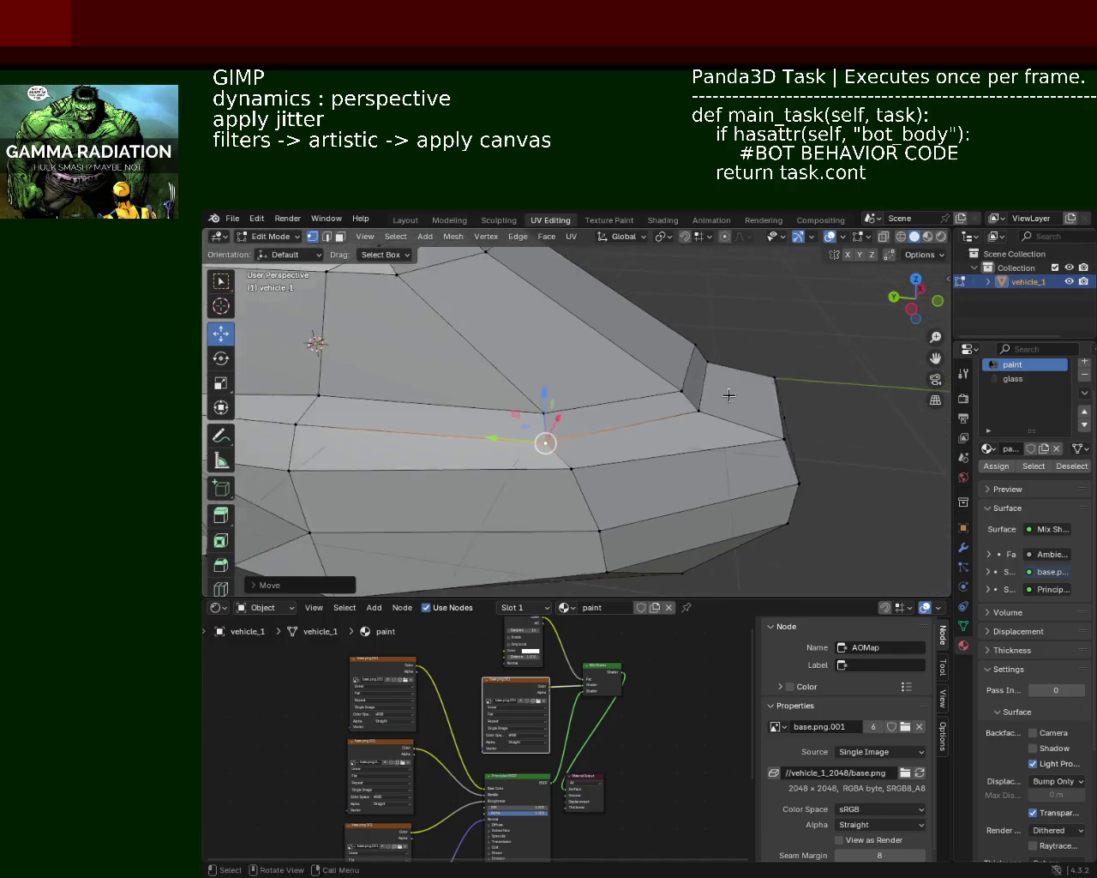
pyautogui.moveTo(583, 431)
pyautogui.mouseDown(button='middle')
pyautogui.moveTo(704, 366)
pyautogui.moveTo(700, 380)
pyautogui.moveTo(514, 388)
pyautogui.moveTo(642, 392)
pyautogui.moveTo(752, 321)
pyautogui.moveTo(748, 427)
pyautogui.moveTo(772, 421)
pyautogui.moveTo(742, 400)
pyautogui.moveTo(768, 463)
pyautogui.mouseUp(button='middle')
# Lower two side vertices, one after another, along the Z axis
pyautogui.click(768, 463)
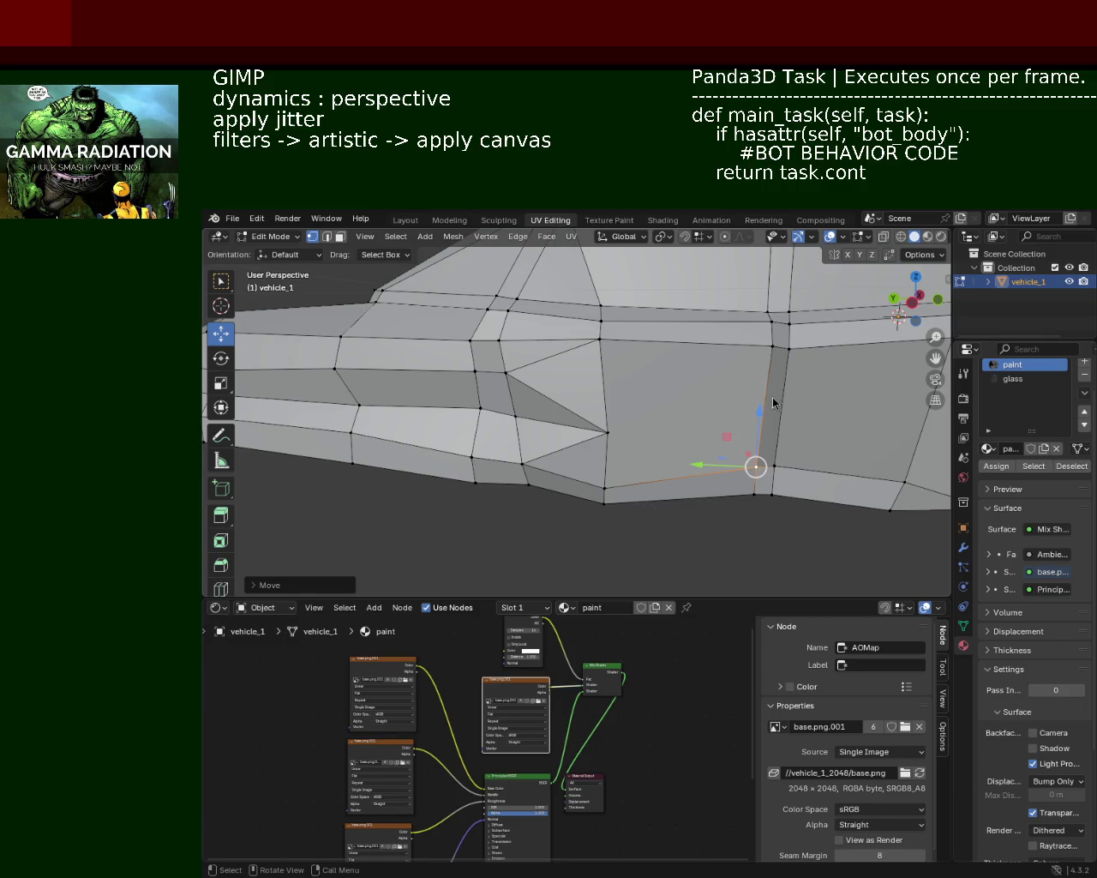
pyautogui.moveTo(583, 403); pyautogui.dragTo(734, 408, button='middle')
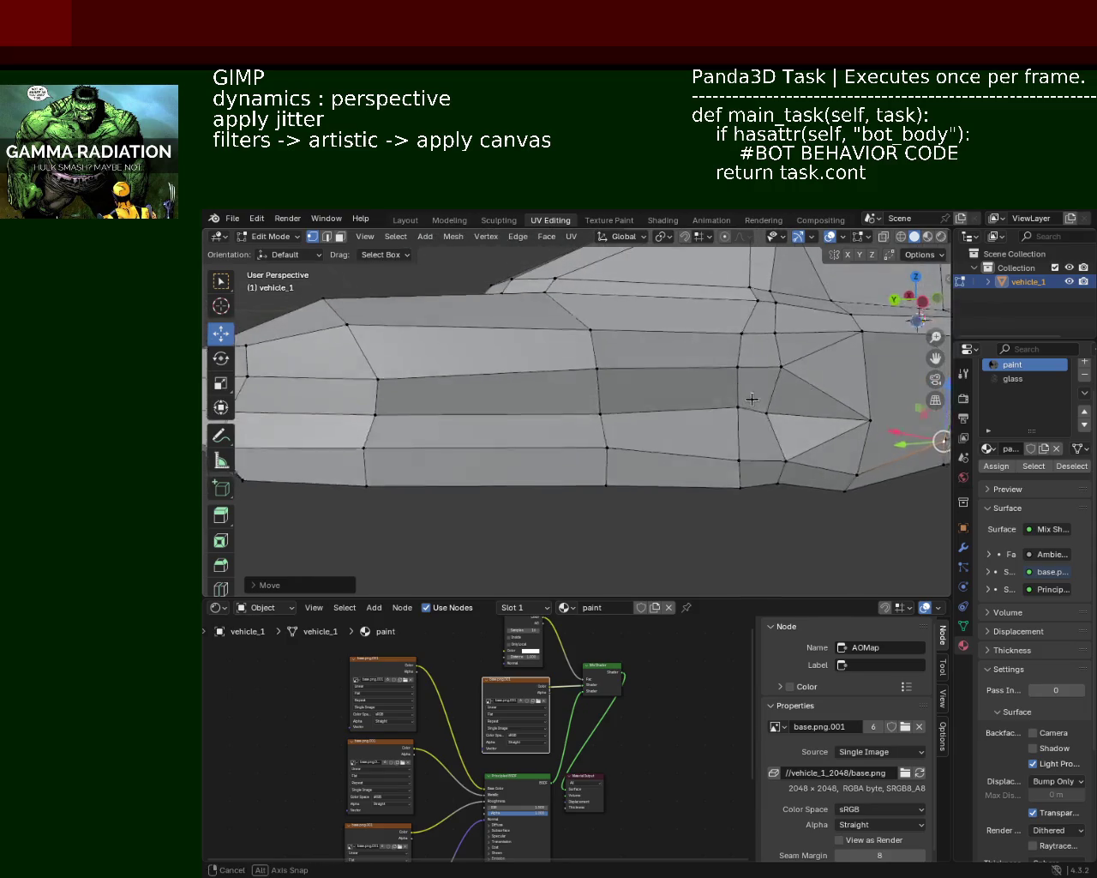
pyautogui.moveTo(734, 408); pyautogui.dragTo(740, 420)
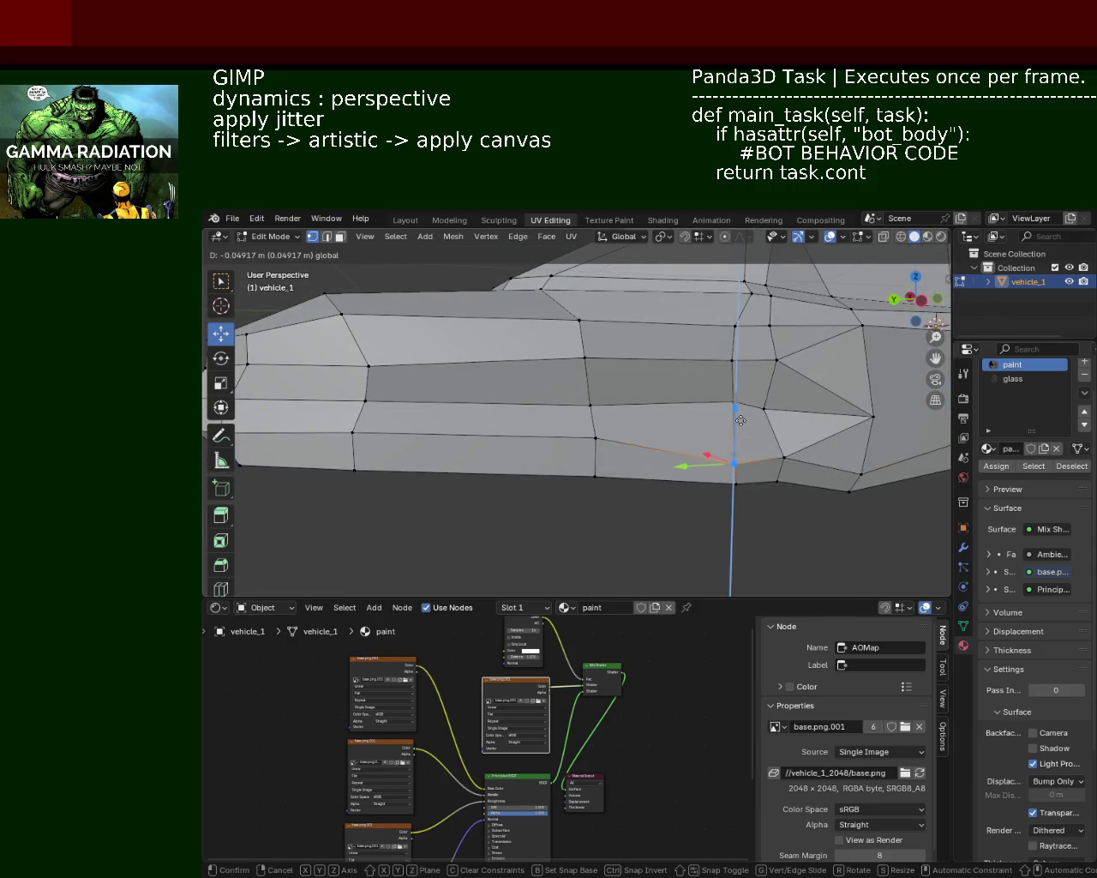
pyautogui.click(740, 420)
pyautogui.click(588, 438)
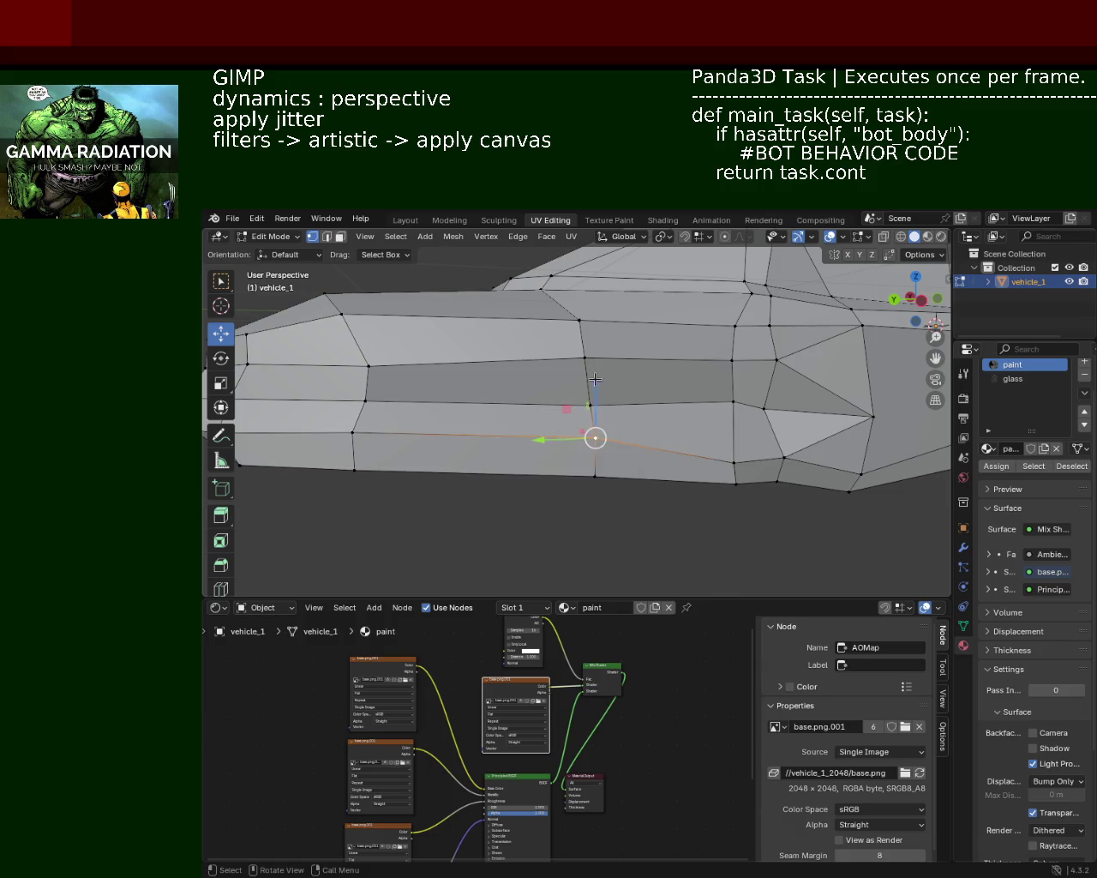
pyautogui.press('g')
pyautogui.press('z')
pyautogui.click(598, 398)
# Move the vertex near the nose along Z, then lengthwise along Y
pyautogui.moveTo(483, 434); pyautogui.dragTo(552, 438, button='middle')
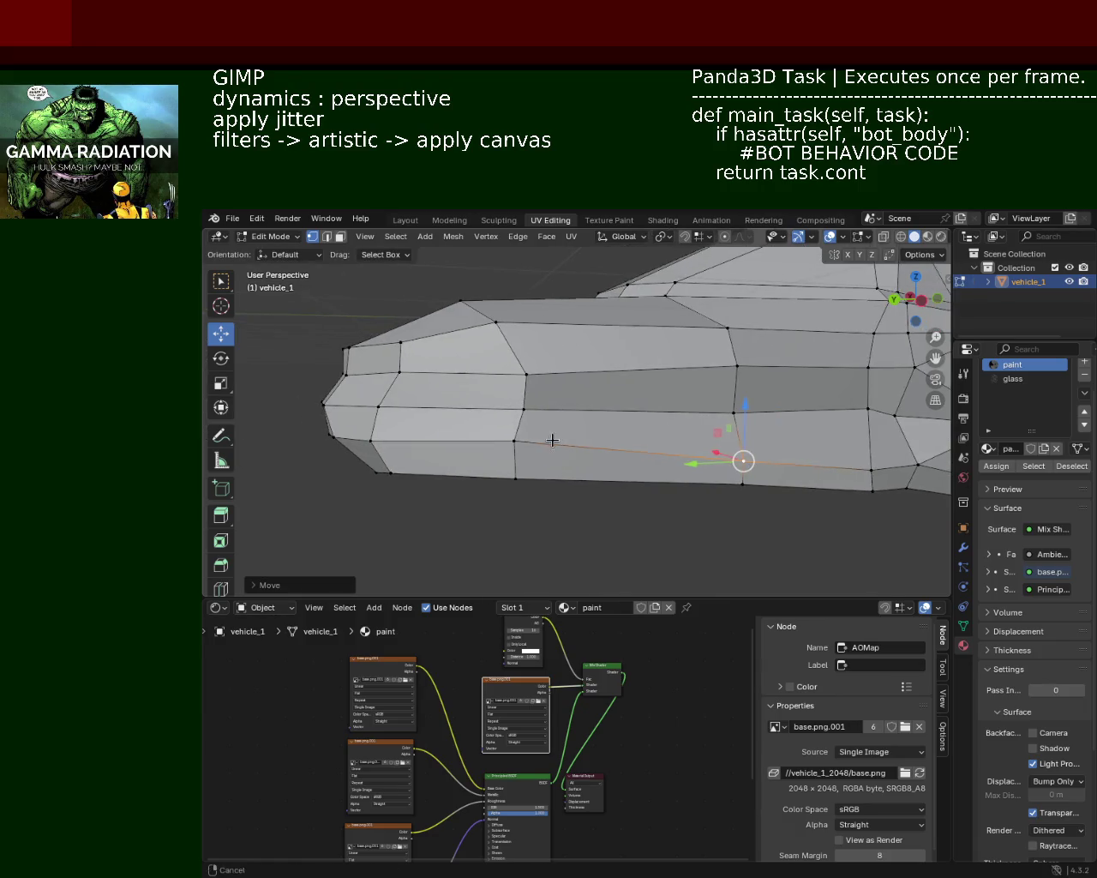
pyautogui.press('g')
pyautogui.press('z')
pyautogui.click(500, 407)
pyautogui.press('g')
pyautogui.press('y')
pyautogui.click(503, 434)
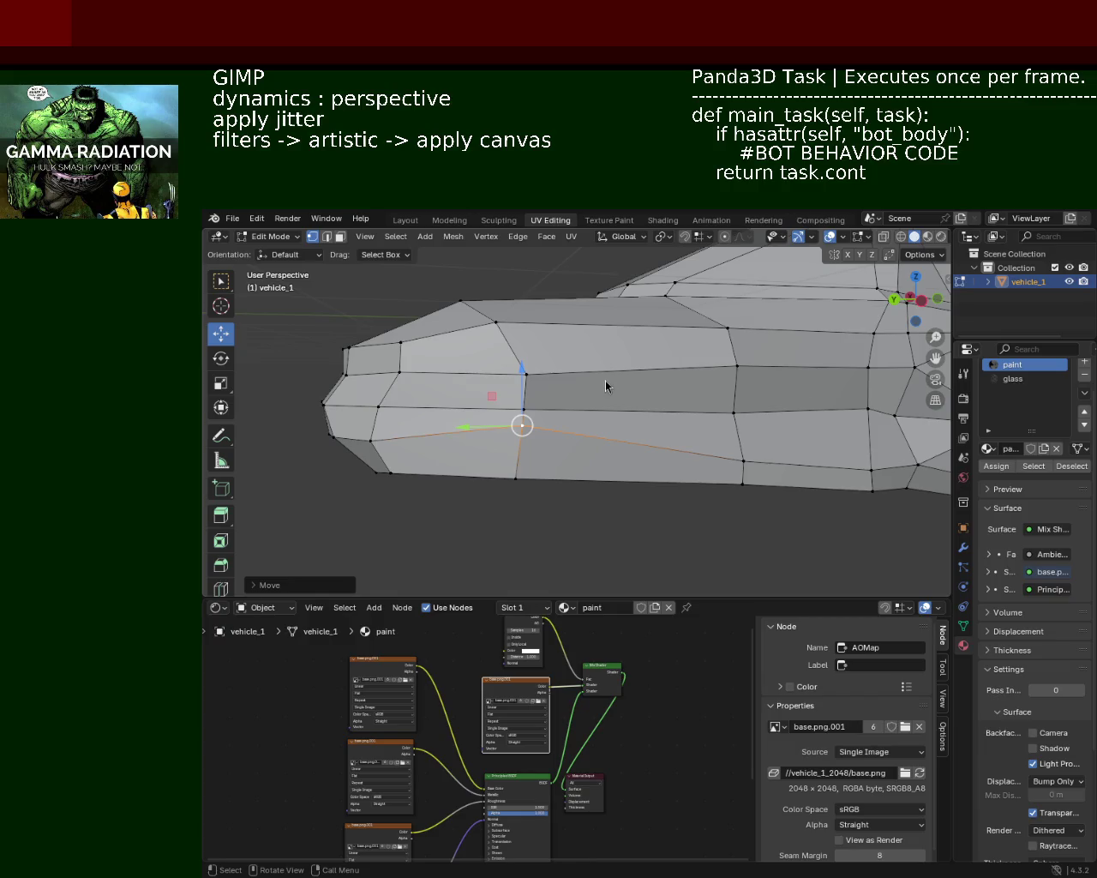
# Slide the front vertex lengthwise along the Y axis
pyautogui.keyDown('shift'); pyautogui.moveTo(785, 448); pyautogui.dragTo(705, 416, button='middle'); pyautogui.keyUp('shift')
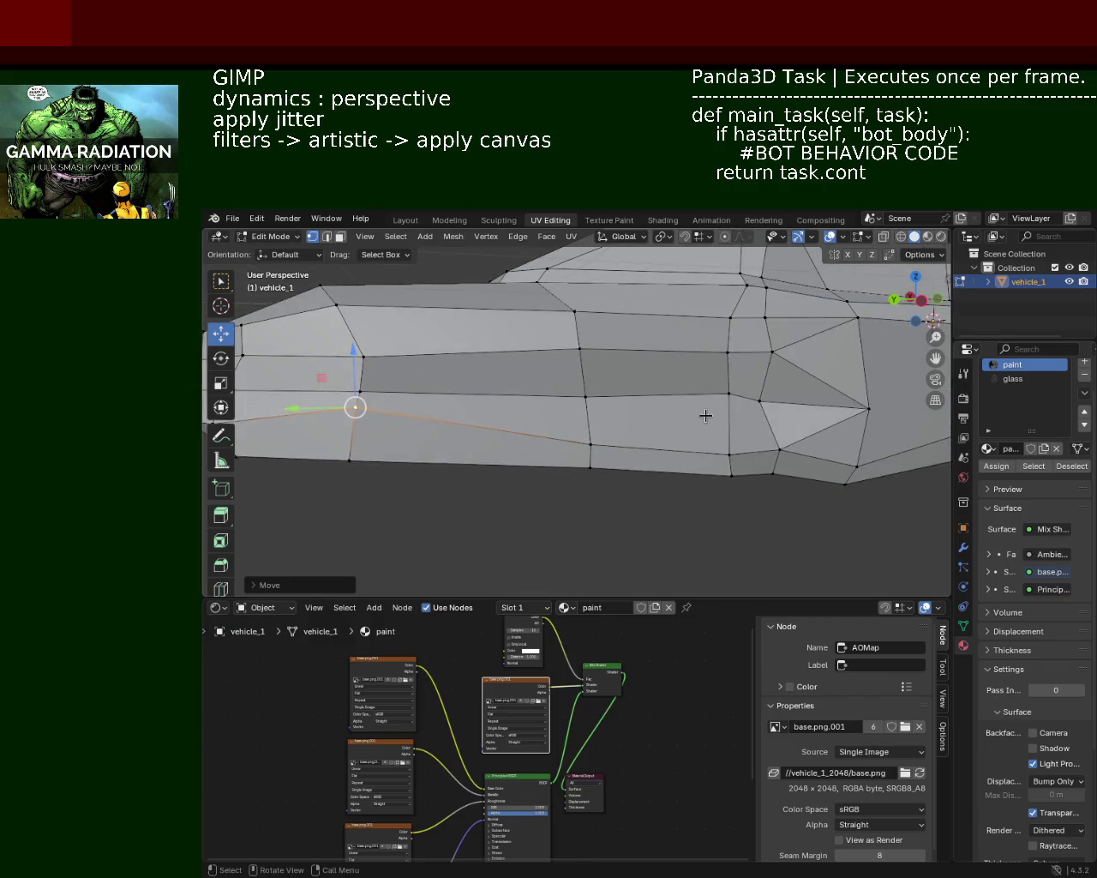
pyautogui.moveTo(580, 411); pyautogui.dragTo(441, 426, button='middle')
pyautogui.press('g')
pyautogui.press('y')
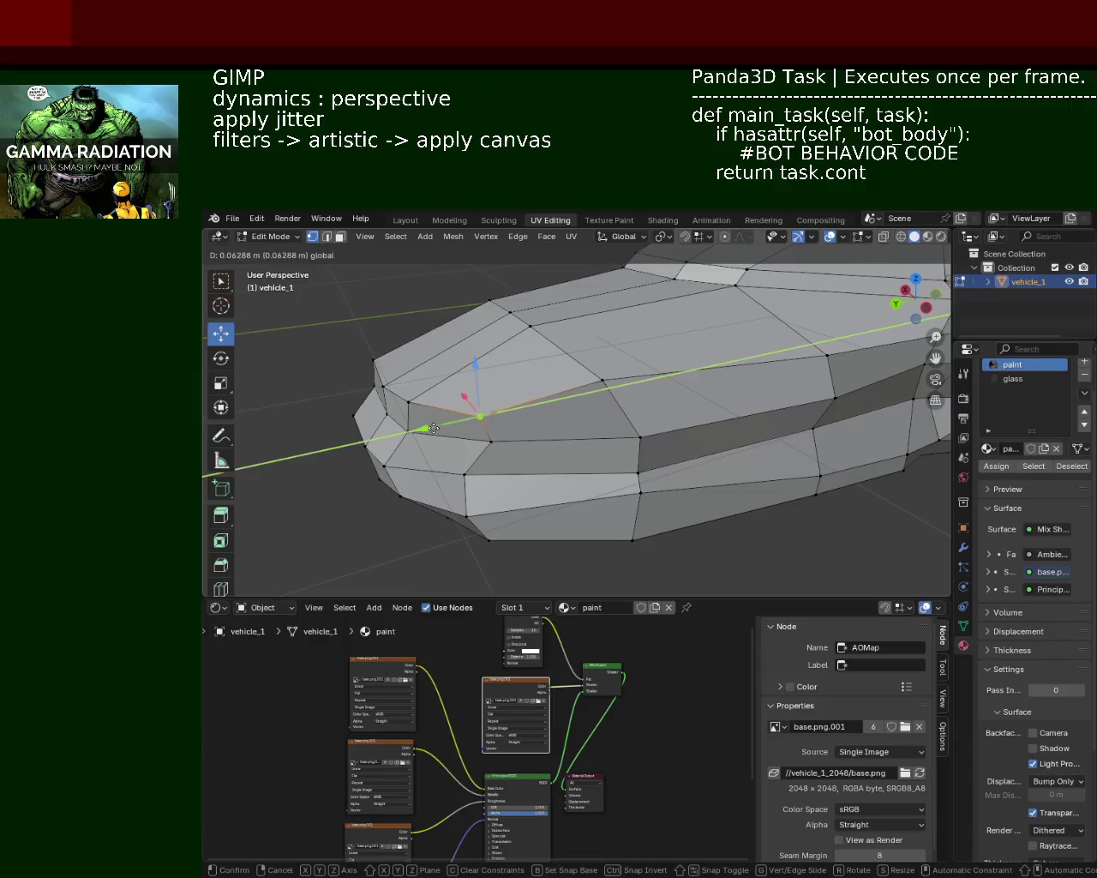
pyautogui.click(442, 426)
# Select another vertex at the car's front and move it vertically along Z
pyautogui.moveTo(646, 392)
pyautogui.keyDown('shift'); pyautogui.mouseDown(button='middle')
pyautogui.moveTo(723, 348)
pyautogui.moveTo(553, 381)
pyautogui.moveTo(533, 368)
pyautogui.moveTo(558, 380)
pyautogui.mouseUp(button='middle'); pyautogui.keyUp('shift')
pyautogui.click(531, 368)
pyautogui.press('g')
pyautogui.press('x')
pyautogui.press('z')
pyautogui.click(553, 318)
# Nudge the selected vertex with a brief free move from a flatter side view
pyautogui.moveTo(625, 380)
pyautogui.mouseDown(button='middle')
pyautogui.moveTo(656, 394)
pyautogui.moveTo(559, 393)
pyautogui.mouseUp(button='middle')
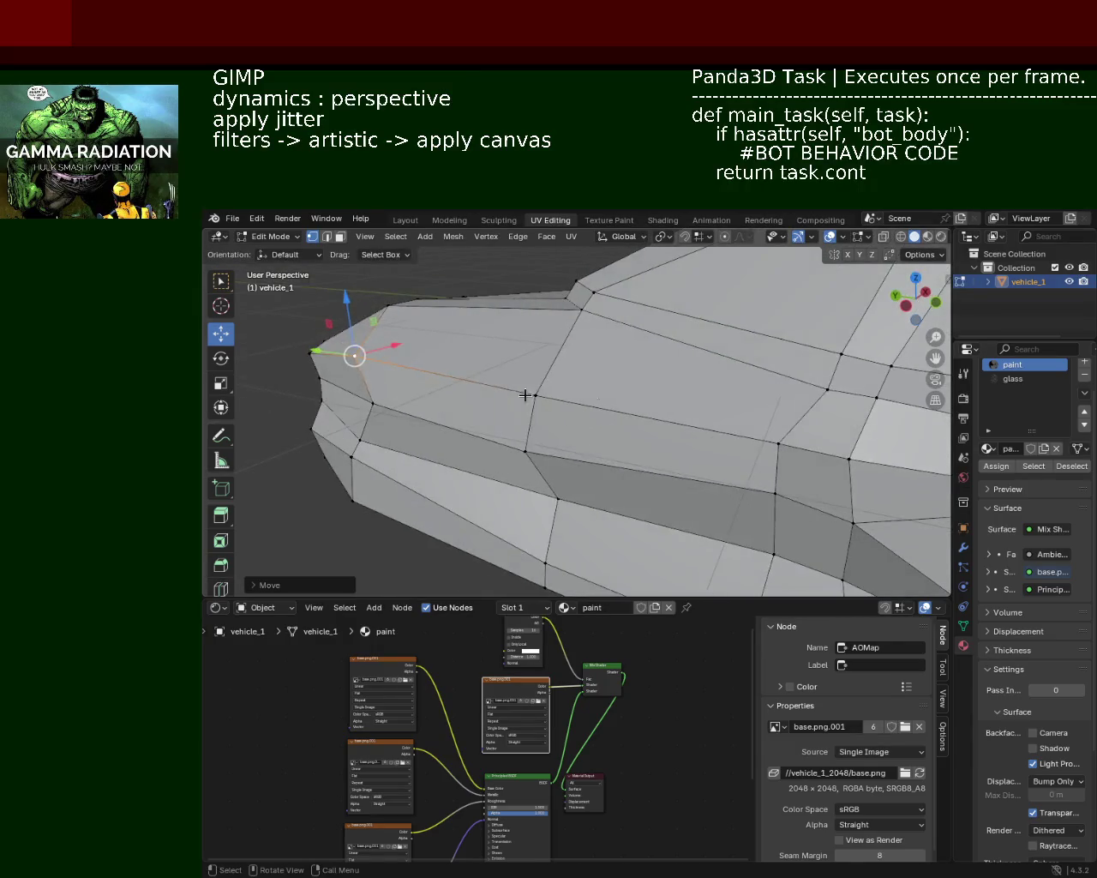
pyautogui.moveTo(388, 341)
pyautogui.mouseDown(button='middle')
pyautogui.moveTo(431, 389)
pyautogui.moveTo(472, 384)
pyautogui.mouseUp(button='middle')
pyautogui.press('g')
pyautogui.click(454, 294)
# Select a vertex on the upper side line and slide it lengthwise along Y
pyautogui.moveTo(455, 294)
pyautogui.mouseDown(button='middle')
pyautogui.moveTo(405, 431)
pyautogui.moveTo(463, 385)
pyautogui.moveTo(539, 384)
pyautogui.mouseUp(button='middle')
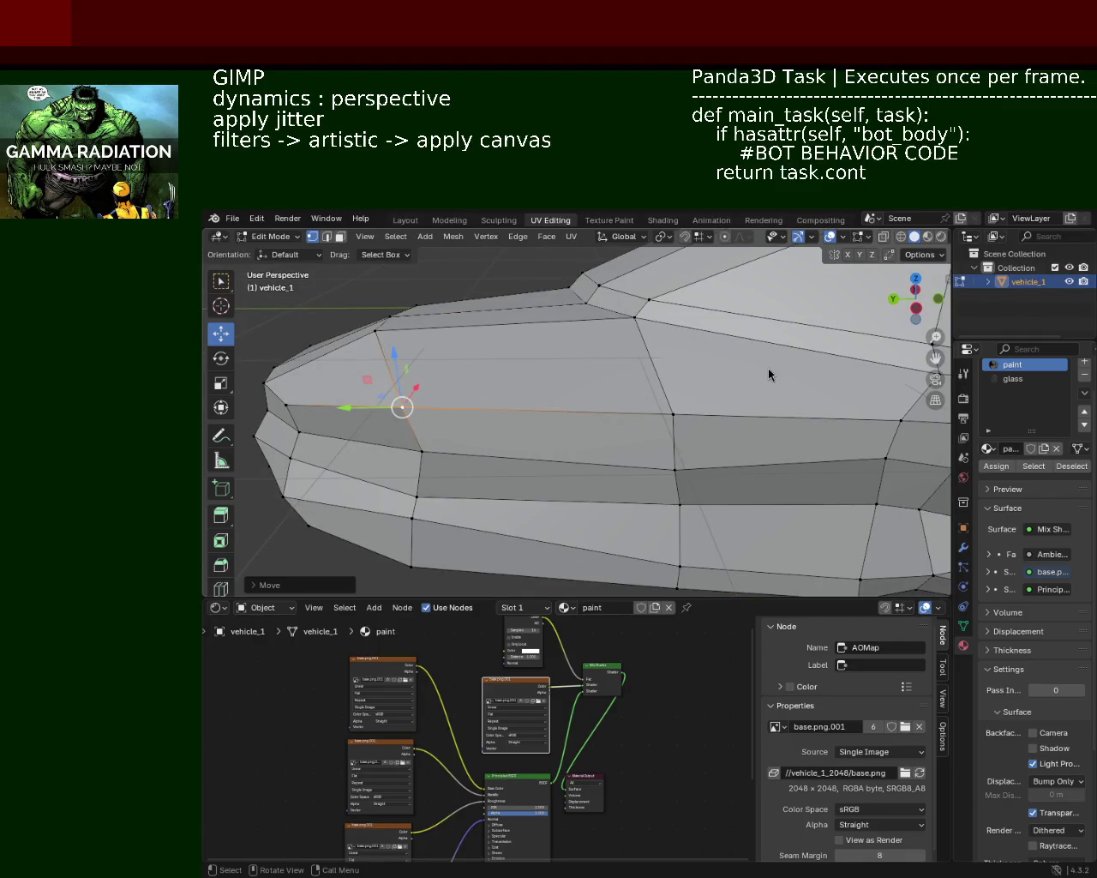
pyautogui.moveTo(716, 407)
pyautogui.mouseDown(button='middle')
pyautogui.moveTo(752, 408)
pyautogui.moveTo(642, 362)
pyautogui.moveTo(492, 385)
pyautogui.moveTo(515, 378)
pyautogui.moveTo(494, 352)
pyautogui.moveTo(668, 363)
pyautogui.moveTo(581, 364)
pyautogui.mouseUp(button='middle')
pyautogui.scroll(-4, 654, 360)
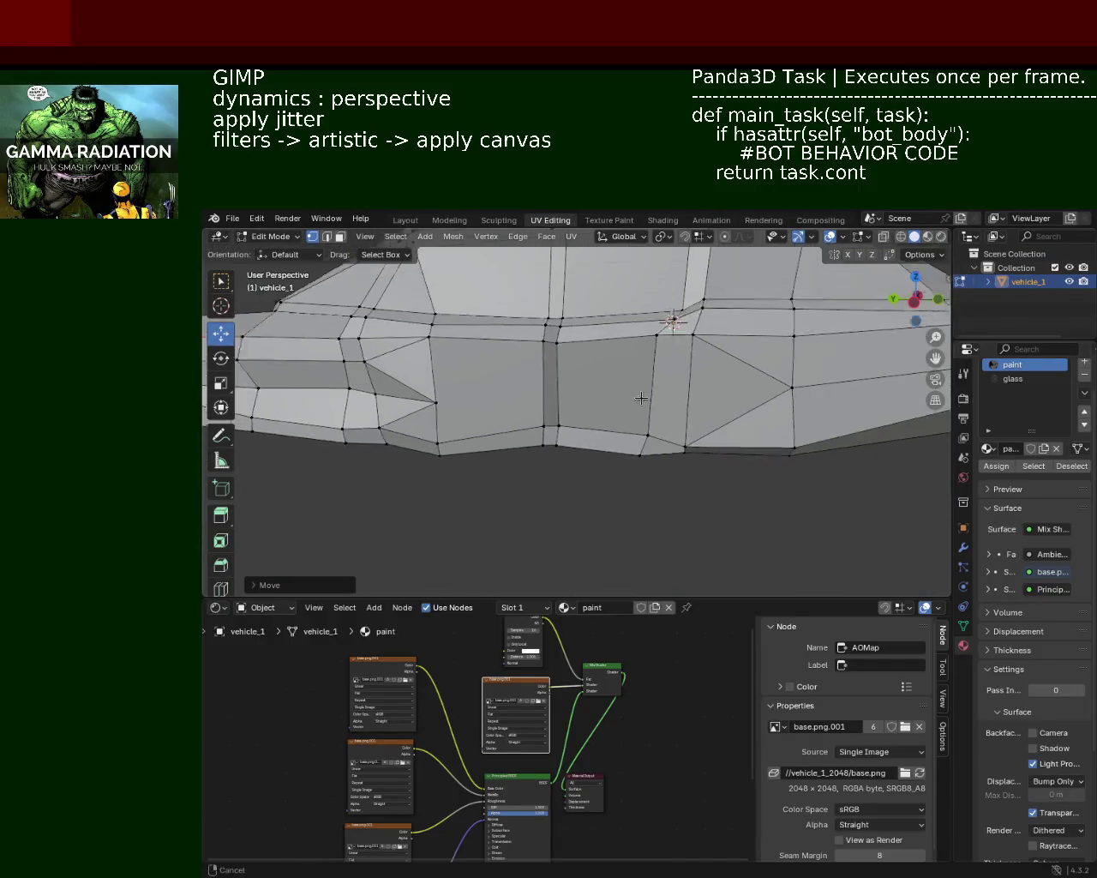
pyautogui.moveTo(651, 377)
pyautogui.mouseDown(button='middle')
pyautogui.moveTo(634, 369)
pyautogui.moveTo(723, 384)
pyautogui.mouseUp(button='middle')
pyautogui.scroll(2, 635, 369)
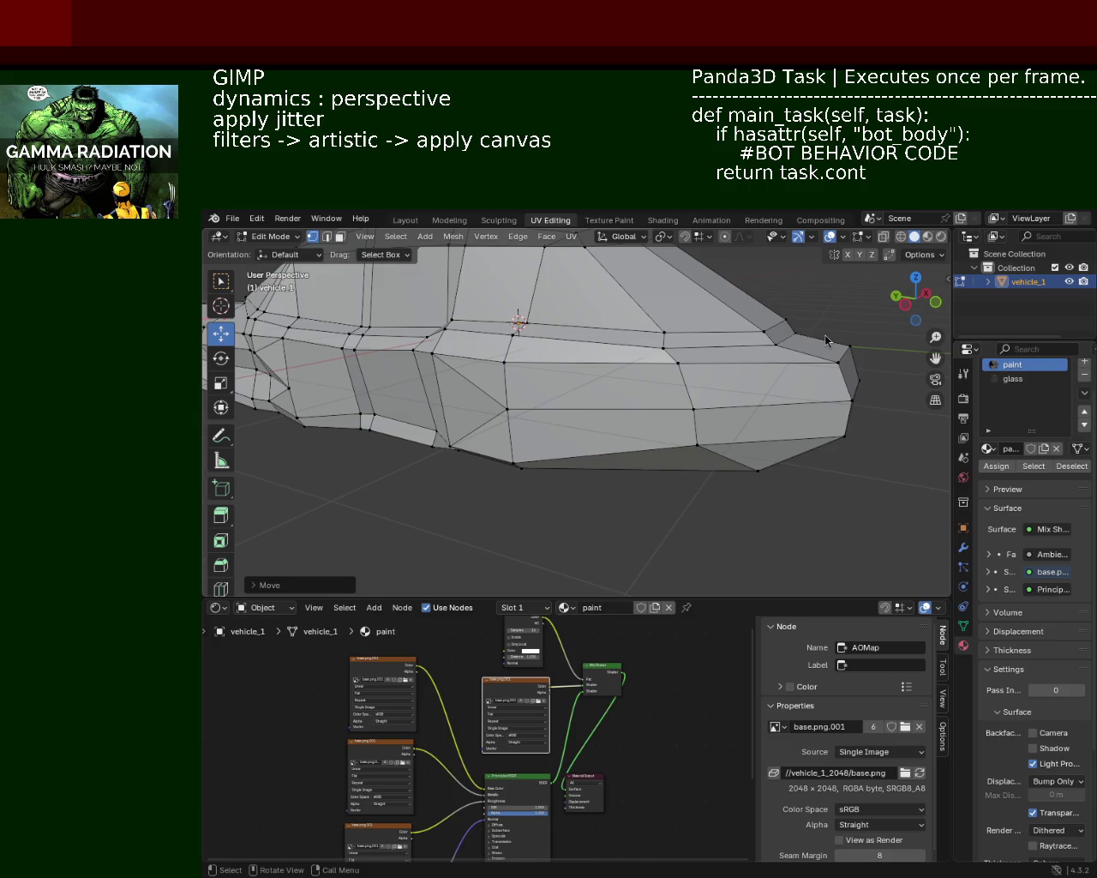
pyautogui.moveTo(437, 332)
pyautogui.mouseDown(button='middle')
pyautogui.moveTo(649, 387)
pyautogui.moveTo(641, 367)
pyautogui.moveTo(653, 363)
pyautogui.mouseUp(button='middle')
pyautogui.click(614, 343)
pyautogui.press('g')
pyautogui.click(656, 368)
pyautogui.press('g')
pyautogui.press('y')
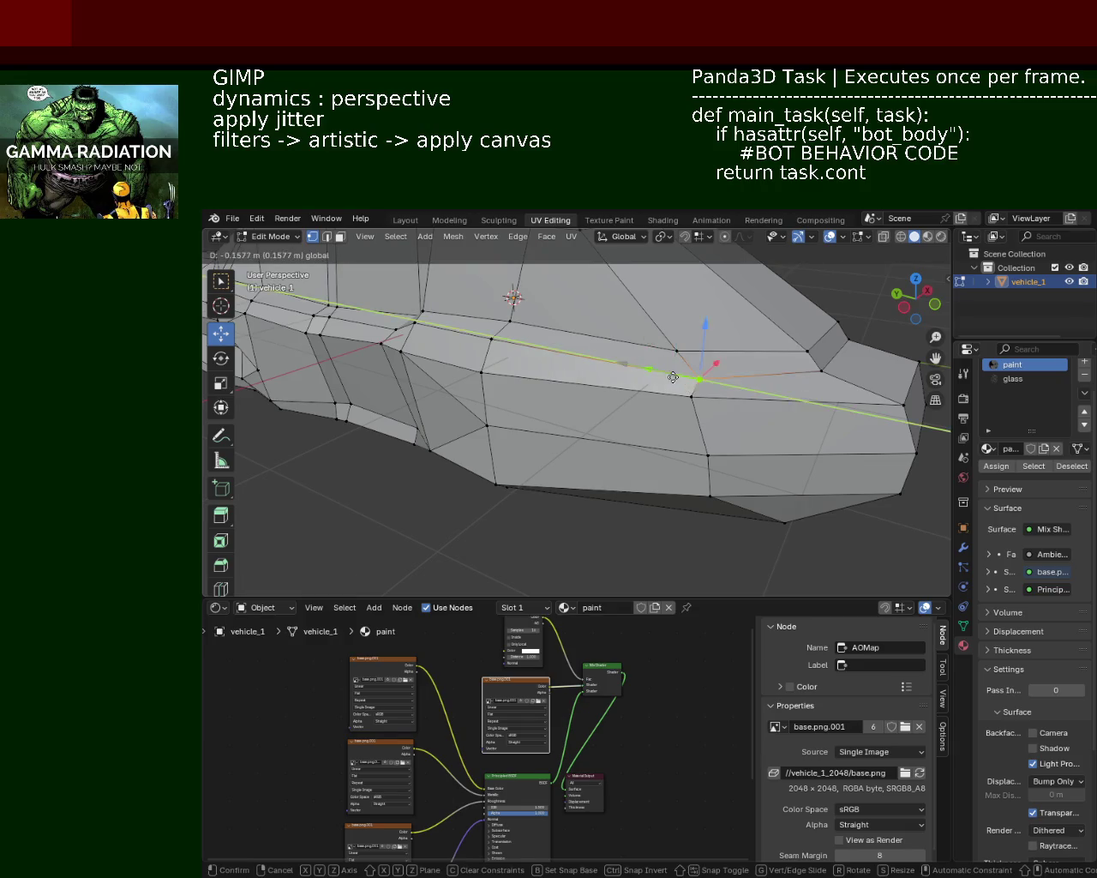
pyautogui.click(664, 376)
# Move a lower-side vertex along Z by about 0.1577 m to straighten the side line
pyautogui.moveTo(650, 399)
pyautogui.mouseDown(button='middle')
pyautogui.moveTo(568, 363)
pyautogui.moveTo(644, 392)
pyautogui.moveTo(595, 391)
pyautogui.moveTo(664, 398)
pyautogui.mouseUp(button='middle')
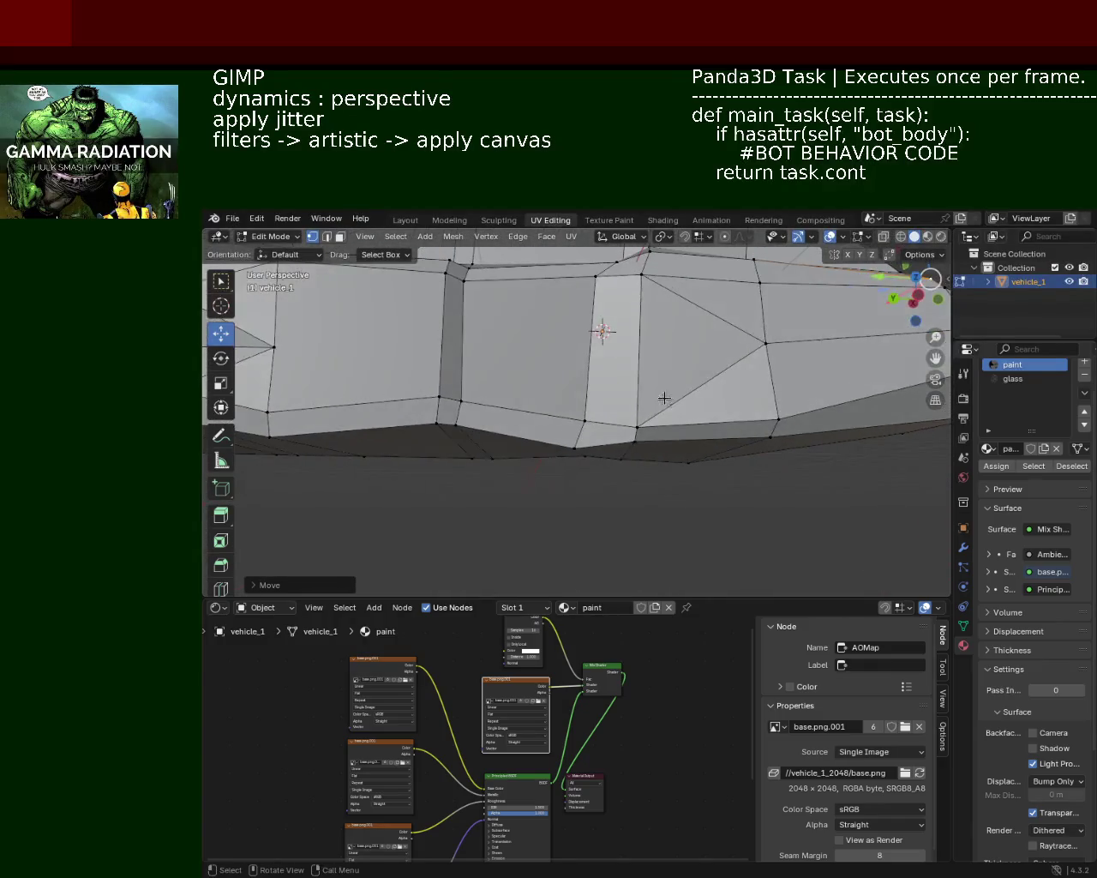
pyautogui.click(637, 424)
pyautogui.press('g')
pyautogui.press('z')
pyautogui.click(638, 383)
pyautogui.moveTo(545, 429)
pyautogui.mouseDown(button='middle')
pyautogui.moveTo(710, 412)
pyautogui.moveTo(678, 414)
pyautogui.moveTo(705, 426)
pyautogui.moveTo(700, 408)
pyautogui.moveTo(685, 420)
pyautogui.mouseUp(button='middle')
pyautogui.scroll(2, 677, 424)
# Shift a vertex on the car's side along the X axis with the gizmo
pyautogui.scroll(2, 660, 433)
pyautogui.scroll(1, 644, 446)
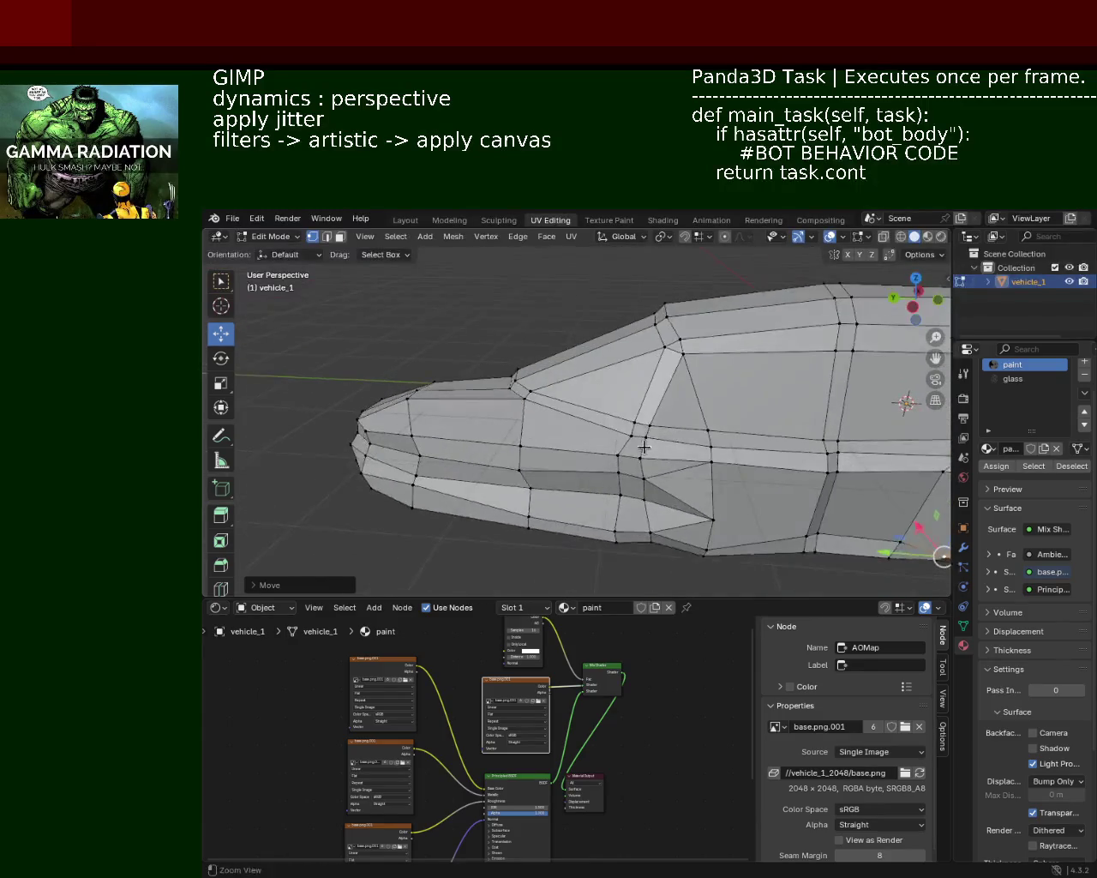
pyautogui.scroll(1, 652, 437)
pyautogui.scroll(1, 677, 407)
pyautogui.click(693, 388)
pyautogui.moveTo(671, 377); pyautogui.dragTo(585, 382)
# Save the vehicle_1.blend file
pyautogui.moveTo(585, 382)
pyautogui.mouseDown(button='middle')
pyautogui.moveTo(563, 431)
pyautogui.moveTo(660, 411)
pyautogui.moveTo(765, 440)
pyautogui.moveTo(587, 425)
pyautogui.moveTo(536, 433)
pyautogui.mouseUp(button='middle')
pyautogui.hotkey('ctrl', 's')
pyautogui.scroll(-2, 730, 431)
pyautogui.scroll(-1, 737, 432)
# Move a vertex on the lower side vertically along Z
pyautogui.scroll(1, 536, 433)
pyautogui.scroll(2, 537, 432)
pyautogui.scroll(1, 537, 432)
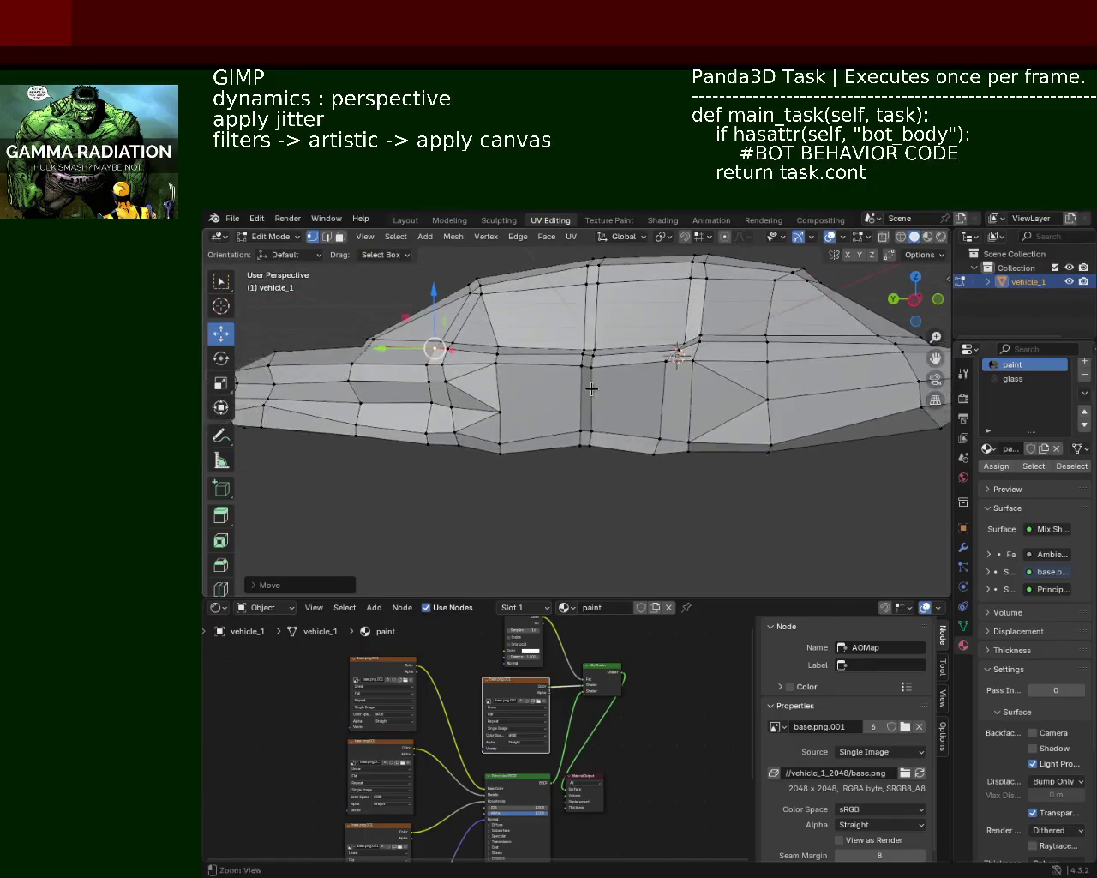
pyautogui.scroll(3, 537, 433)
pyautogui.click(592, 456)
pyautogui.press('g')
pyautogui.press('z')
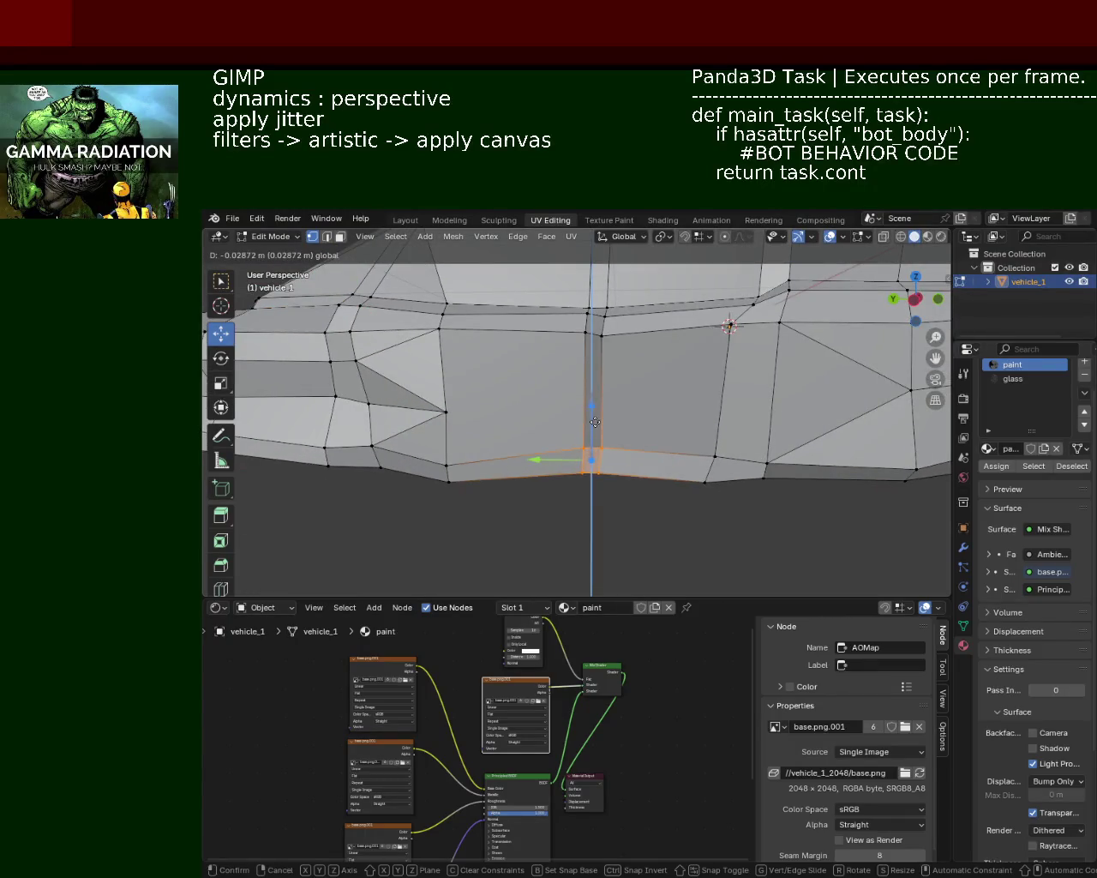
pyautogui.click(590, 428)
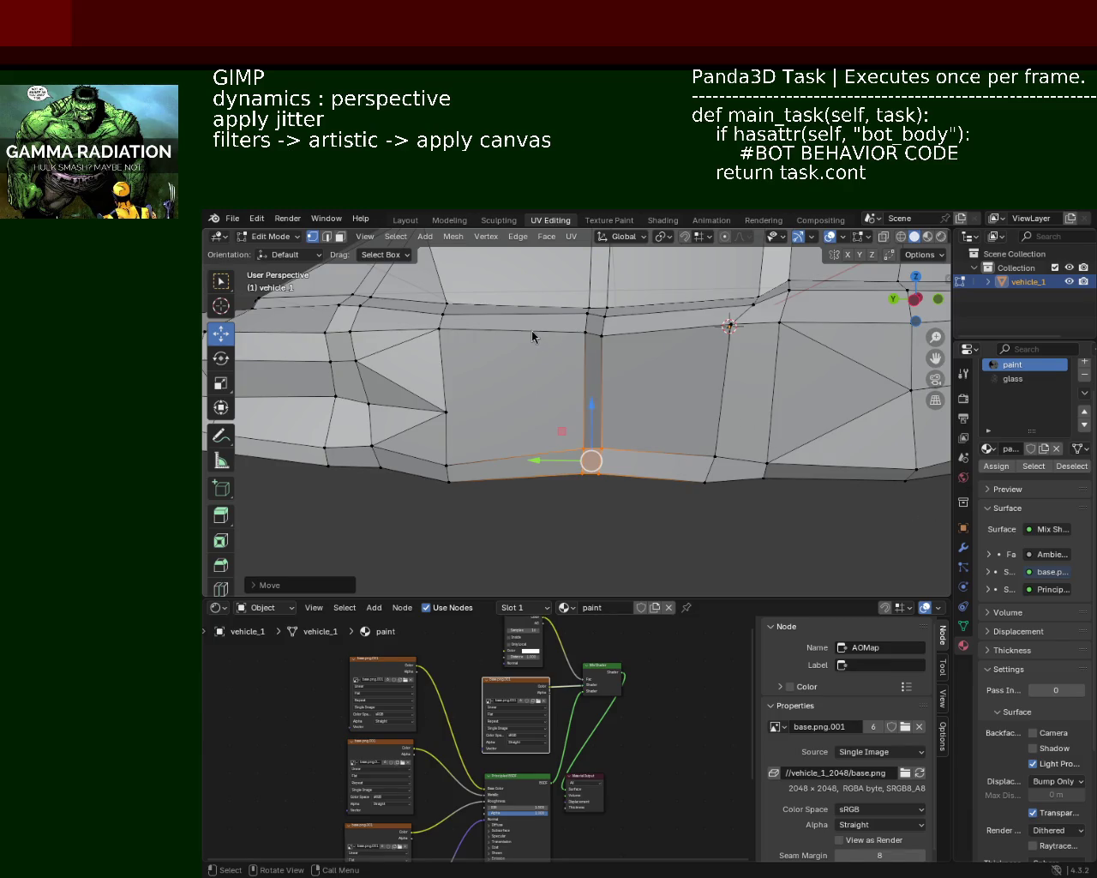
# Slide a vertex on the upper side lengthwise along Y
pyautogui.moveTo(531, 336); pyautogui.dragTo(668, 394, button='middle')
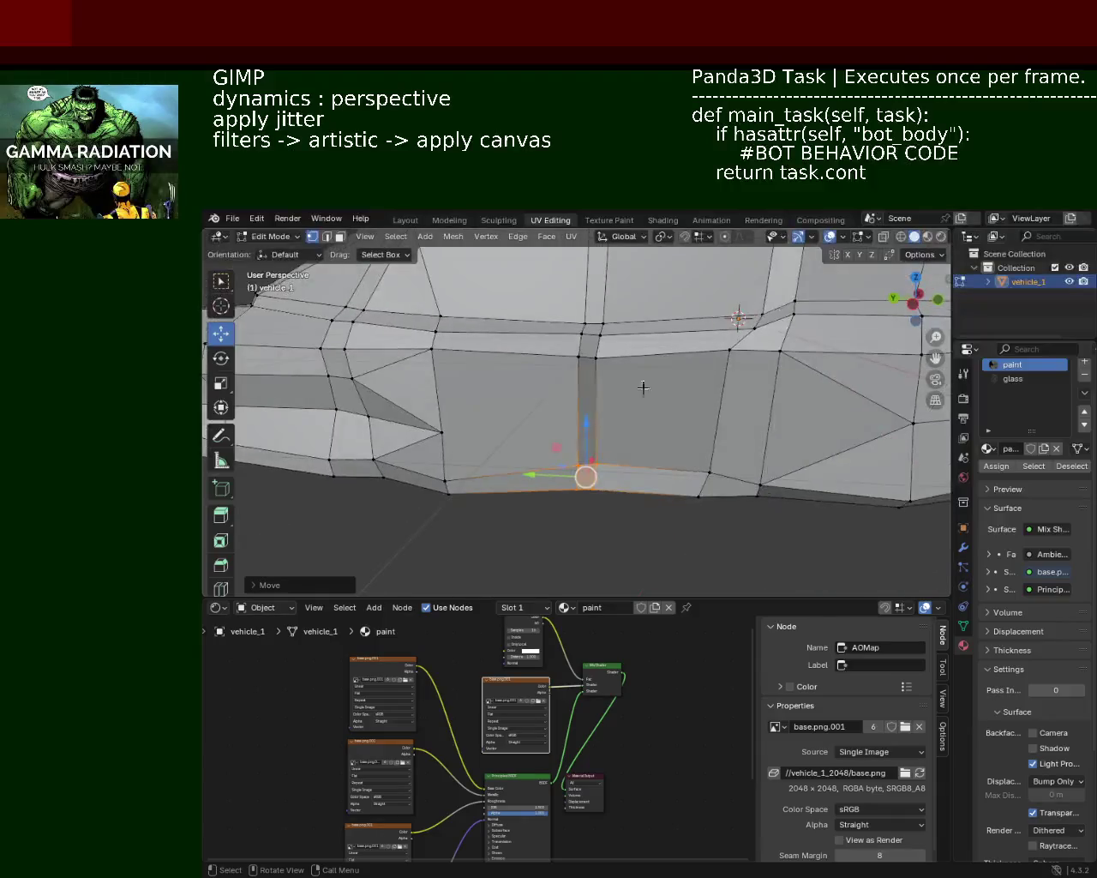
pyautogui.scroll(-4, 669, 393)
pyautogui.moveTo(668, 394)
pyautogui.mouseDown(button='middle')
pyautogui.moveTo(397, 393)
pyautogui.moveTo(738, 455)
pyautogui.moveTo(624, 451)
pyautogui.moveTo(664, 392)
pyautogui.moveTo(558, 442)
pyautogui.moveTo(617, 403)
pyautogui.mouseUp(button='middle')
pyautogui.scroll(4, 664, 392)
pyautogui.click(654, 380)
pyautogui.press('g')
pyautogui.press('y')
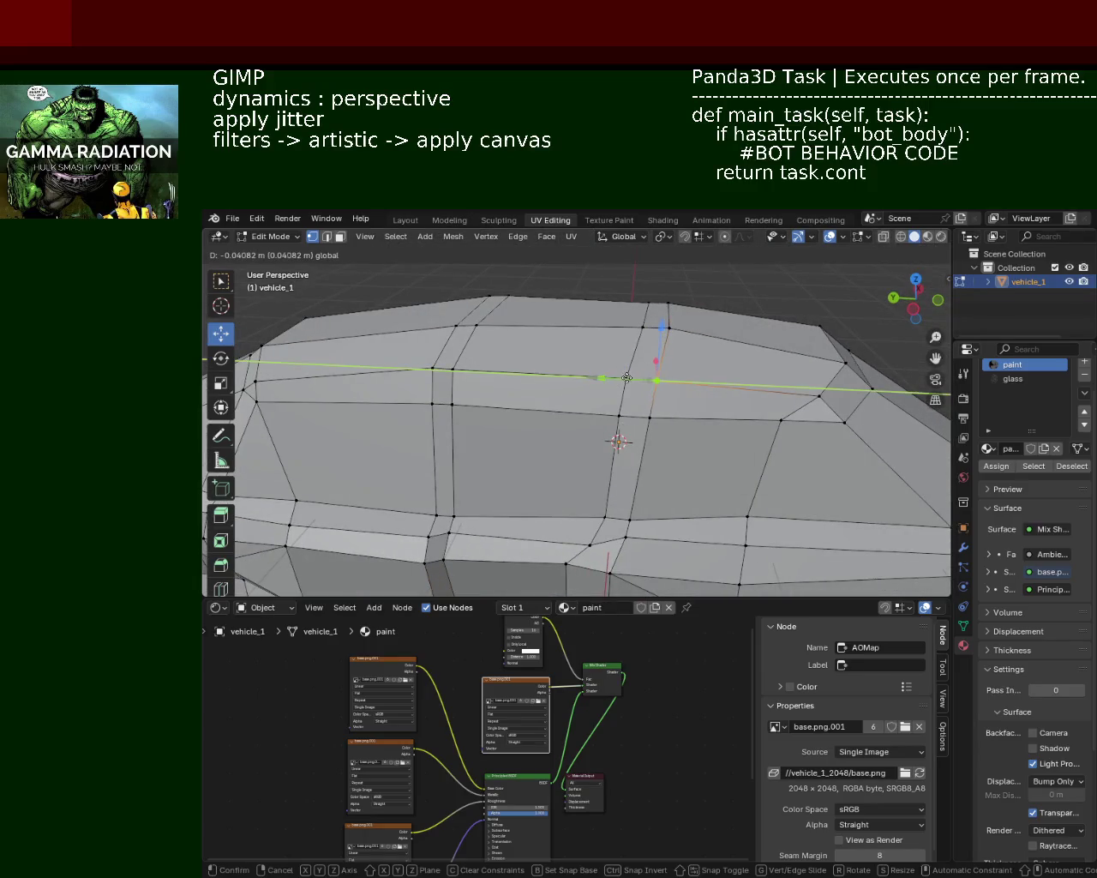
pyautogui.click(627, 377)
# Zoom out and orbit to three-quarter views to review the side contour
pyautogui.scroll(-1, 732, 430)
pyautogui.scroll(-4, 732, 429)
pyautogui.scroll(-2, 732, 429)
pyautogui.moveTo(732, 429)
pyautogui.mouseDown(button='middle')
pyautogui.moveTo(669, 458)
pyautogui.moveTo(622, 404)
pyautogui.moveTo(492, 377)
pyautogui.moveTo(561, 392)
pyautogui.moveTo(732, 465)
pyautogui.moveTo(695, 404)
pyautogui.moveTo(759, 420)
pyautogui.moveTo(525, 412)
pyautogui.moveTo(565, 429)
pyautogui.moveTo(359, 486)
pyautogui.mouseUp(button='middle')
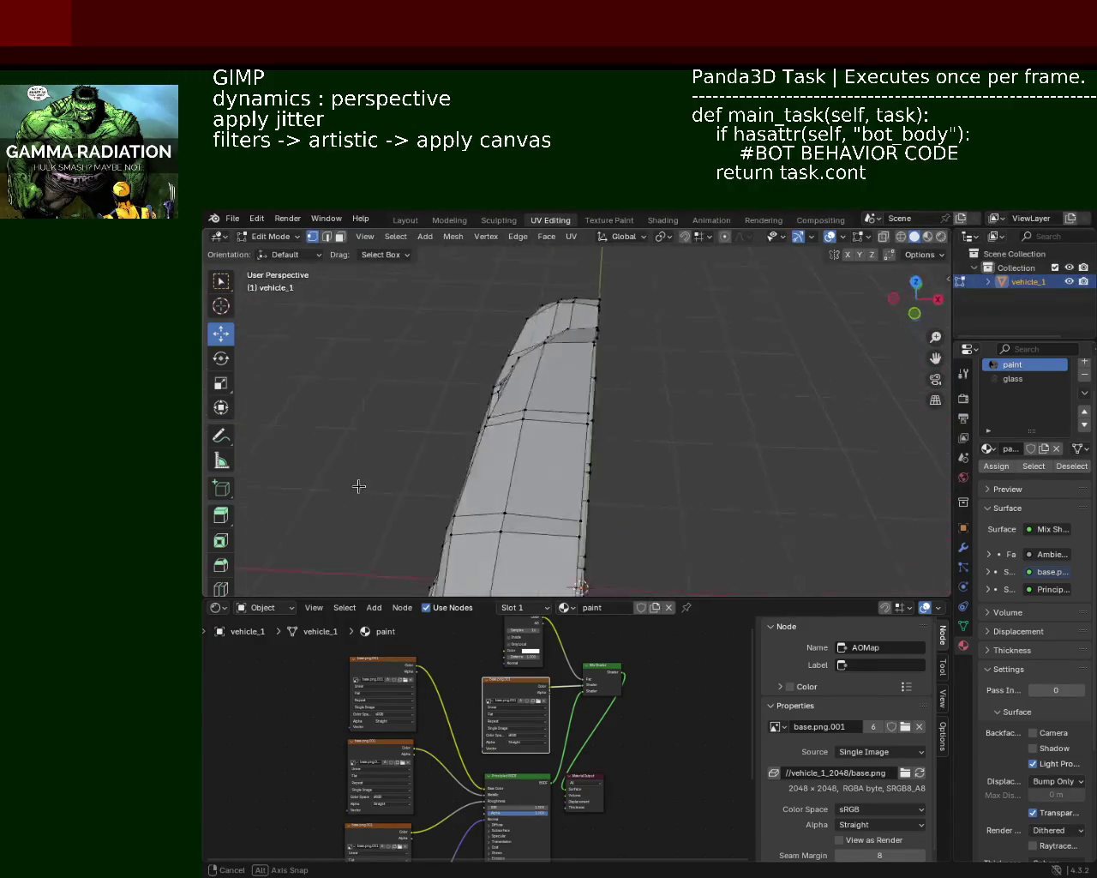
pyautogui.moveTo(360, 486); pyautogui.dragTo(531, 441, button='middle')
# Slide a side vertex along the car's length and across its width with the gizmo
pyautogui.scroll(6, 707, 410)
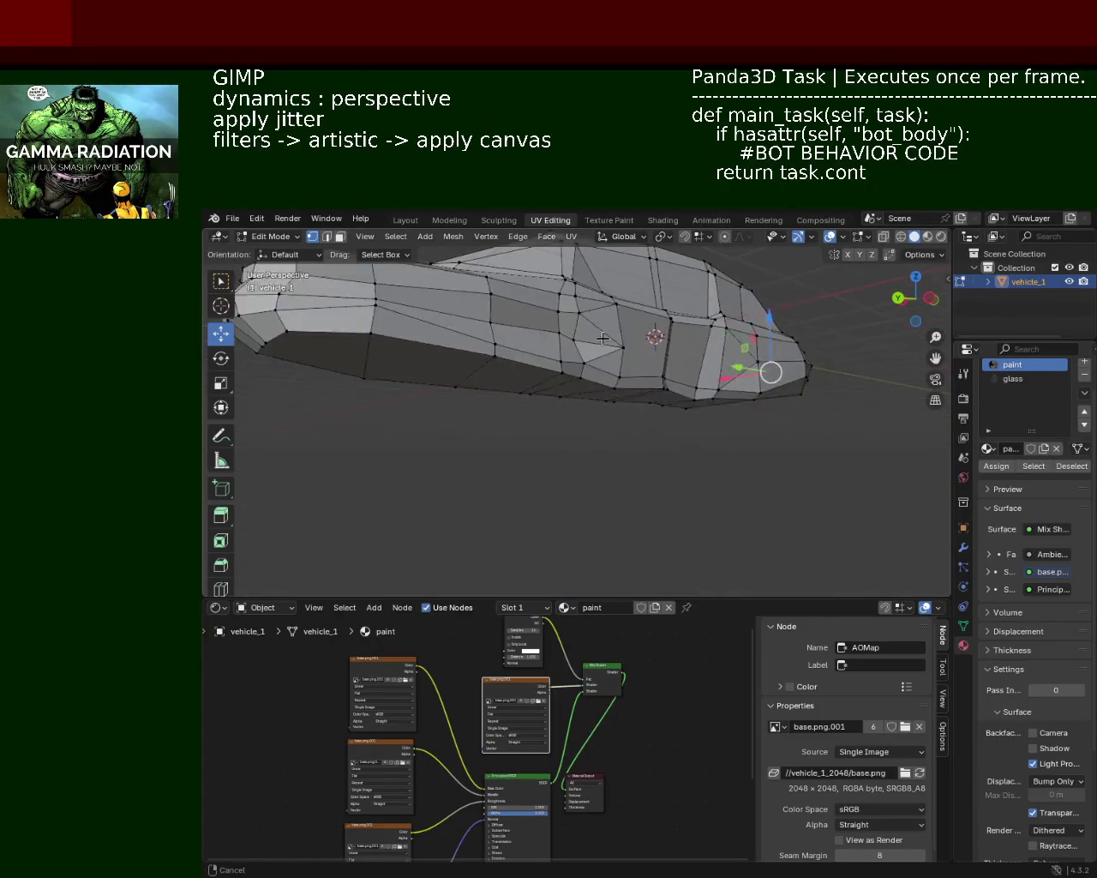
pyautogui.moveTo(708, 409)
pyautogui.mouseDown(button='middle')
pyautogui.moveTo(621, 320)
pyautogui.moveTo(636, 391)
pyautogui.mouseUp(button='middle')
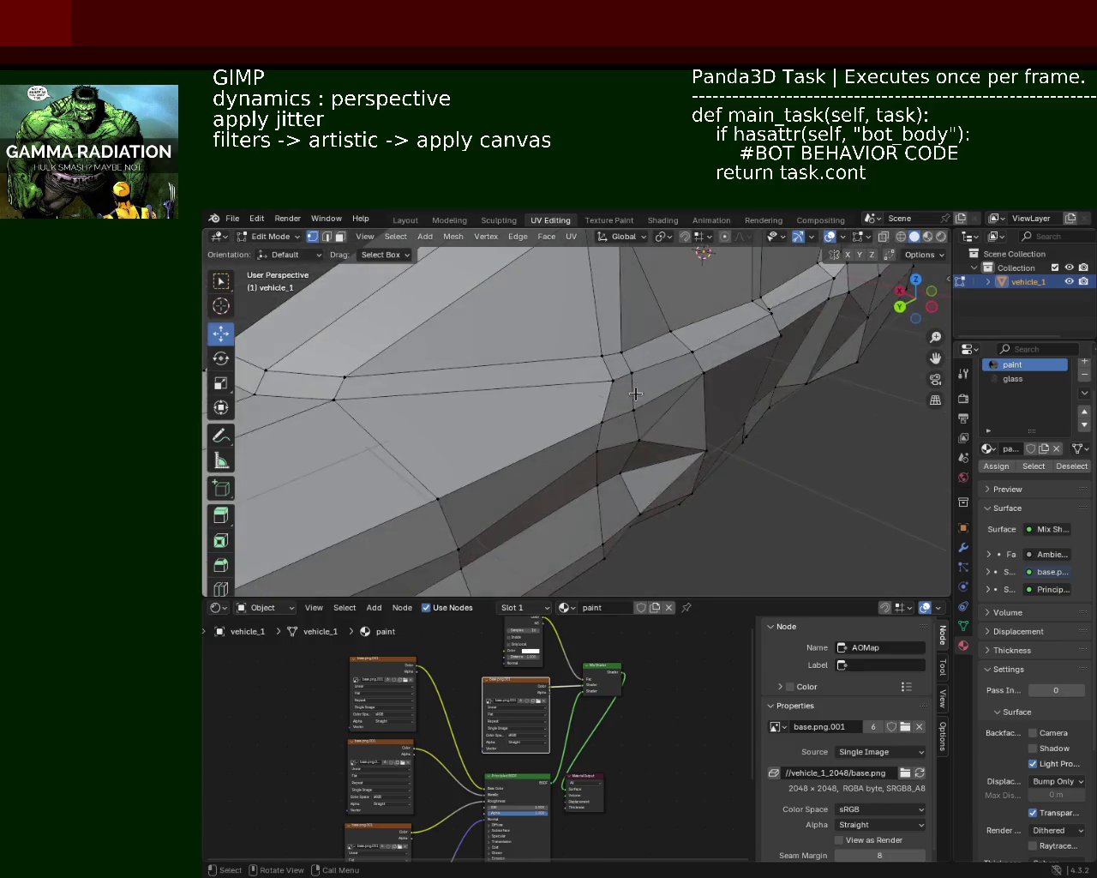
pyautogui.moveTo(586, 396); pyautogui.dragTo(606, 385)
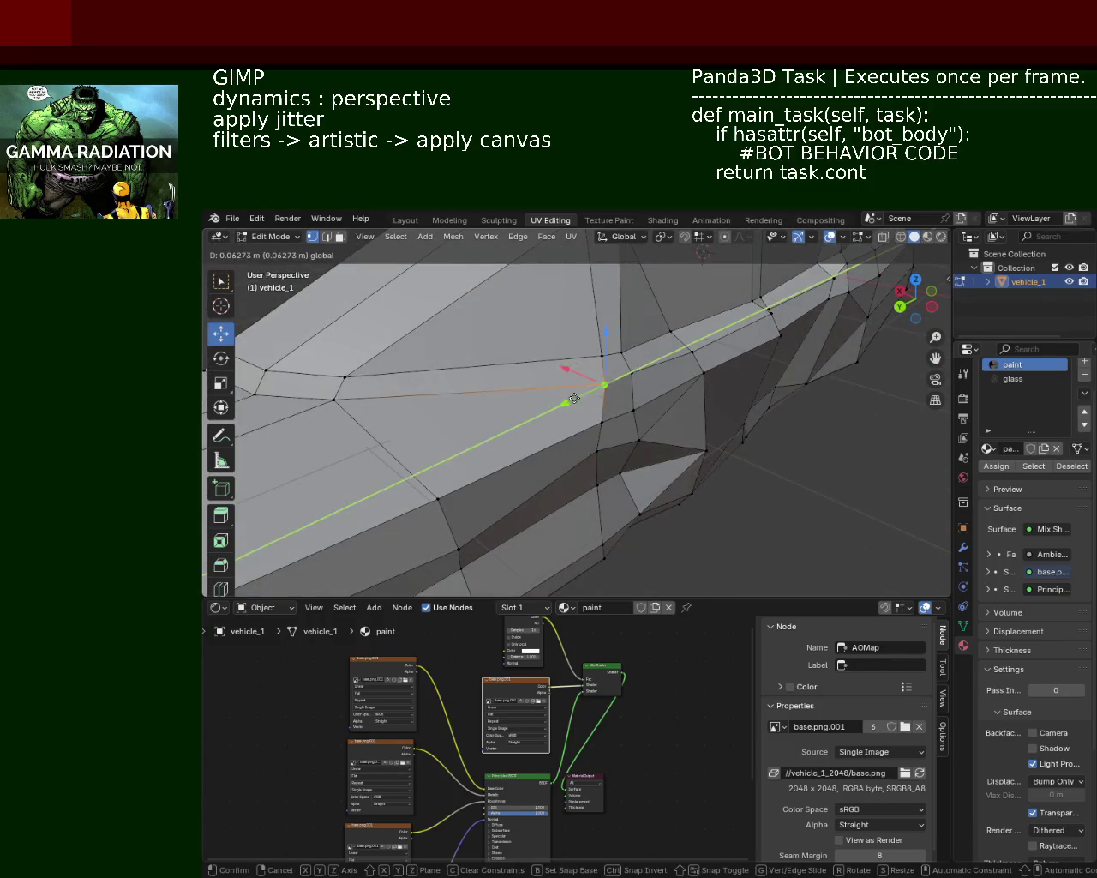
pyautogui.moveTo(605, 385)
pyautogui.mouseDown(button='middle')
pyautogui.moveTo(481, 362)
pyautogui.moveTo(521, 391)
pyautogui.moveTo(469, 361)
pyautogui.mouseUp(button='middle')
pyautogui.moveTo(493, 383); pyautogui.dragTo(510, 380)
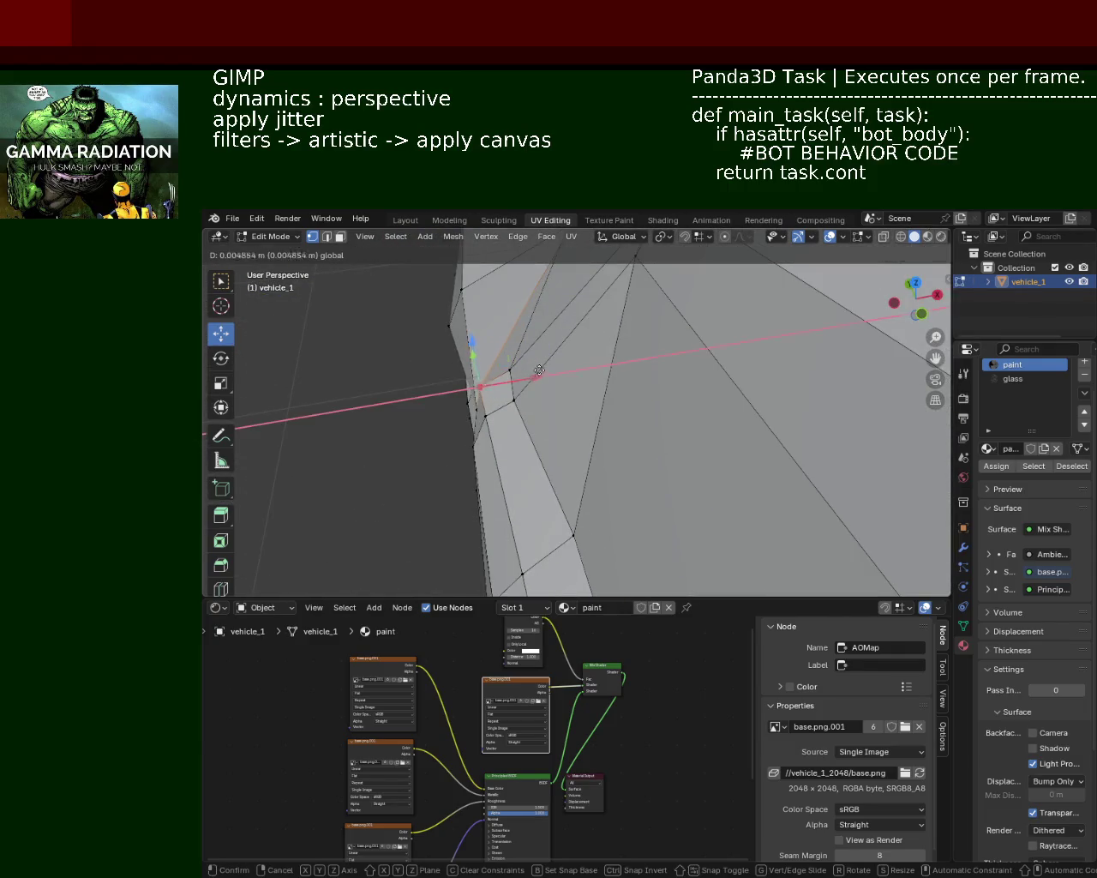
pyautogui.moveTo(510, 381)
pyautogui.mouseDown(button='middle')
pyautogui.moveTo(552, 398)
pyautogui.moveTo(683, 396)
pyautogui.moveTo(692, 380)
pyautogui.moveTo(708, 417)
pyautogui.moveTo(690, 400)
pyautogui.moveTo(558, 460)
pyautogui.moveTo(586, 455)
pyautogui.moveTo(566, 441)
pyautogui.moveTo(662, 441)
pyautogui.mouseUp(button='middle')
# Move the vertex along X, then undo that move
pyautogui.press('g')
pyautogui.press('x')
pyautogui.click(558, 440)
pyautogui.hotkey('ctrl', 'z')
pyautogui.moveTo(481, 503)
pyautogui.mouseDown(button='middle')
pyautogui.moveTo(614, 462)
pyautogui.moveTo(619, 399)
pyautogui.moveTo(634, 462)
pyautogui.moveTo(570, 390)
pyautogui.mouseUp(button='middle')
# Reposition the vertex with small X and Y adjustments and raise it vertically
pyautogui.press('g')
pyautogui.press('x')
pyautogui.click(592, 463)
pyautogui.press('g')
pyautogui.press('x')
pyautogui.click(649, 478)
pyautogui.press('g')
pyautogui.press('y')
pyautogui.click(652, 467)
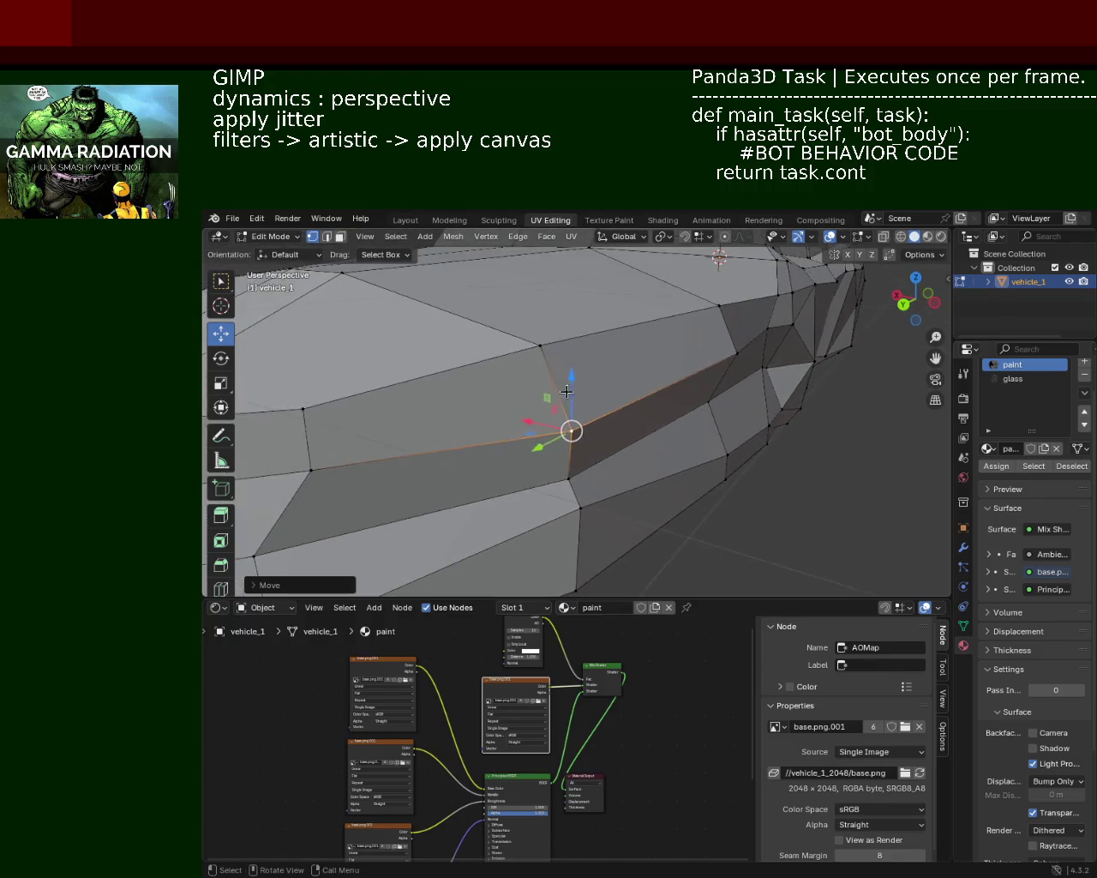
pyautogui.moveTo(571, 391); pyautogui.dragTo(561, 365)
pyautogui.click(561, 366)
# Move another side vertex vertically, then clear the selection
pyautogui.moveTo(561, 365)
pyautogui.mouseDown(button='middle')
pyautogui.moveTo(634, 371)
pyautogui.moveTo(618, 382)
pyautogui.mouseUp(button='middle')
pyautogui.click(545, 418)
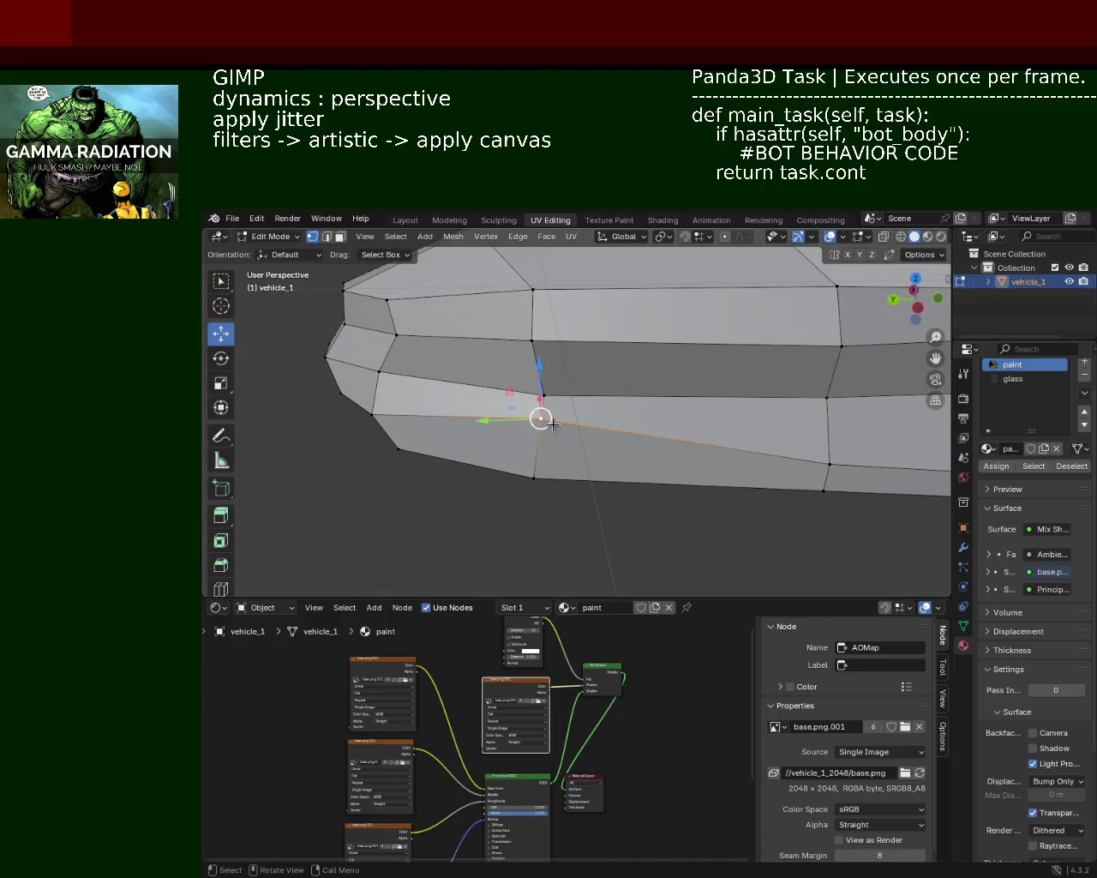
pyautogui.moveTo(545, 419); pyautogui.dragTo(530, 343, button='middle')
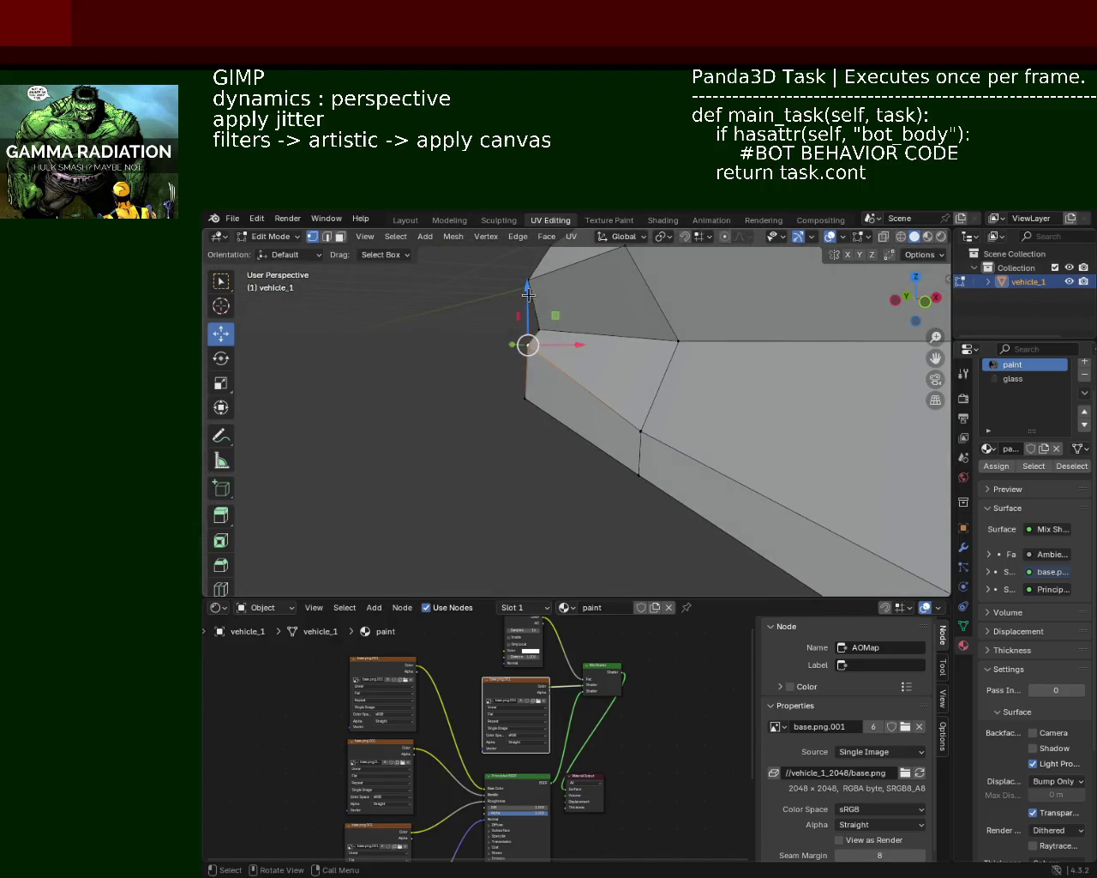
pyautogui.moveTo(528, 294); pyautogui.dragTo(523, 319)
pyautogui.moveTo(524, 319); pyautogui.dragTo(587, 383, button='middle')
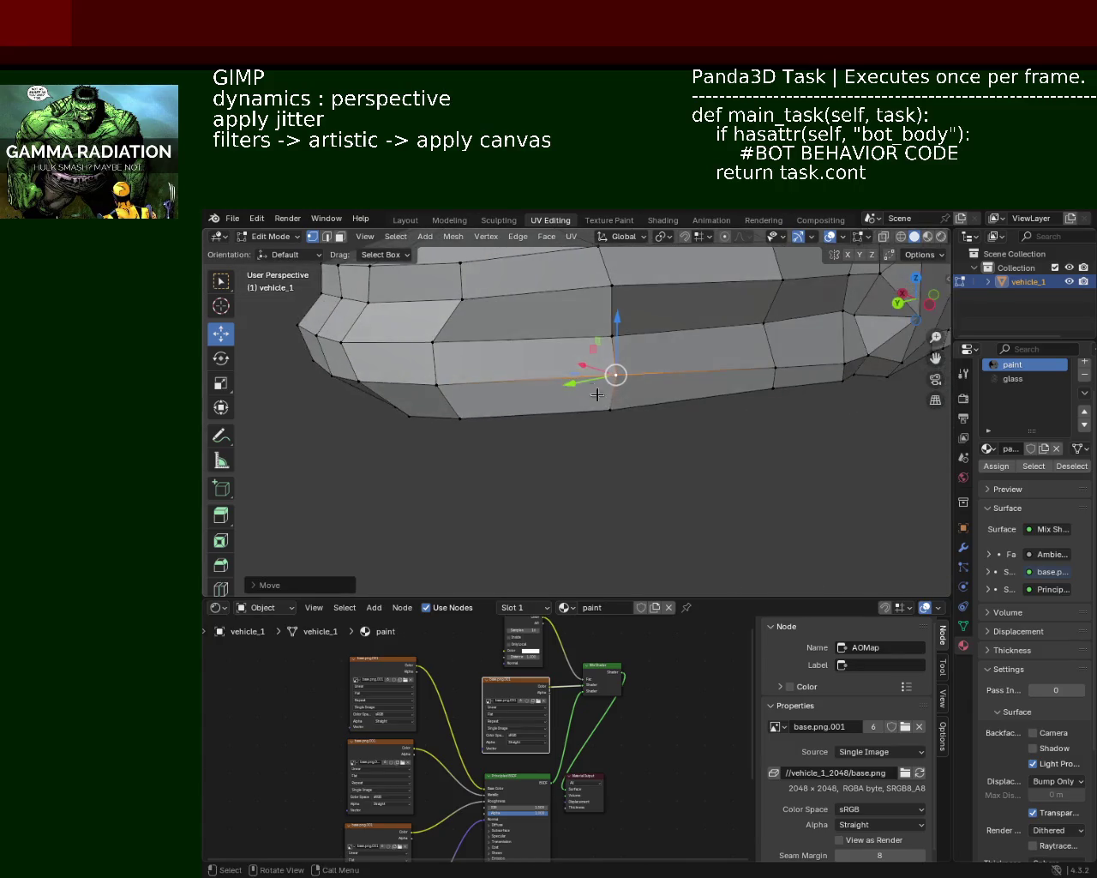
pyautogui.click(694, 443)
pyautogui.moveTo(694, 442)
pyautogui.mouseDown(button='middle')
pyautogui.moveTo(699, 404)
pyautogui.moveTo(529, 370)
pyautogui.moveTo(652, 412)
pyautogui.moveTo(665, 362)
pyautogui.moveTo(522, 377)
pyautogui.moveTo(603, 374)
pyautogui.mouseUp(button='middle')
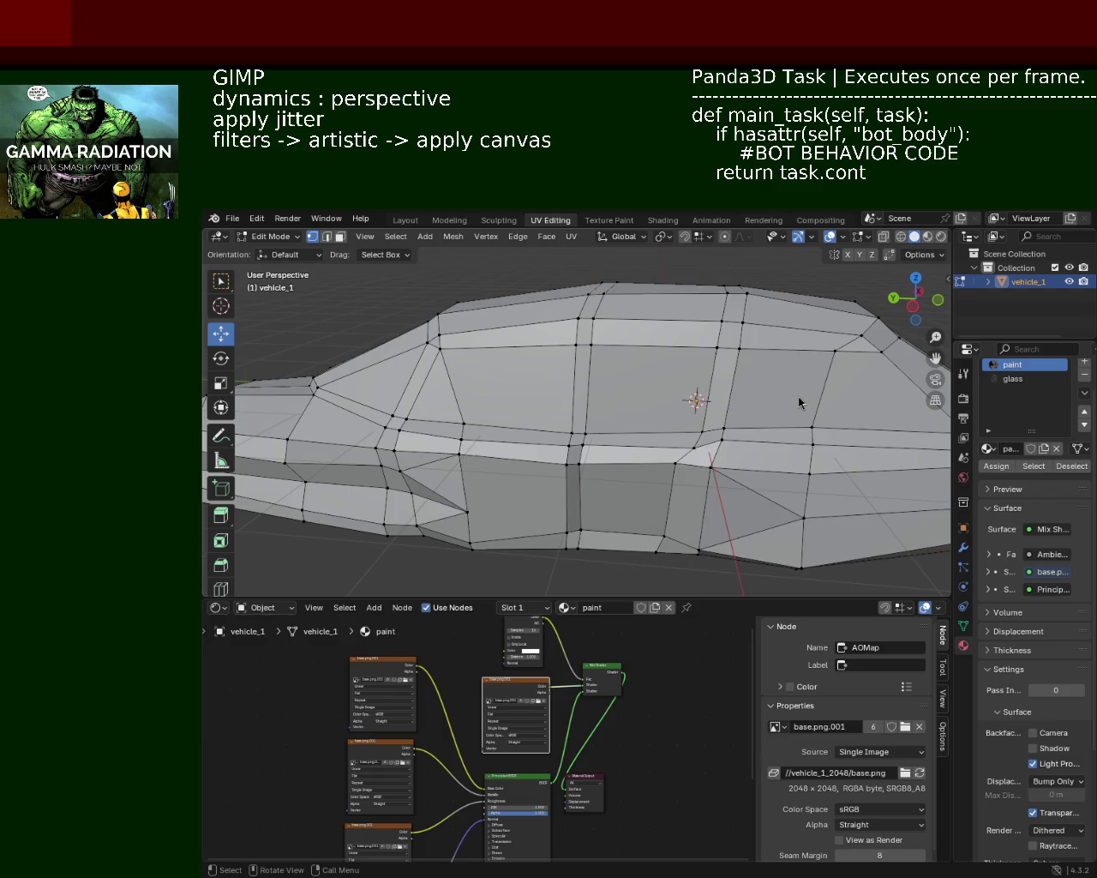
# Raise one side-strip vertex slightly and slide another along the car's length
pyautogui.moveTo(573, 376); pyautogui.dragTo(623, 416, button='middle')
pyautogui.scroll(3, 623, 417)
pyautogui.click(632, 395)
pyautogui.moveTo(630, 366); pyautogui.dragTo(632, 340)
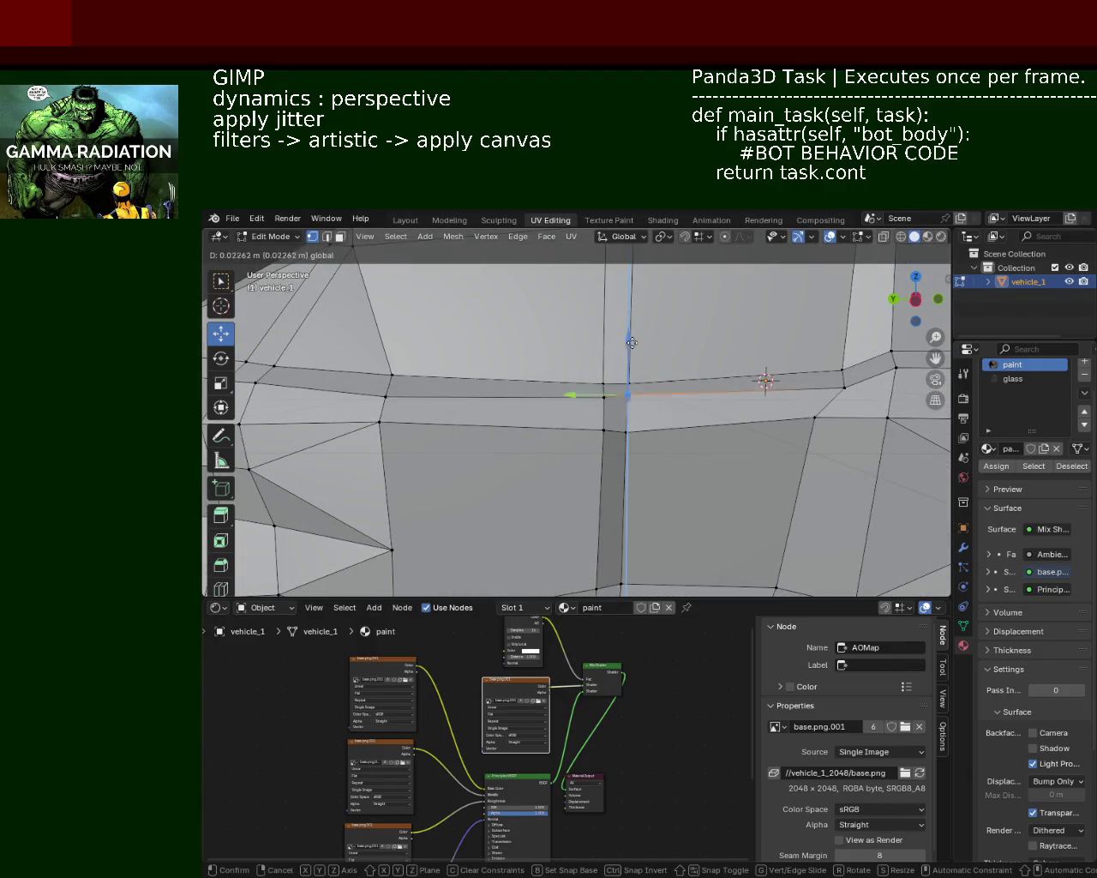
pyautogui.moveTo(632, 340); pyautogui.dragTo(588, 386, button='middle')
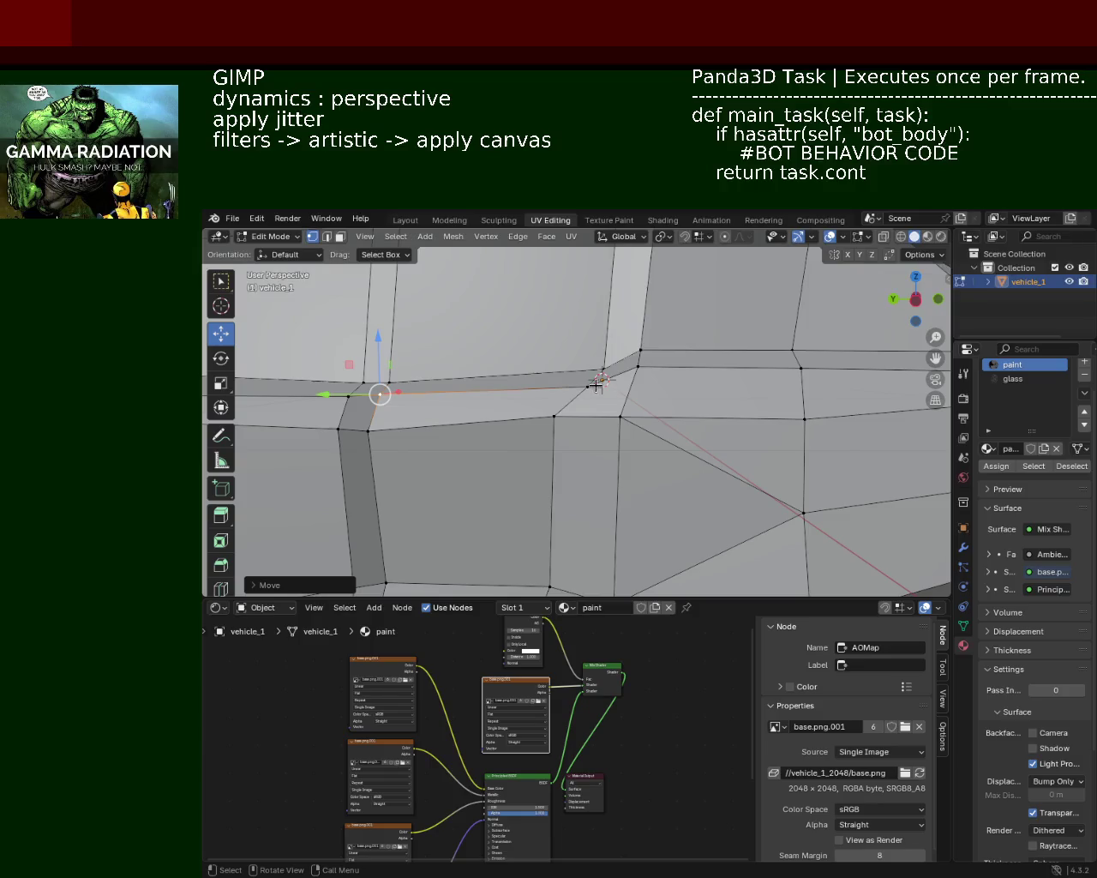
pyautogui.click(597, 378)
pyautogui.moveTo(567, 386); pyautogui.dragTo(509, 328)
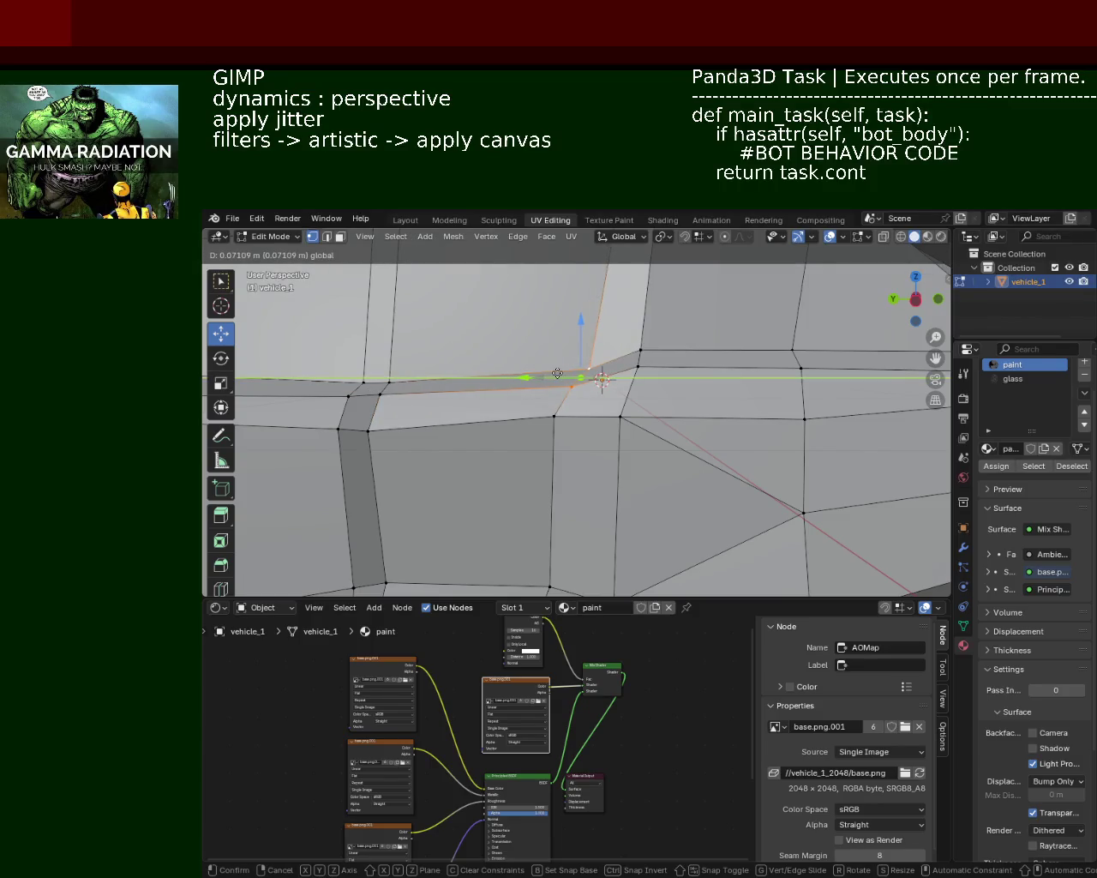
pyautogui.moveTo(509, 328)
pyautogui.mouseDown(button='middle')
pyautogui.moveTo(501, 362)
pyautogui.moveTo(521, 343)
pyautogui.mouseUp(button='middle')
# Lower the next side vertex and shift another one vertically
pyautogui.click(597, 463)
pyautogui.moveTo(597, 433); pyautogui.dragTo(600, 423)
pyautogui.click(600, 466)
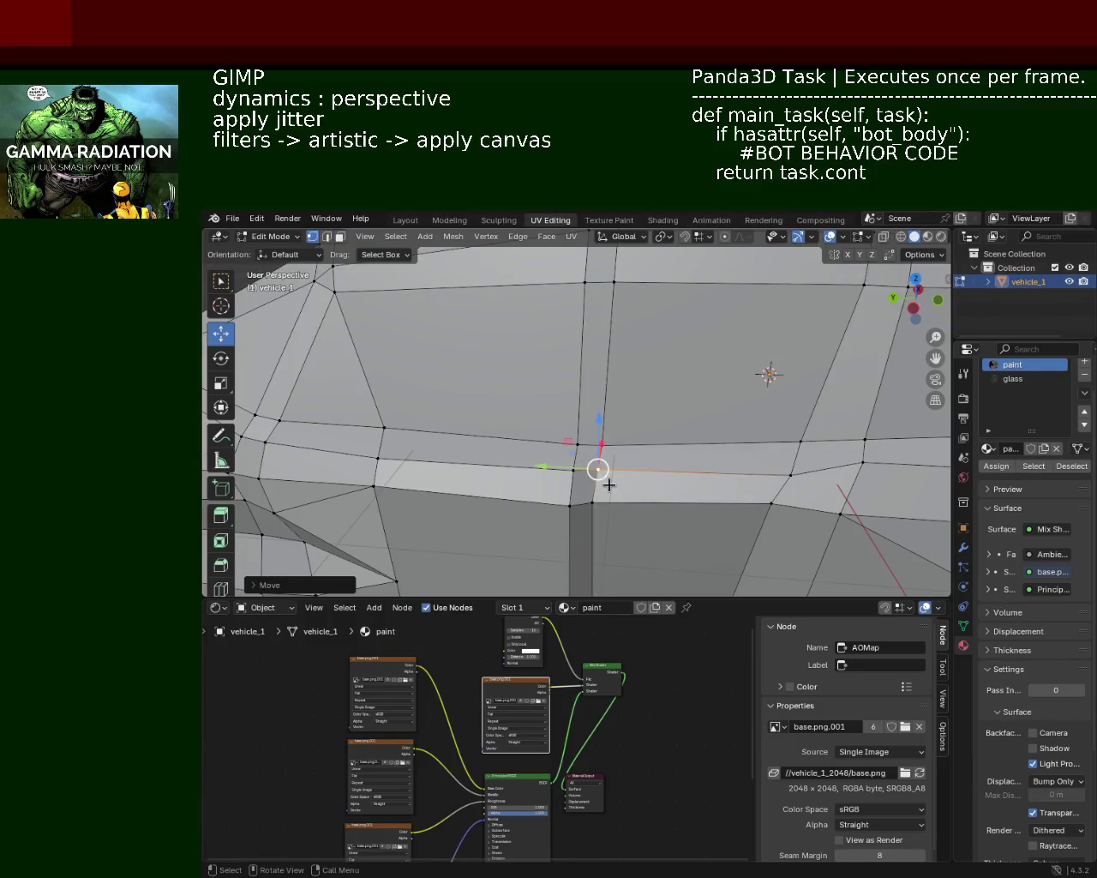
pyautogui.moveTo(591, 493); pyautogui.dragTo(593, 504)
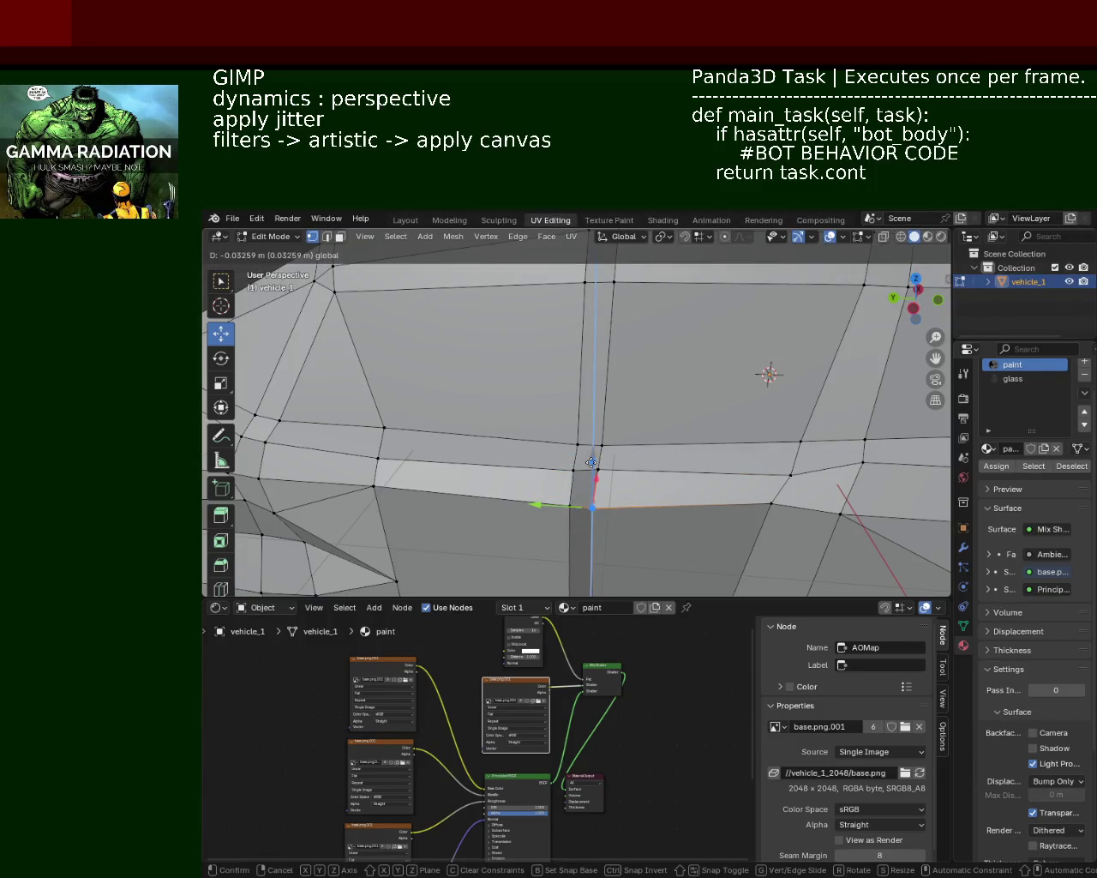
pyautogui.moveTo(711, 480)
pyautogui.mouseDown(button='middle')
pyautogui.moveTo(742, 442)
pyautogui.moveTo(673, 417)
pyautogui.moveTo(632, 419)
pyautogui.moveTo(698, 434)
pyautogui.moveTo(677, 440)
pyautogui.moveTo(738, 411)
pyautogui.moveTo(692, 446)
pyautogui.mouseUp(button='middle')
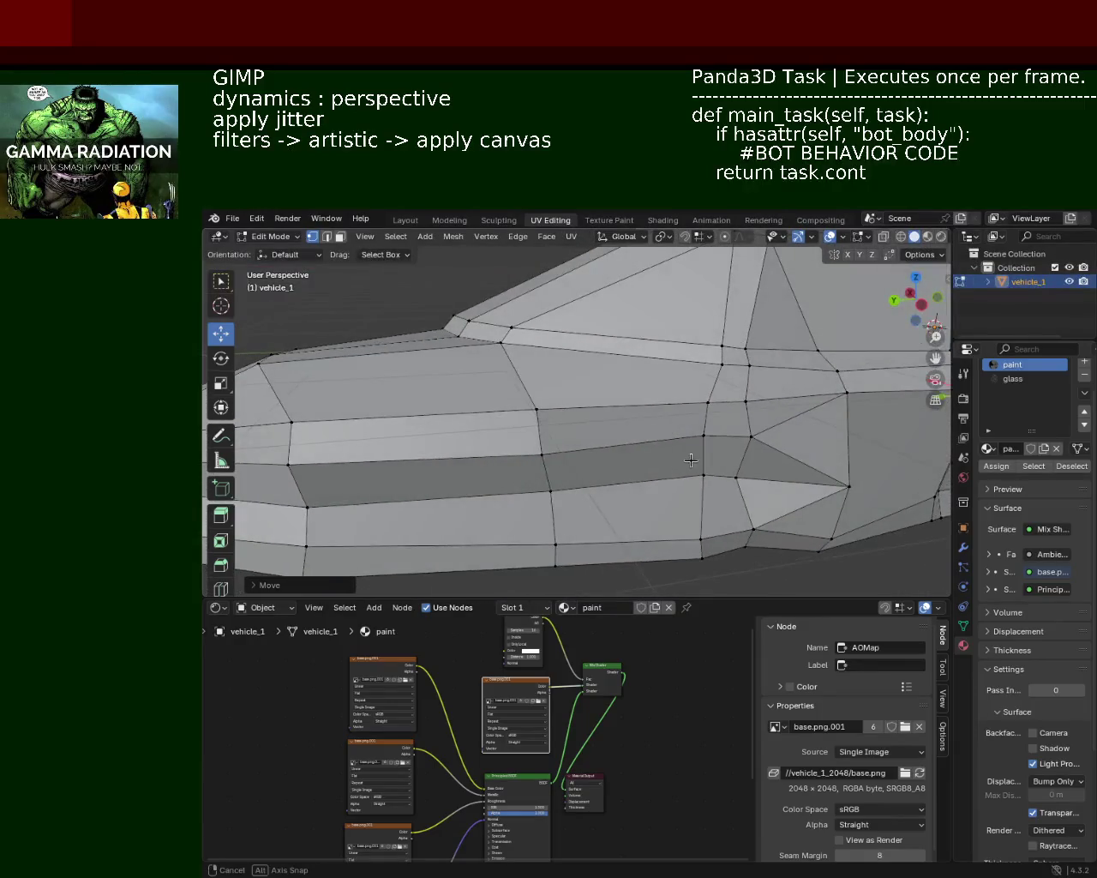
# Move a front vertex within the XZ plane, then another along Z
pyautogui.press('g')
pyautogui.hotkey('shift', 'y')
pyautogui.click(691, 445)
pyautogui.press('g')
pyautogui.press('z')
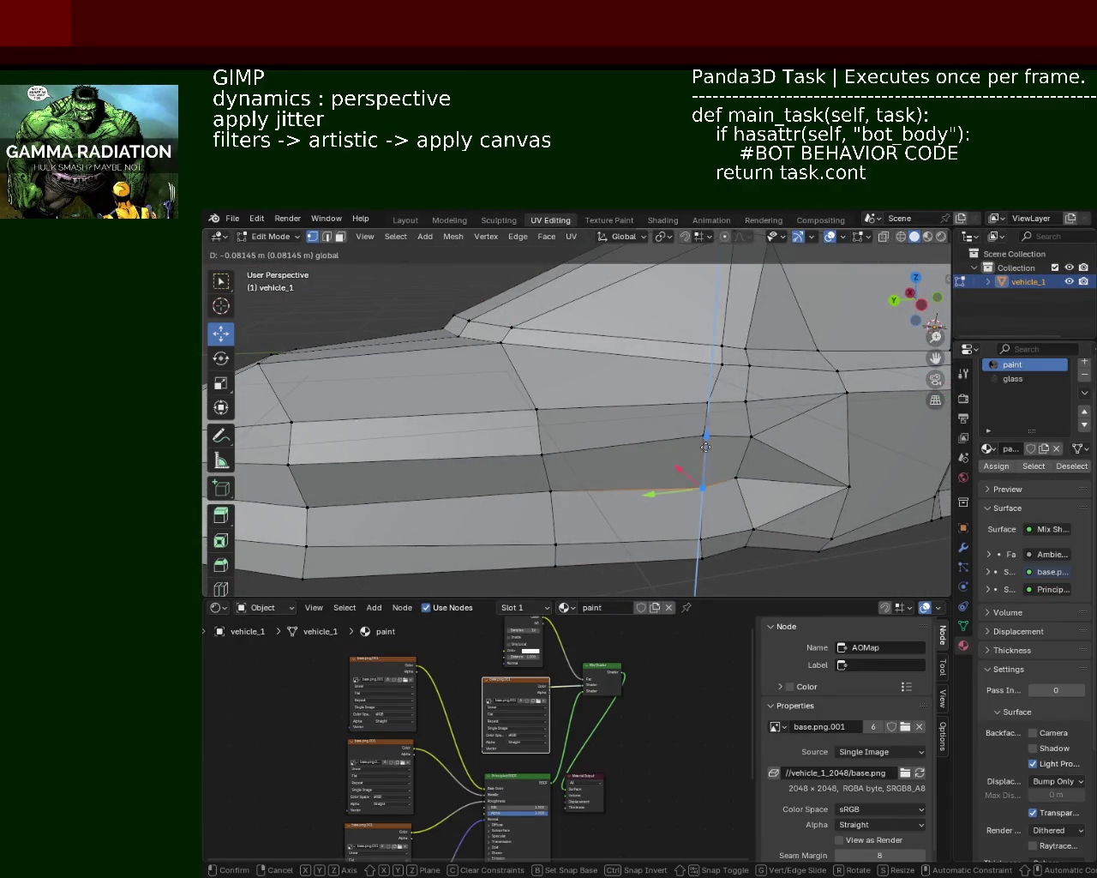
pyautogui.click(554, 458)
pyautogui.moveTo(555, 458)
pyautogui.mouseDown(button='middle')
pyautogui.moveTo(663, 427)
pyautogui.moveTo(548, 372)
pyautogui.moveTo(586, 368)
pyautogui.moveTo(585, 430)
pyautogui.mouseUp(button='middle')
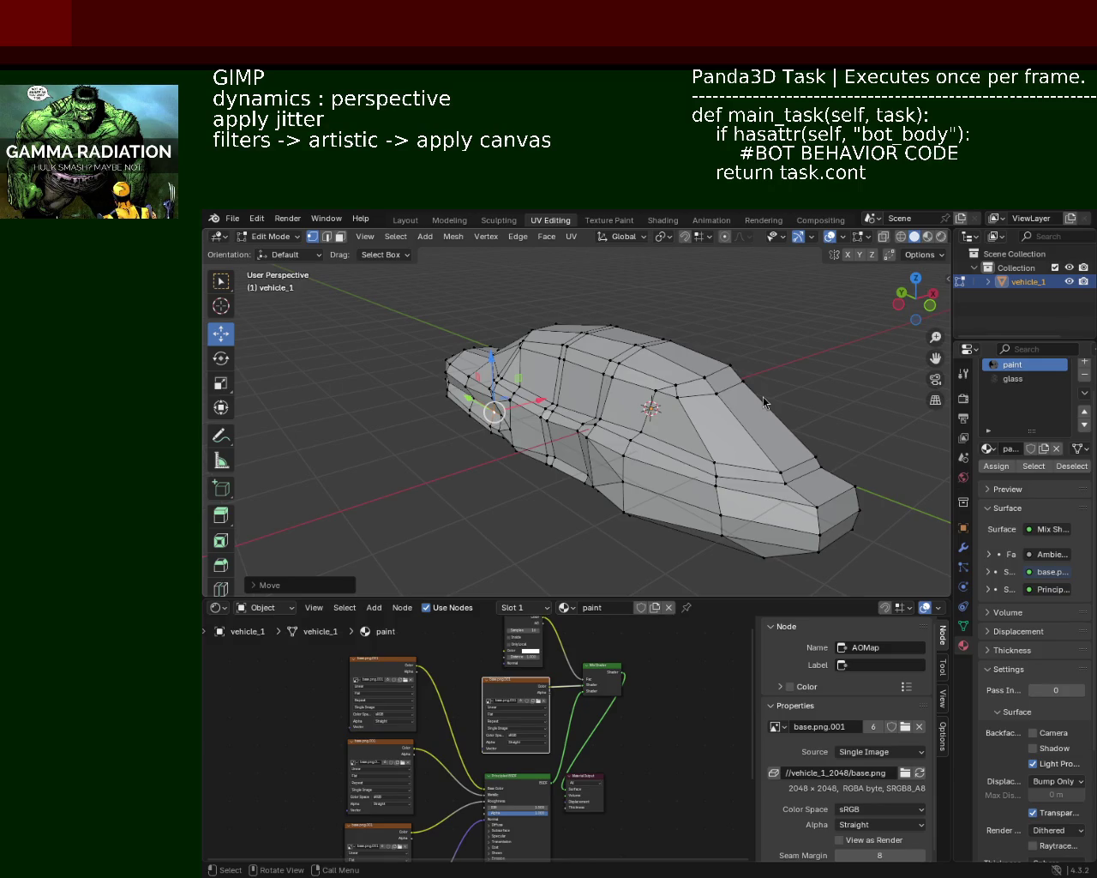
# Inspect the car from low side, front and side views, then save vehicle_1.blend
pyautogui.moveTo(671, 479)
pyautogui.mouseDown(button='middle')
pyautogui.moveTo(761, 347)
pyautogui.moveTo(575, 414)
pyautogui.moveTo(549, 411)
pyautogui.moveTo(609, 406)
pyautogui.mouseUp(button='middle')
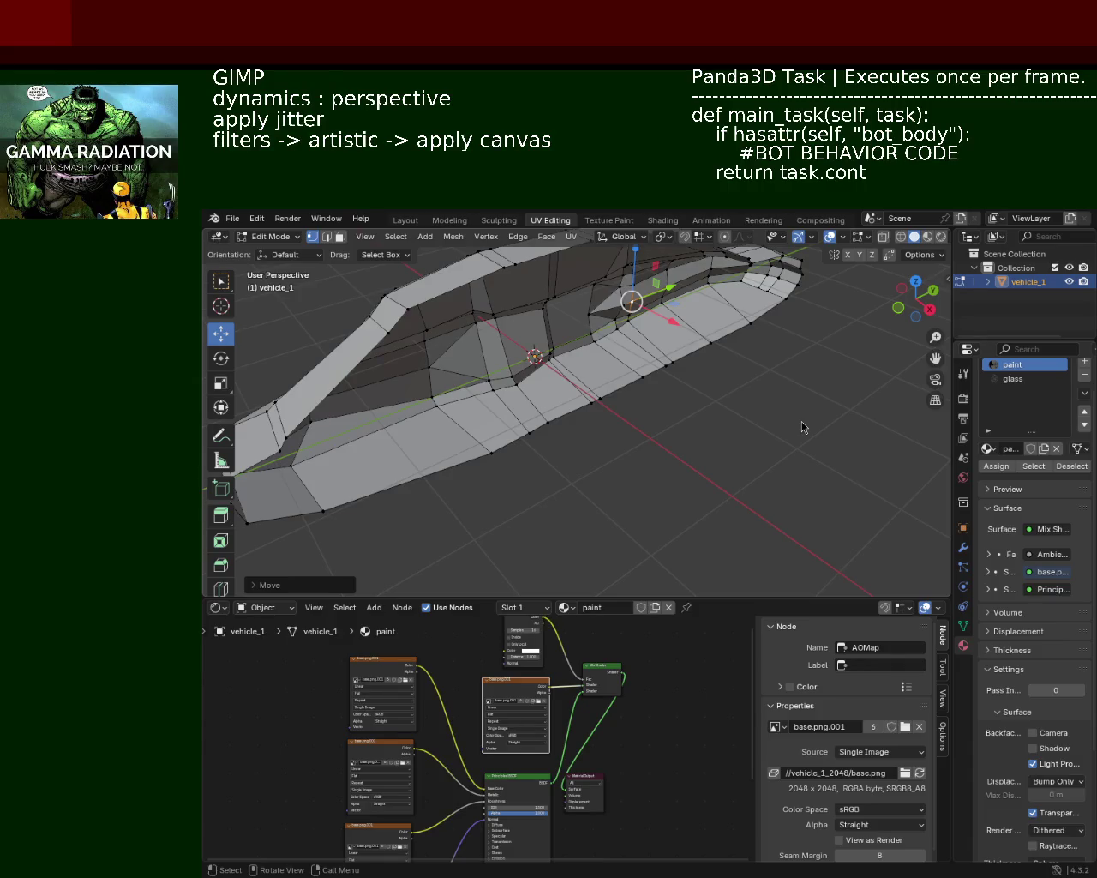
pyautogui.moveTo(418, 334)
pyautogui.mouseDown(button='middle')
pyautogui.moveTo(697, 365)
pyautogui.moveTo(691, 386)
pyautogui.moveTo(503, 353)
pyautogui.moveTo(617, 368)
pyautogui.moveTo(591, 407)
pyautogui.moveTo(617, 403)
pyautogui.moveTo(502, 391)
pyautogui.mouseUp(button='middle')
pyautogui.moveTo(591, 385)
pyautogui.mouseDown(button='middle')
pyautogui.moveTo(557, 430)
pyautogui.moveTo(591, 423)
pyautogui.moveTo(600, 402)
pyautogui.moveTo(513, 415)
pyautogui.moveTo(600, 403)
pyautogui.moveTo(652, 411)
pyautogui.moveTo(570, 377)
pyautogui.moveTo(603, 404)
pyautogui.moveTo(583, 377)
pyautogui.moveTo(503, 398)
pyautogui.mouseUp(button='middle')
pyautogui.scroll(-5, 636, 362)
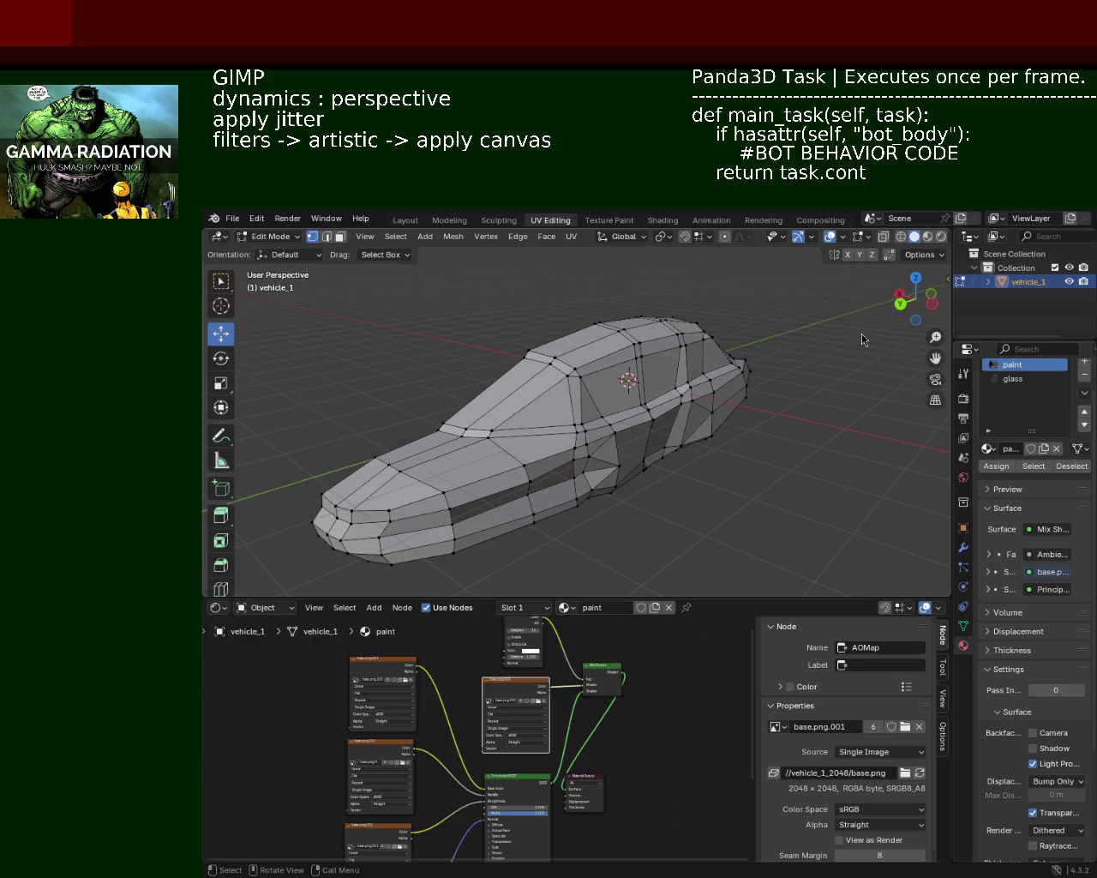
pyautogui.moveTo(442, 341)
pyautogui.mouseDown(button='middle')
pyautogui.moveTo(406, 390)
pyautogui.moveTo(639, 364)
pyautogui.moveTo(529, 396)
pyautogui.mouseUp(button='middle')
pyautogui.hotkey('ctrl', 's')
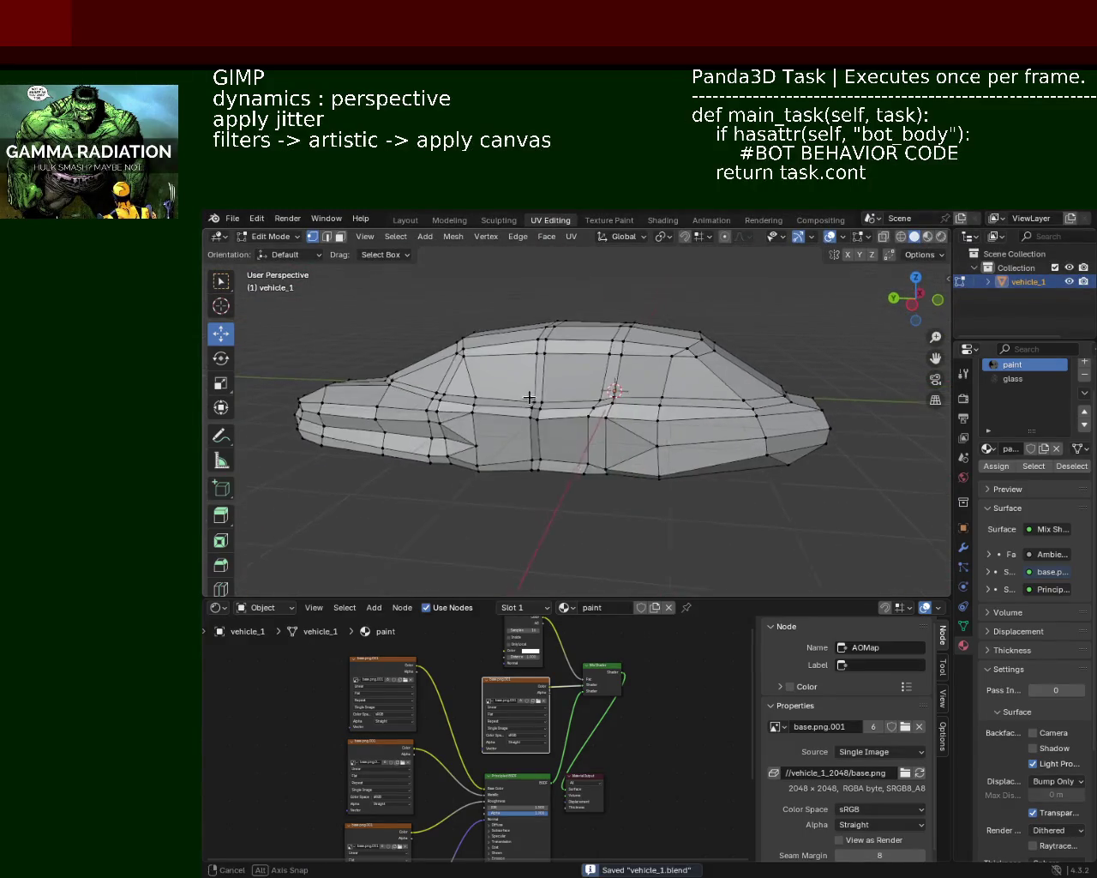
# Zoom in and select a vertex on the car's side
pyautogui.scroll(3, 566, 368)
pyautogui.scroll(3, 608, 360)
pyautogui.click(660, 372)
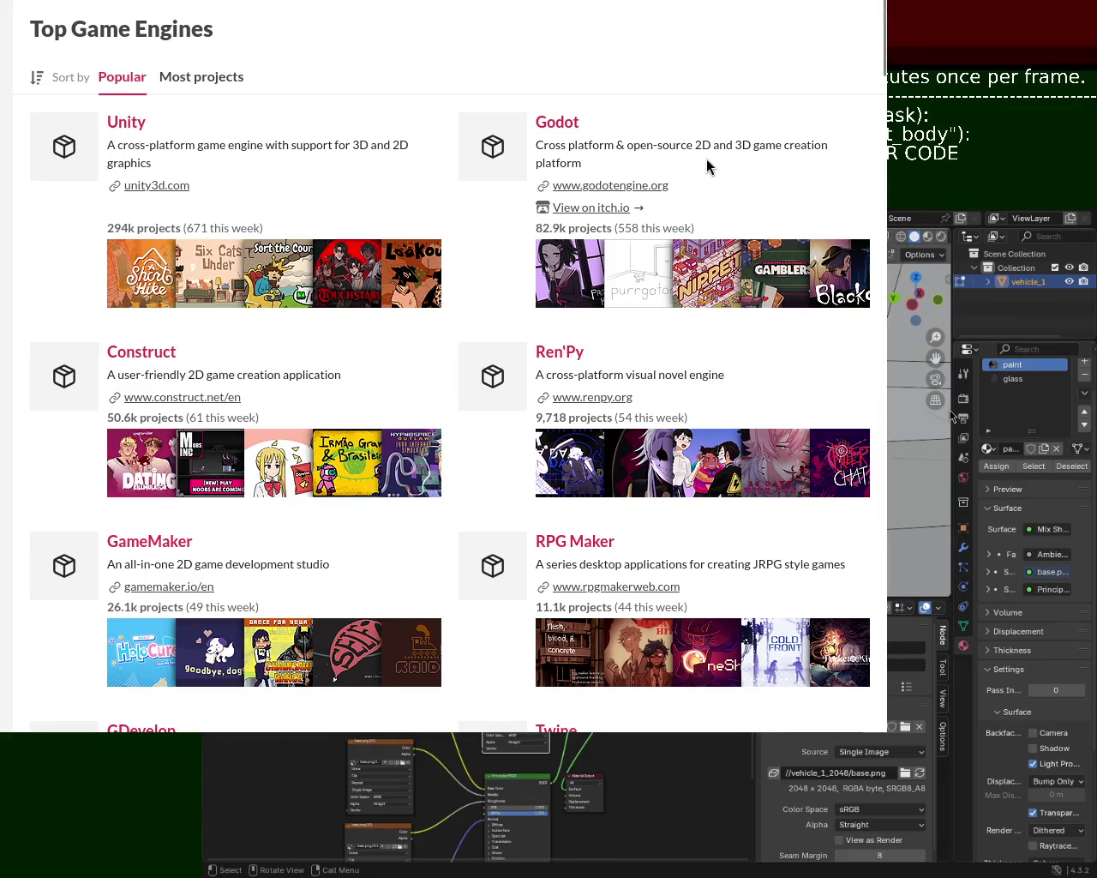
# Scroll through itch.io's Top Game Engines list sorted by Popular
pyautogui.scroll(-2, 883, 43)
pyautogui.scroll(2, 886, 38)
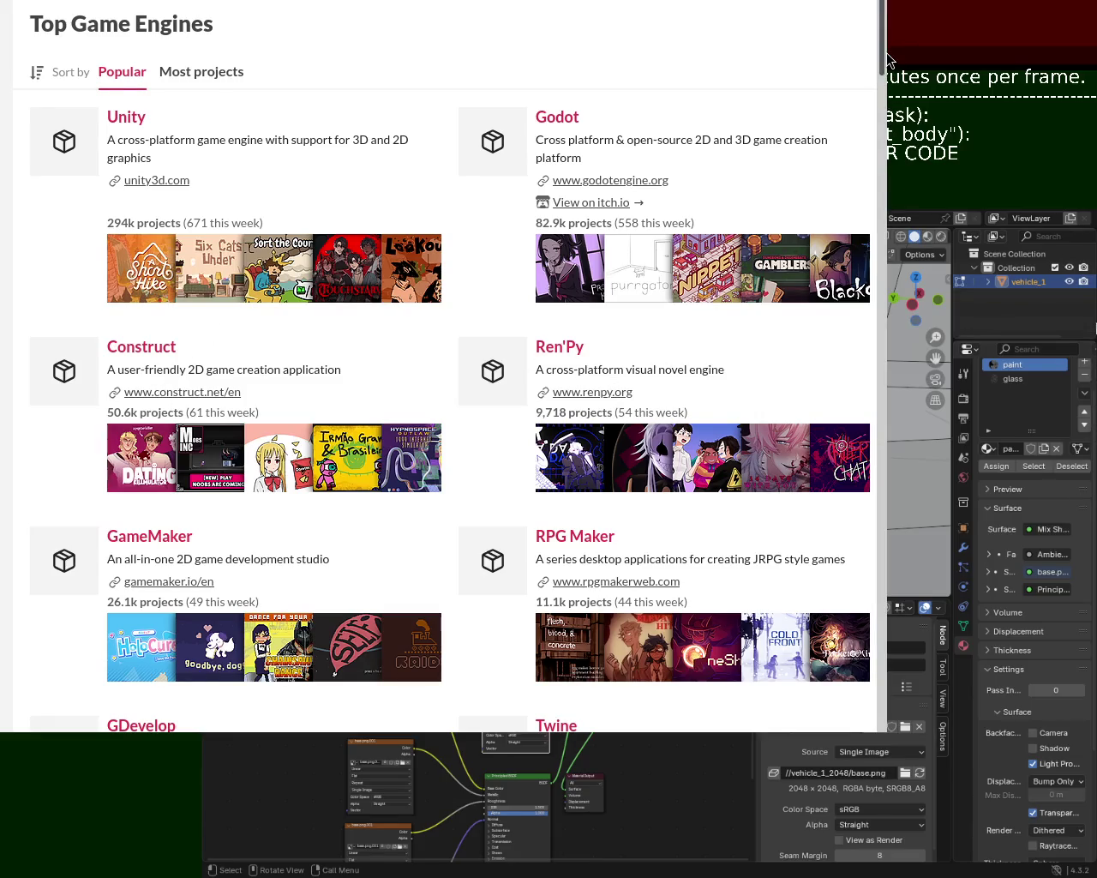
pyautogui.scroll(1, 698, 205)
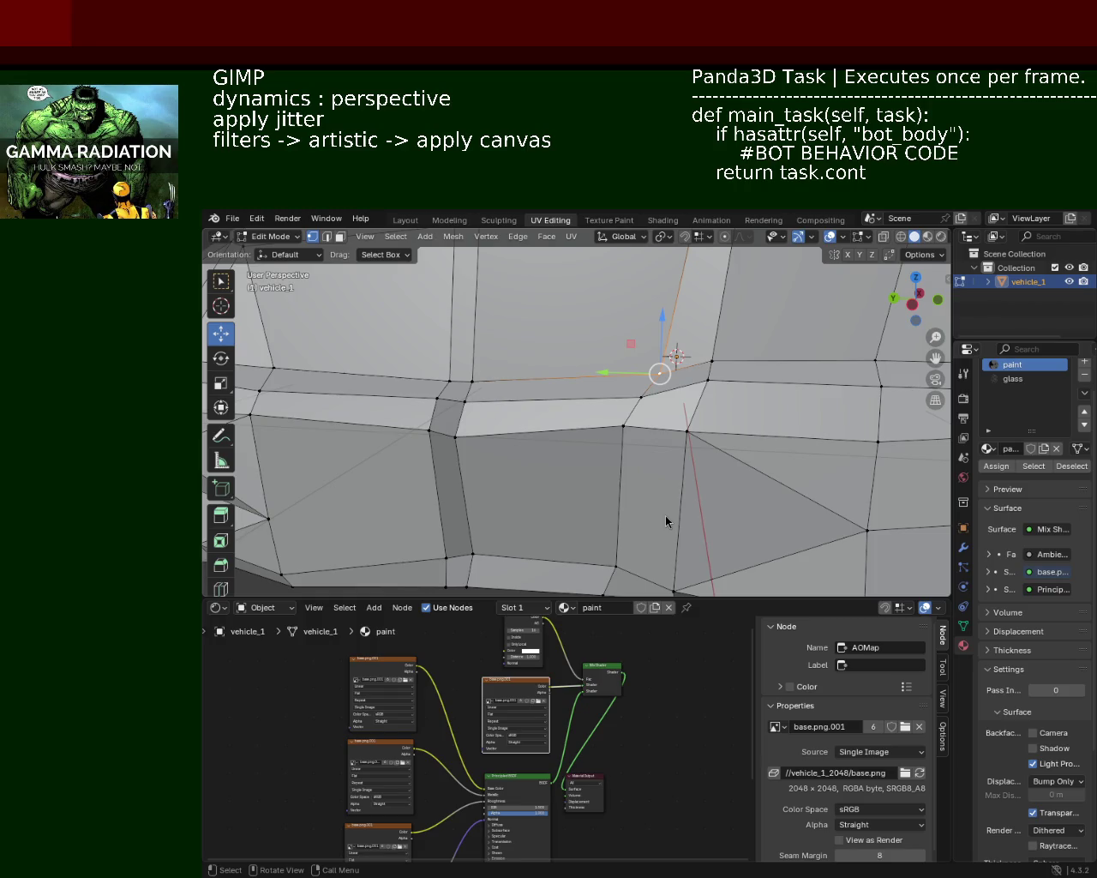
# Nudge two vertices on the side strip slightly, the second one downward
pyautogui.moveTo(463, 468)
pyautogui.mouseDown(button='middle')
pyautogui.moveTo(620, 418)
pyautogui.moveTo(620, 392)
pyautogui.mouseUp(button='middle')
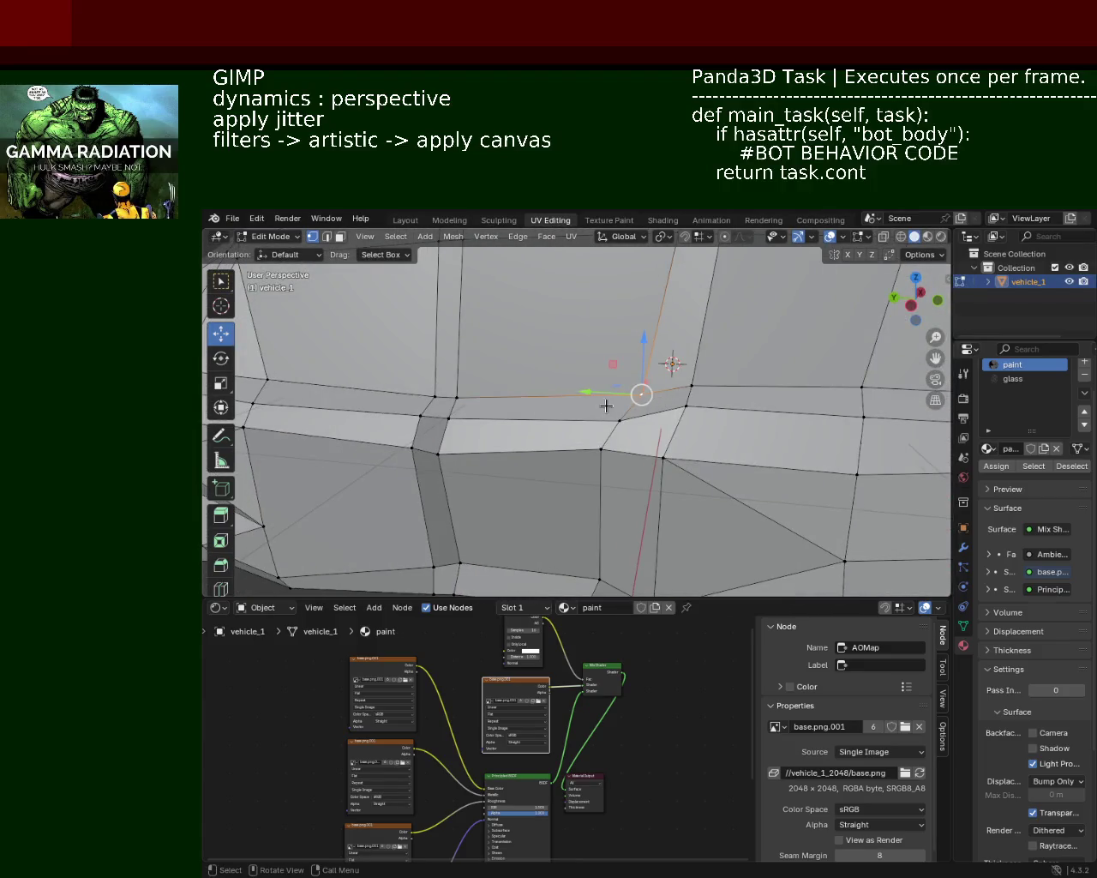
pyautogui.moveTo(620, 392); pyautogui.dragTo(606, 392)
pyautogui.keyDown('shift'); pyautogui.moveTo(490, 397); pyautogui.dragTo(624, 388, button='middle'); pyautogui.keyUp('shift')
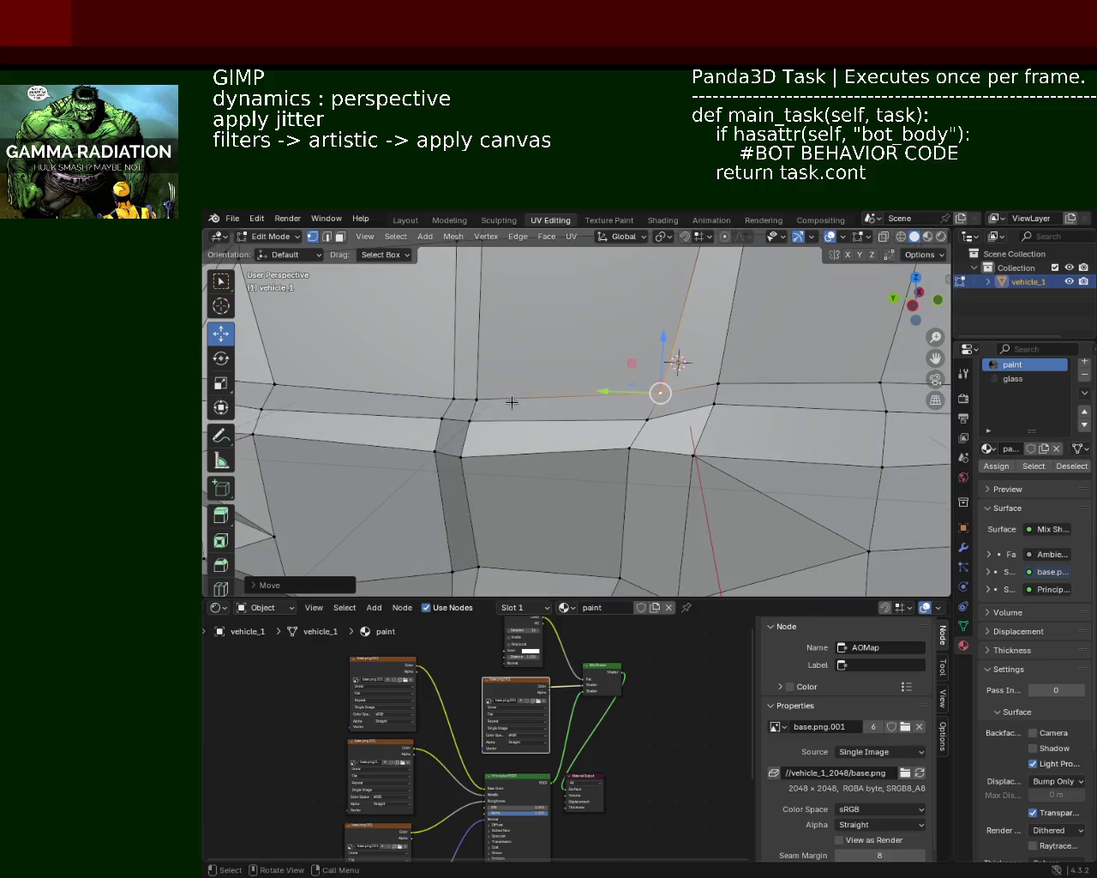
pyautogui.click(535, 413)
pyautogui.moveTo(555, 377); pyautogui.dragTo(555, 389)
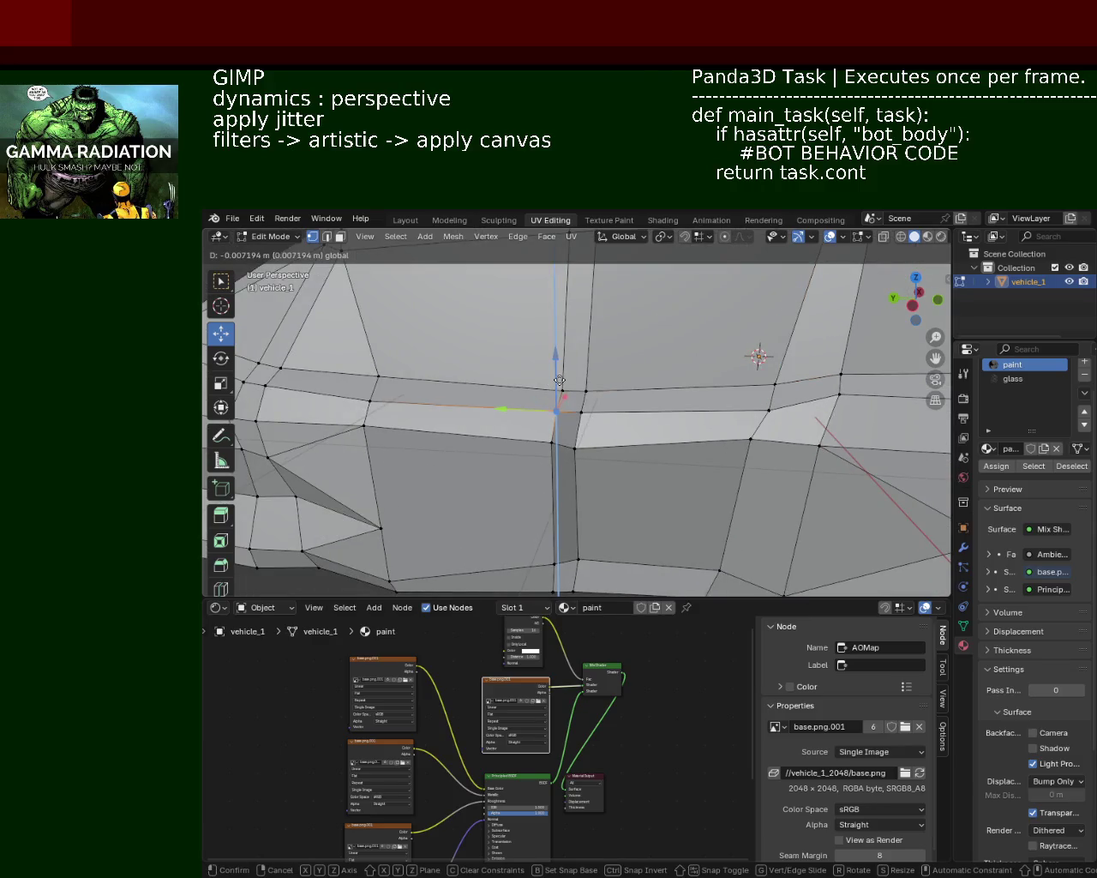
# Select vertices along the roof line and raise two roof vertices upward
pyautogui.scroll(-5, 554, 388)
pyautogui.moveTo(578, 444)
pyautogui.mouseDown(button='middle')
pyautogui.moveTo(656, 387)
pyautogui.moveTo(635, 415)
pyautogui.moveTo(554, 420)
pyautogui.moveTo(600, 400)
pyautogui.moveTo(571, 403)
pyautogui.mouseUp(button='middle')
pyautogui.scroll(2, 549, 377)
pyautogui.scroll(2, 600, 412)
pyautogui.scroll(2, 632, 378)
pyautogui.click(514, 377)
pyautogui.keyDown('shift'); pyautogui.click(497, 409); pyautogui.keyUp('shift')
pyautogui.keyDown('shift'); pyautogui.click(493, 411); pyautogui.keyUp('shift')
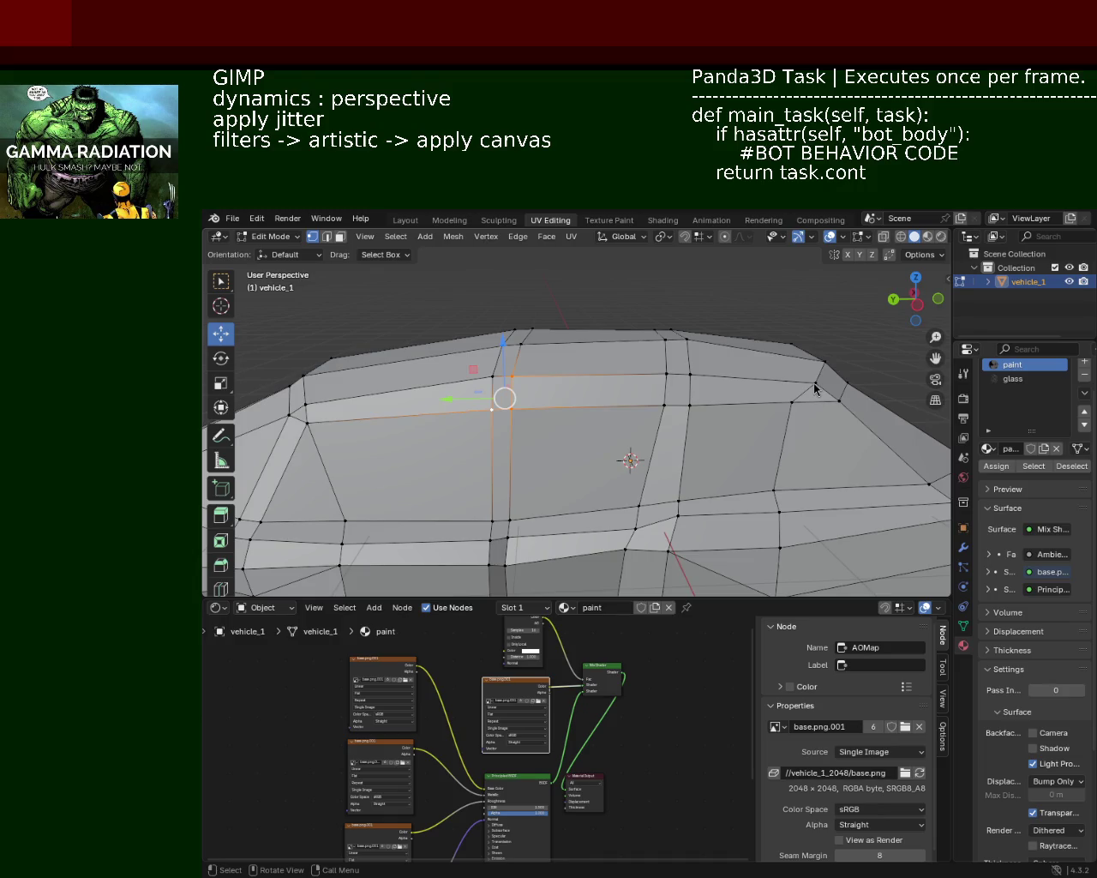
pyautogui.click(512, 409)
pyautogui.moveTo(510, 356)
pyautogui.mouseDown()
pyautogui.moveTo(509, 346)
pyautogui.moveTo(506, 377)
pyautogui.mouseUp()
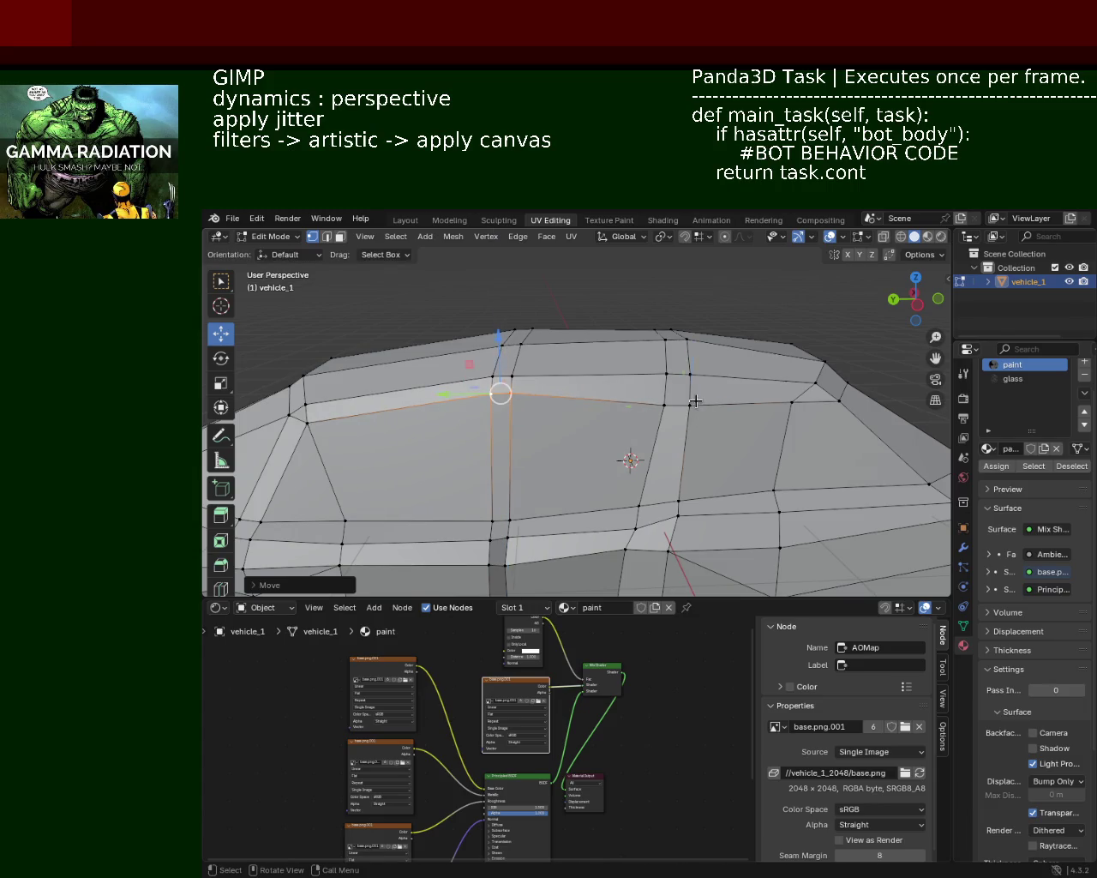
pyautogui.click(674, 404)
pyautogui.moveTo(676, 368)
pyautogui.mouseDown()
pyautogui.moveTo(676, 340)
pyautogui.moveTo(676, 353)
pyautogui.mouseUp()
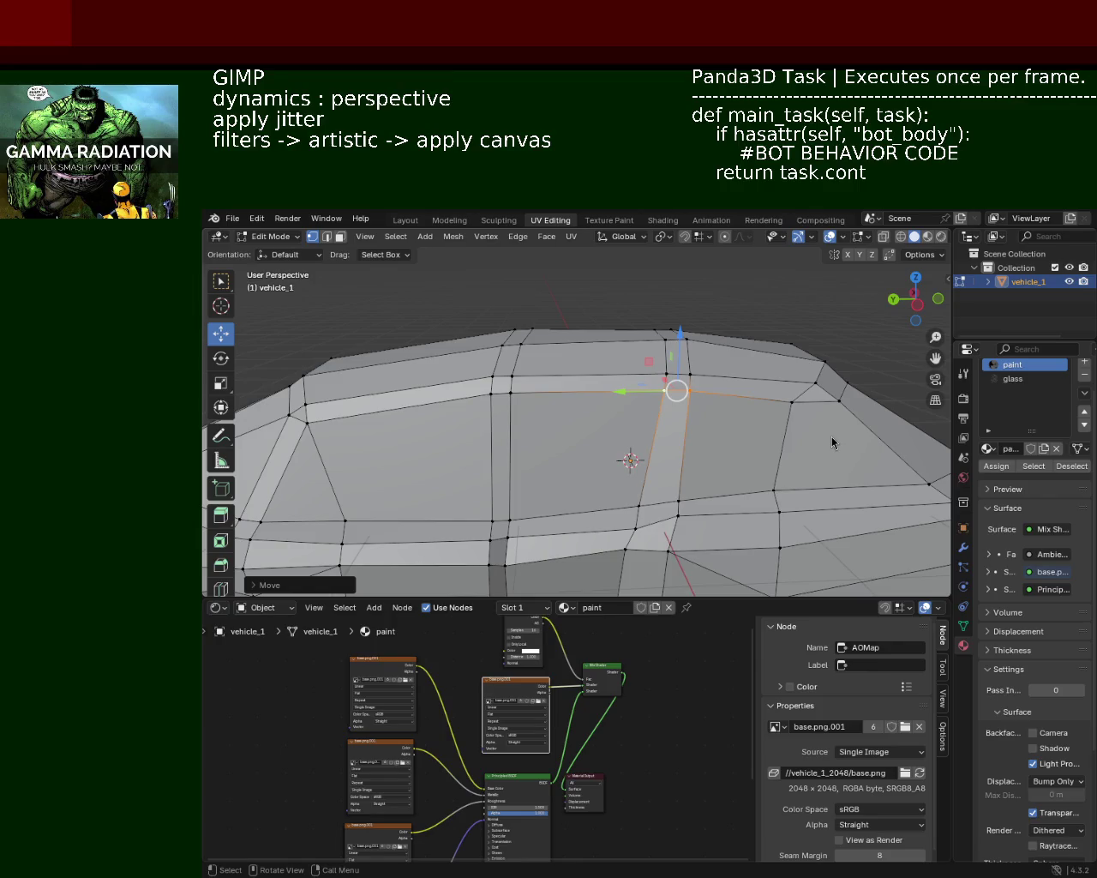
# Slide two side-panel vertices along the car's length
pyautogui.moveTo(665, 428)
pyautogui.mouseDown(button='middle')
pyautogui.moveTo(657, 450)
pyautogui.moveTo(620, 379)
pyautogui.mouseUp(button='middle')
pyautogui.click(620, 380)
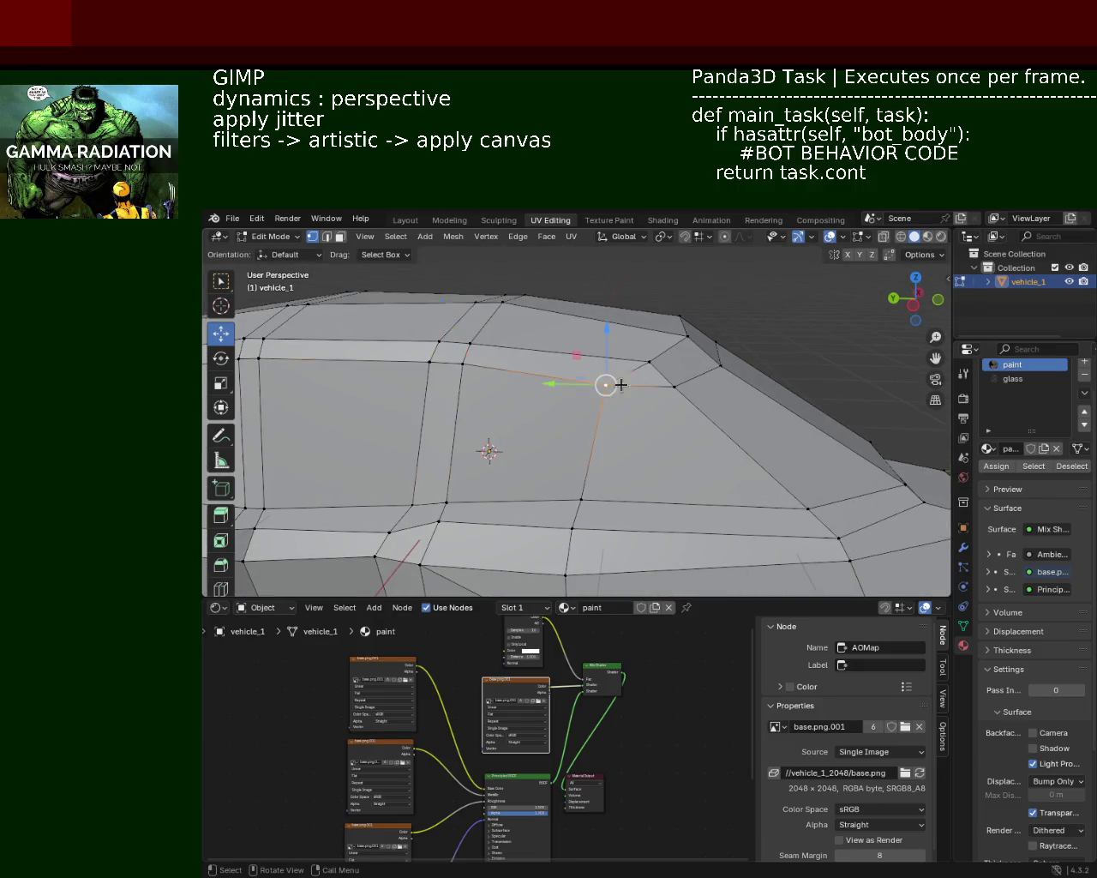
pyautogui.moveTo(538, 380); pyautogui.dragTo(607, 387)
pyautogui.click(604, 463)
pyautogui.moveTo(654, 441)
pyautogui.mouseDown(button='middle')
pyautogui.moveTo(620, 474)
pyautogui.moveTo(642, 450)
pyautogui.mouseUp(button='middle')
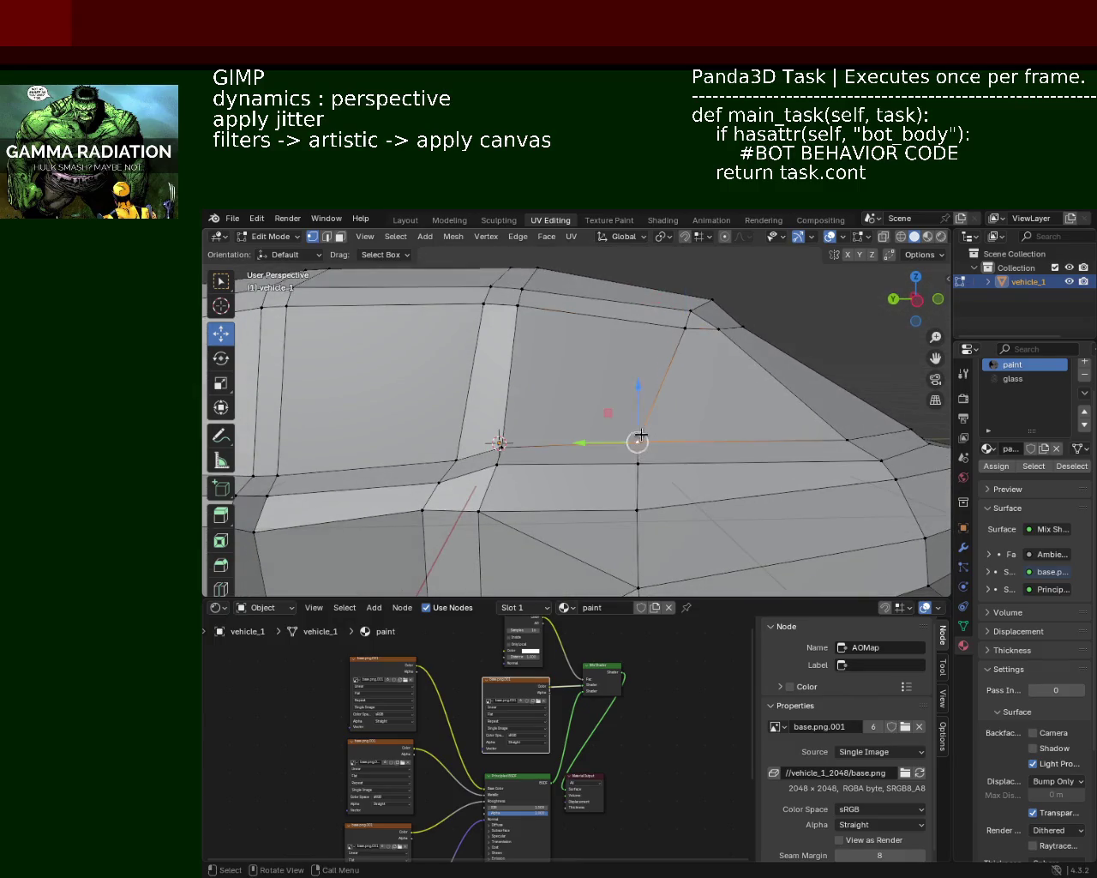
pyautogui.click(642, 450)
pyautogui.moveTo(614, 434)
pyautogui.mouseDown()
pyautogui.moveTo(663, 453)
pyautogui.moveTo(638, 454)
pyautogui.mouseUp()
# Shift a lower body-panel vertex lengthwise along the car
pyautogui.click(646, 492)
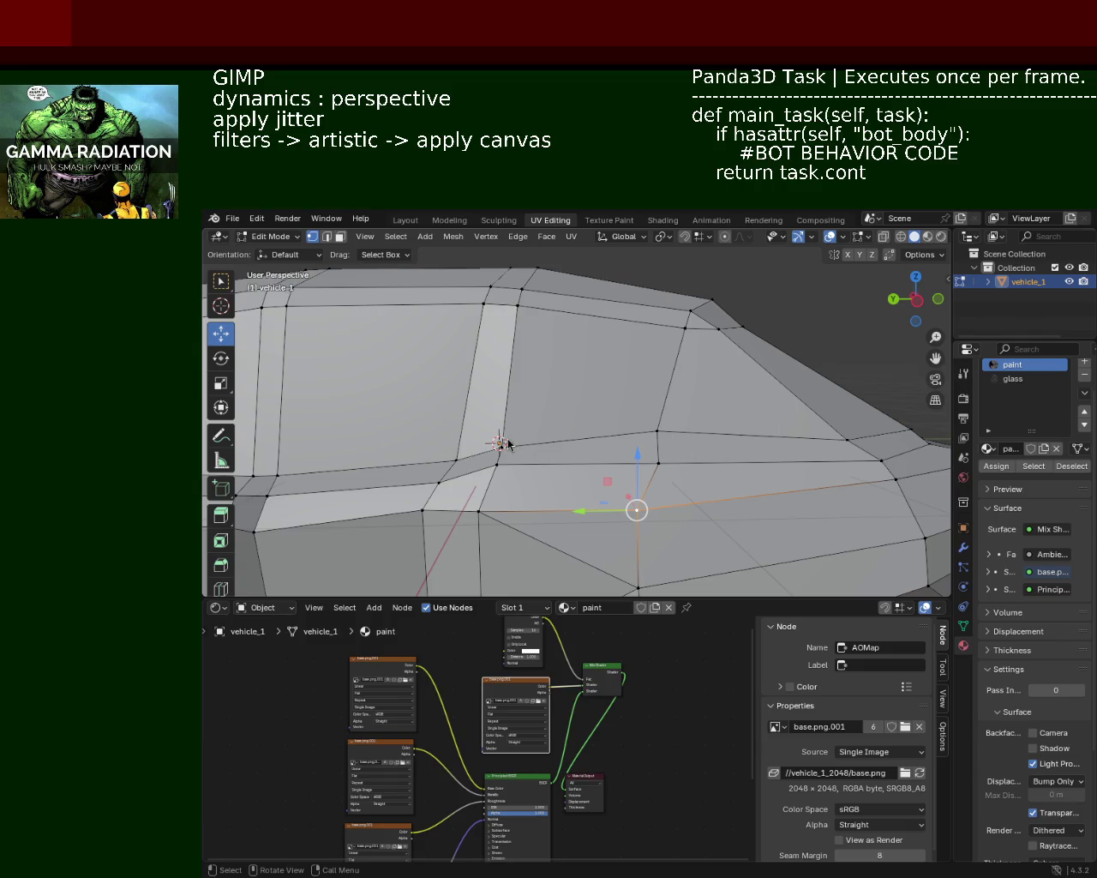
pyautogui.click(656, 454)
pyautogui.hotkey('ctrl', 'z')
pyautogui.hotkey('ctrl', 'z')
pyautogui.moveTo(598, 508); pyautogui.dragTo(533, 507)
# Move the vertical side edge loop vertically, constrained to Z
pyautogui.moveTo(548, 497)
pyautogui.mouseDown(button='middle')
pyautogui.moveTo(713, 470)
pyautogui.moveTo(685, 433)
pyautogui.moveTo(674, 436)
pyautogui.moveTo(677, 403)
pyautogui.moveTo(615, 442)
pyautogui.moveTo(678, 440)
pyautogui.moveTo(694, 452)
pyautogui.moveTo(686, 424)
pyautogui.moveTo(558, 417)
pyautogui.moveTo(600, 397)
pyautogui.mouseUp(button='middle')
pyautogui.keyDown('alt'); pyautogui.click(600, 397); pyautogui.keyUp('alt')
pyautogui.press('g')
pyautogui.press('z')
pyautogui.click(601, 374)
# Shift a horizontal side edge strip along the car's length, constrained to Y
pyautogui.moveTo(602, 375); pyautogui.dragTo(618, 436, button='middle')
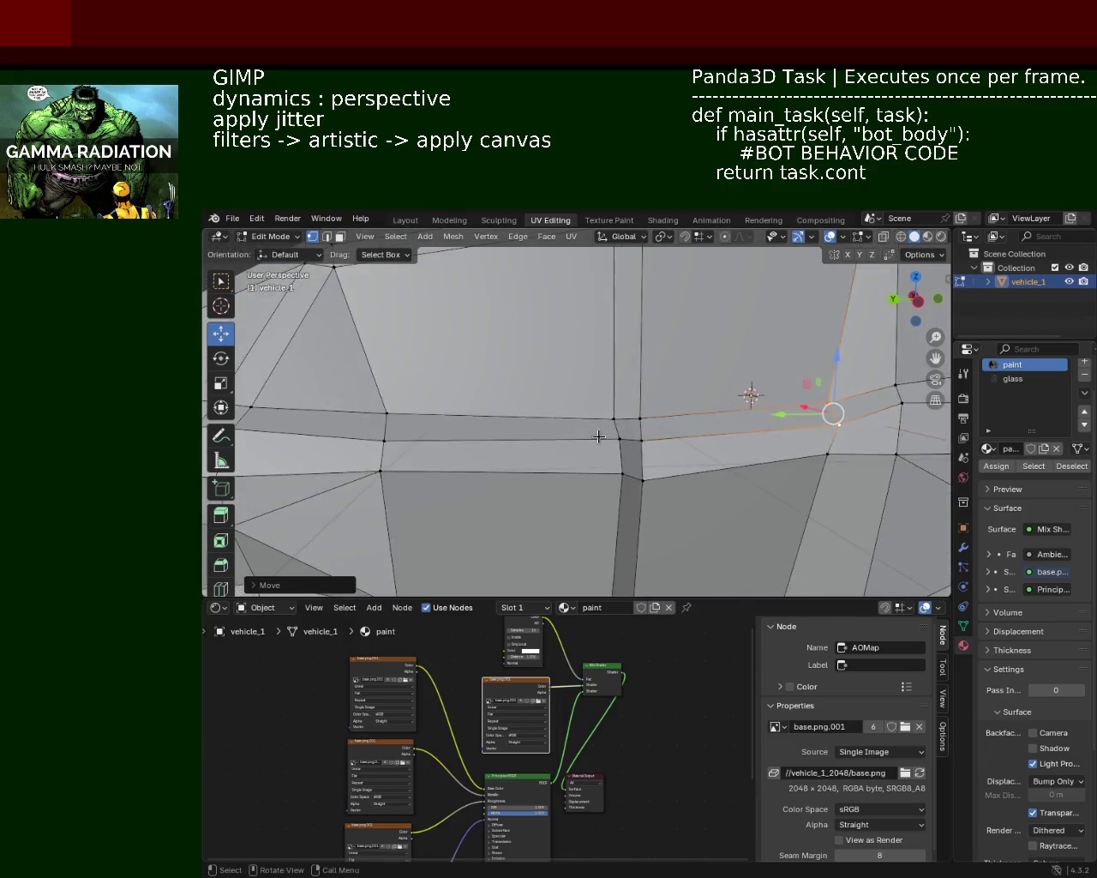
pyautogui.keyDown('alt'); pyautogui.click(618, 437); pyautogui.keyUp('alt')
pyautogui.keyDown('alt'); pyautogui.keyDown('shift'); pyautogui.click(595, 455); pyautogui.keyUp('shift'); pyautogui.keyUp('alt')
pyautogui.press('g')
pyautogui.press('y')
pyautogui.click(588, 457)
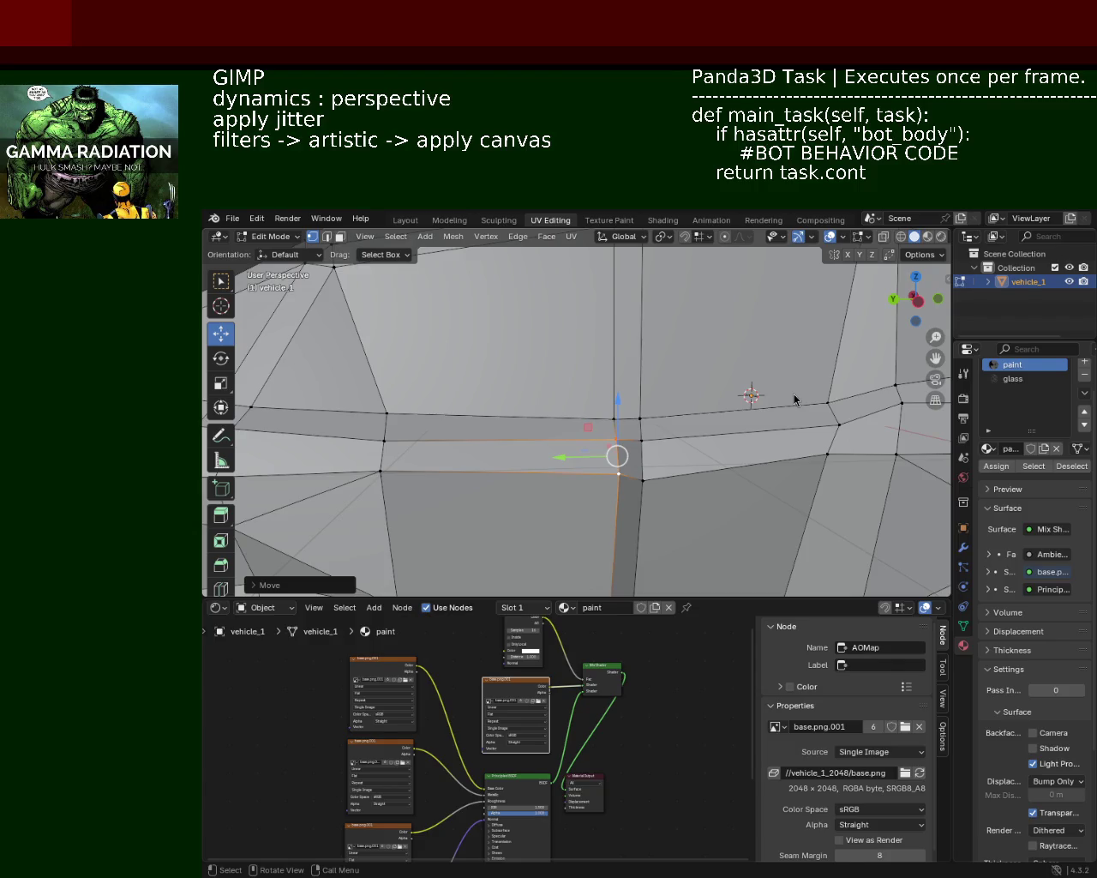
pyautogui.scroll(-8, 541, 425)
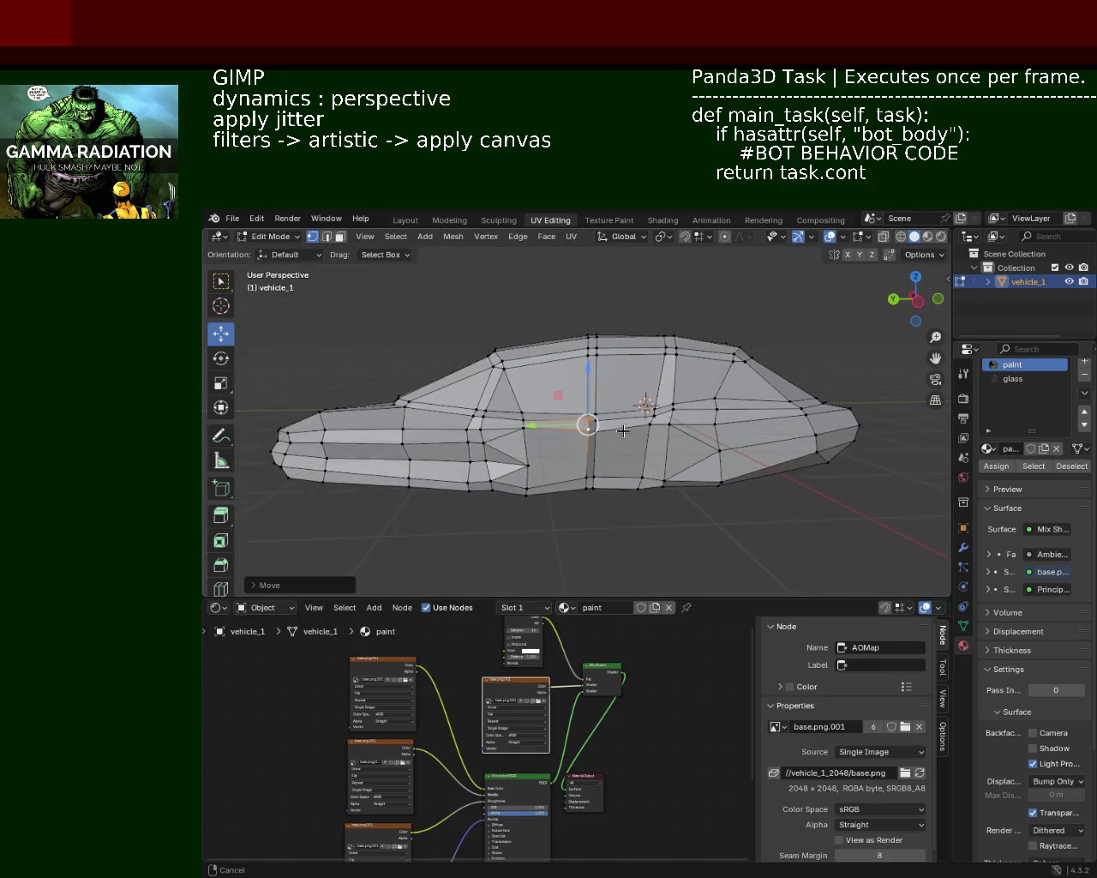
# Zoom in on vehicle_1's side toward the upright edge near the rear
pyautogui.scroll(3, 622, 430)
pyautogui.scroll(2, 622, 424)
pyautogui.scroll(2, 624, 403)
pyautogui.scroll(1, 626, 388)
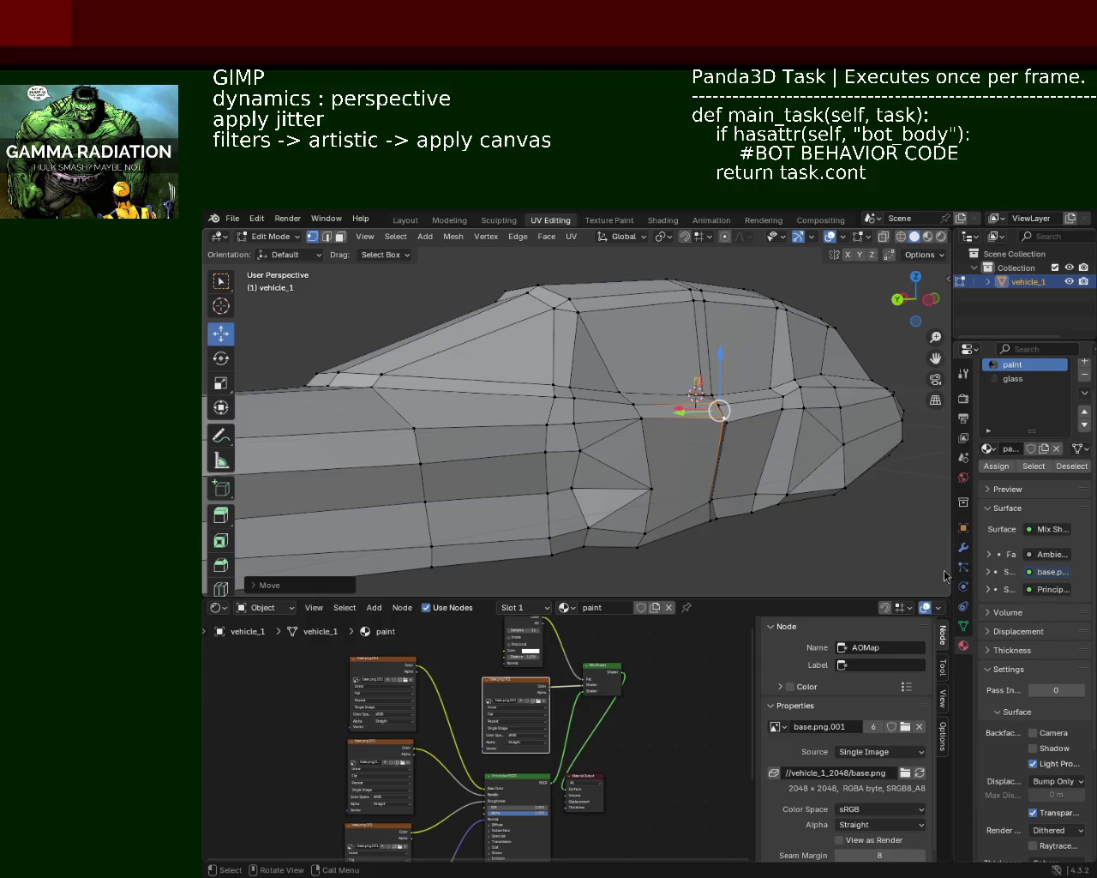
# Box-select the top roof-edge vertices and lower them about 0.12 m along Z
pyautogui.moveTo(766, 475)
pyautogui.mouseDown(button='middle')
pyautogui.moveTo(624, 473)
pyautogui.moveTo(674, 459)
pyautogui.moveTo(673, 436)
pyautogui.moveTo(625, 448)
pyautogui.moveTo(609, 433)
pyautogui.moveTo(618, 411)
pyautogui.moveTo(578, 417)
pyautogui.moveTo(645, 419)
pyautogui.moveTo(605, 364)
pyautogui.moveTo(596, 319)
pyautogui.moveTo(595, 363)
pyautogui.moveTo(635, 340)
pyautogui.moveTo(629, 328)
pyautogui.moveTo(621, 370)
pyautogui.moveTo(580, 351)
pyautogui.moveTo(629, 338)
pyautogui.moveTo(543, 368)
pyautogui.moveTo(571, 356)
pyautogui.mouseUp(button='middle')
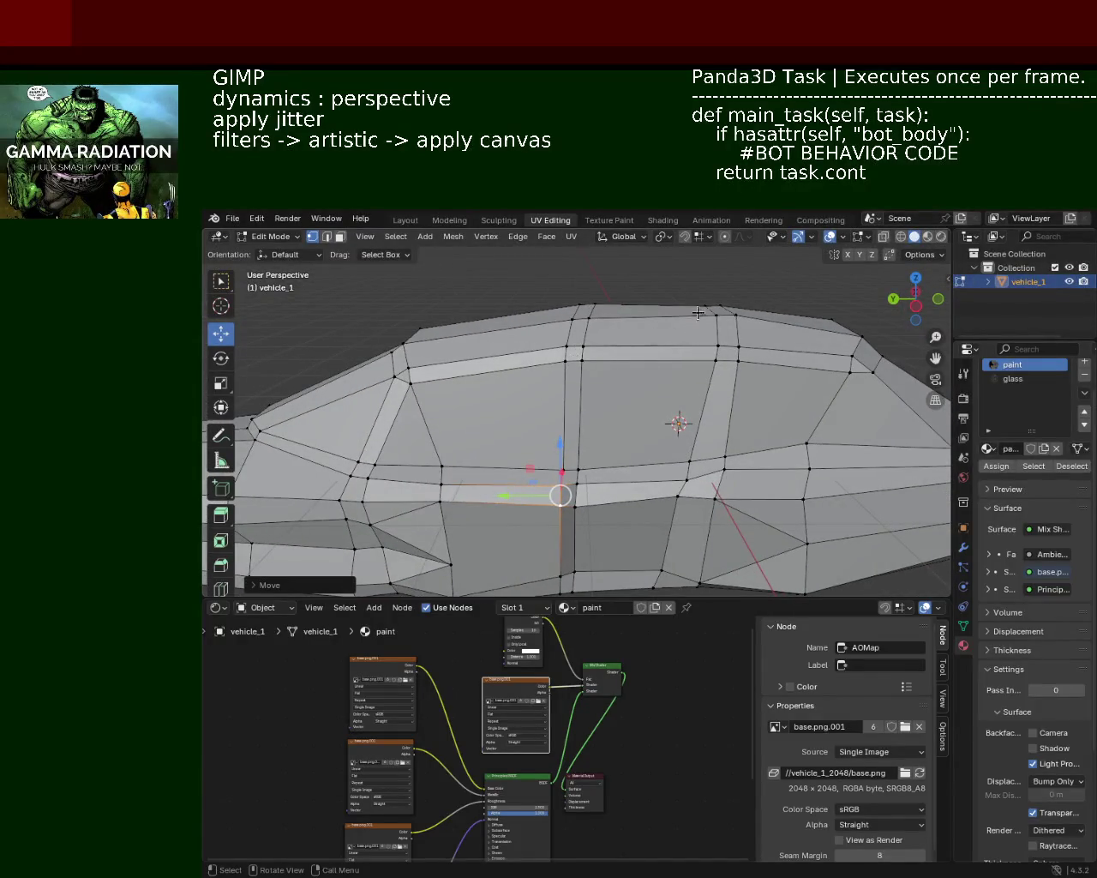
pyautogui.moveTo(555, 280); pyautogui.dragTo(752, 319)
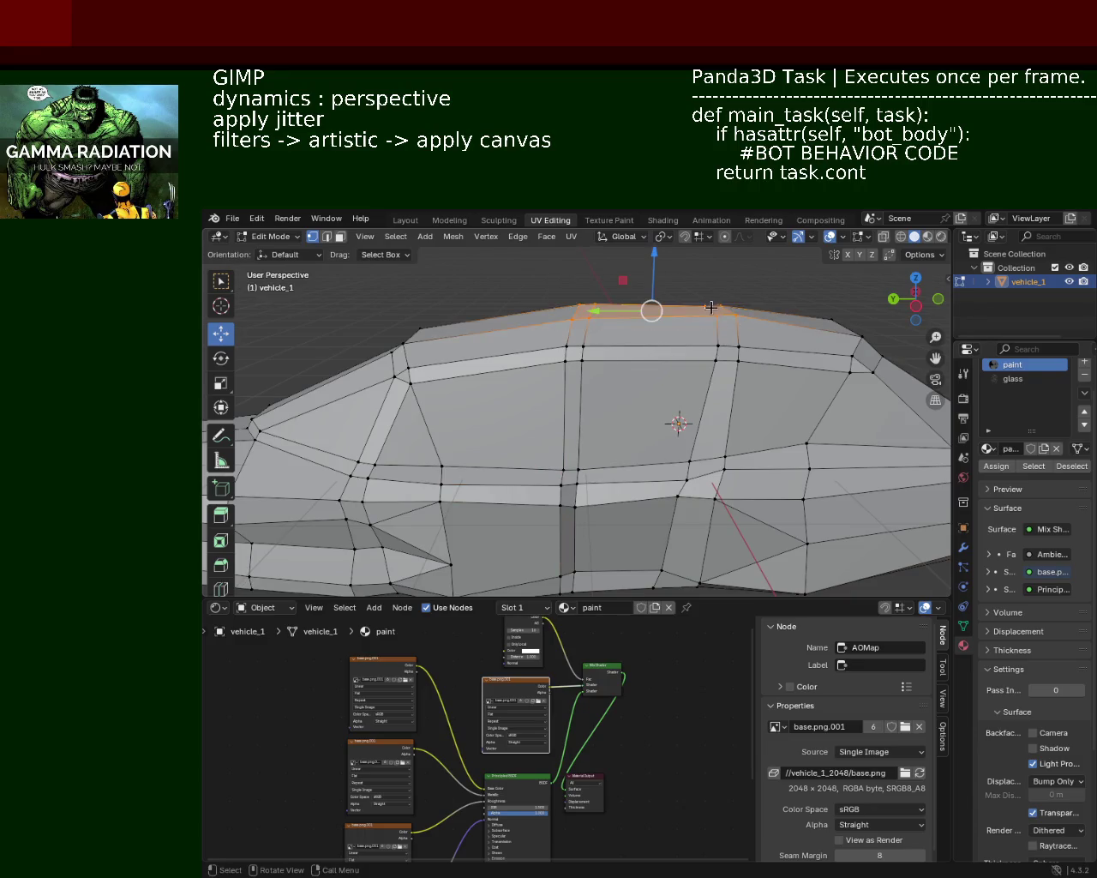
pyautogui.moveTo(658, 267); pyautogui.dragTo(653, 296)
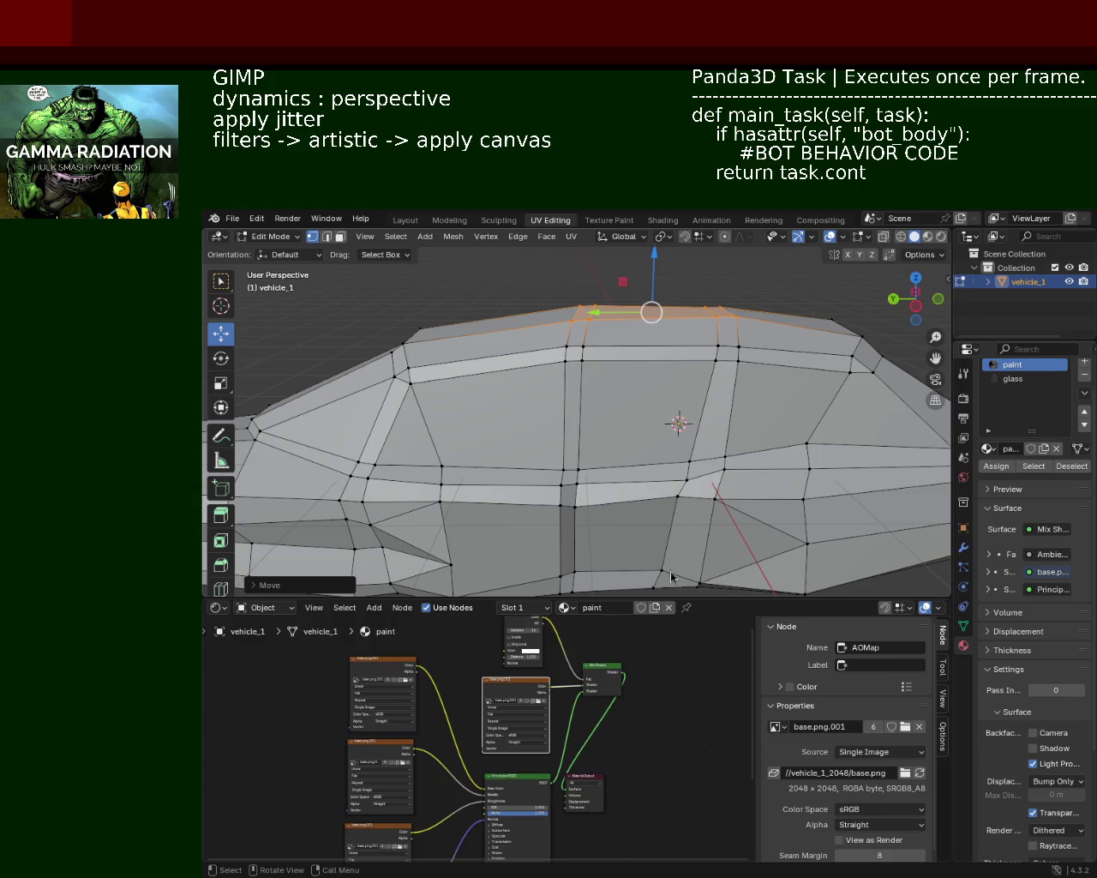
pyautogui.moveTo(417, 473)
pyautogui.mouseDown(button='middle')
pyautogui.moveTo(590, 422)
pyautogui.moveTo(734, 356)
pyautogui.moveTo(486, 447)
pyautogui.moveTo(648, 425)
pyautogui.mouseUp(button='middle')
pyautogui.scroll(-4, 735, 355)
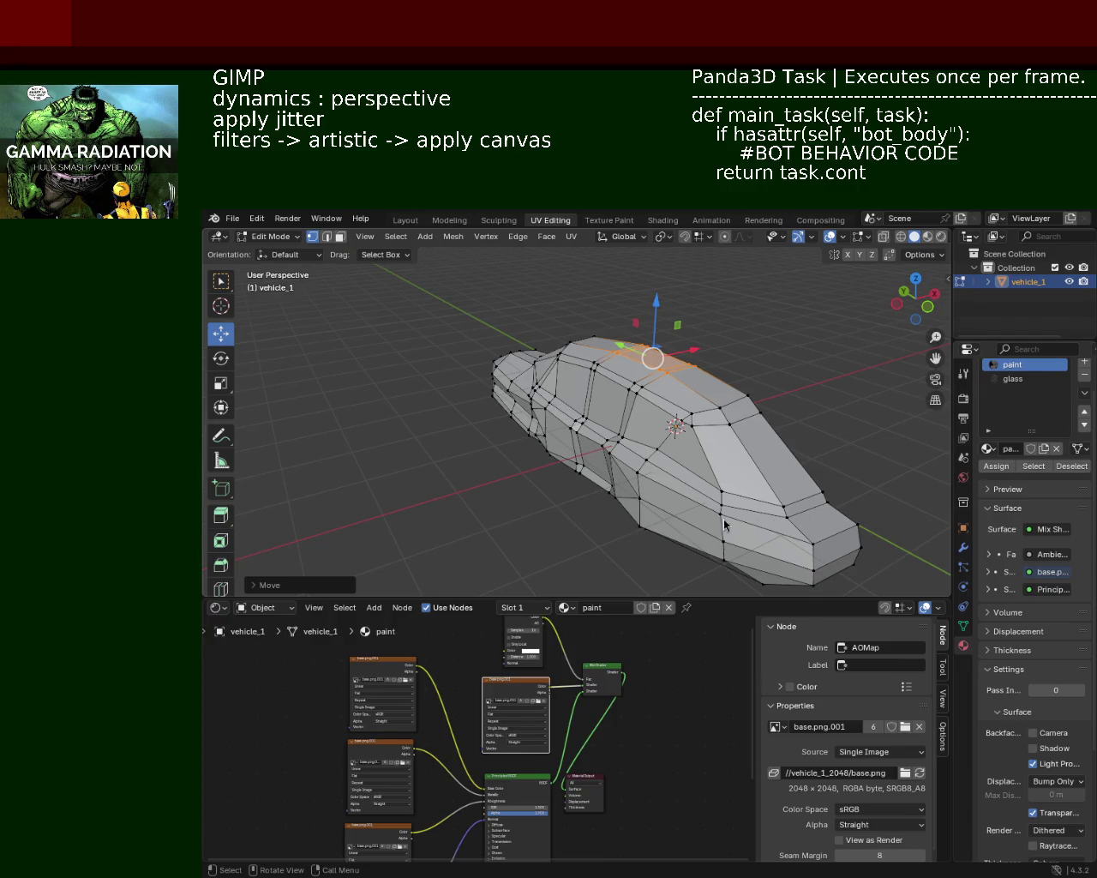
# Drop the belt-line vertex about 0.017 m along Z to straighten the side line
pyautogui.moveTo(739, 459)
pyautogui.keyDown('ctrl'); pyautogui.mouseDown(button='middle')
pyautogui.moveTo(710, 389)
pyautogui.moveTo(734, 414)
pyautogui.moveTo(678, 404)
pyautogui.moveTo(768, 429)
pyautogui.moveTo(656, 391)
pyautogui.moveTo(674, 385)
pyautogui.moveTo(600, 377)
pyautogui.moveTo(635, 353)
pyautogui.moveTo(665, 416)
pyautogui.moveTo(713, 400)
pyautogui.mouseUp(button='middle'); pyautogui.keyUp('ctrl')
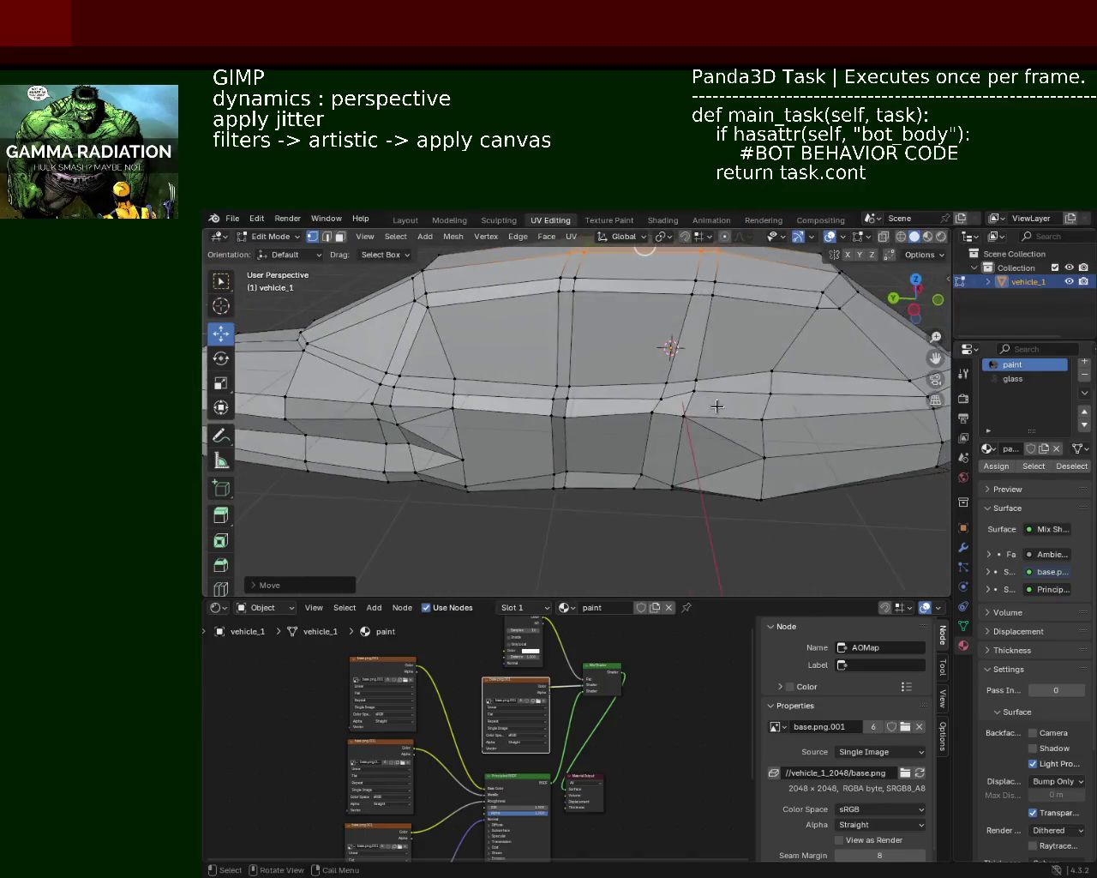
pyautogui.scroll(2, 712, 399)
pyautogui.click(727, 381)
pyautogui.moveTo(728, 355); pyautogui.dragTo(730, 363)
pyautogui.moveTo(729, 362)
pyautogui.mouseDown(button='middle')
pyautogui.moveTo(669, 403)
pyautogui.moveTo(615, 375)
pyautogui.moveTo(688, 390)
pyautogui.mouseUp(button='middle')
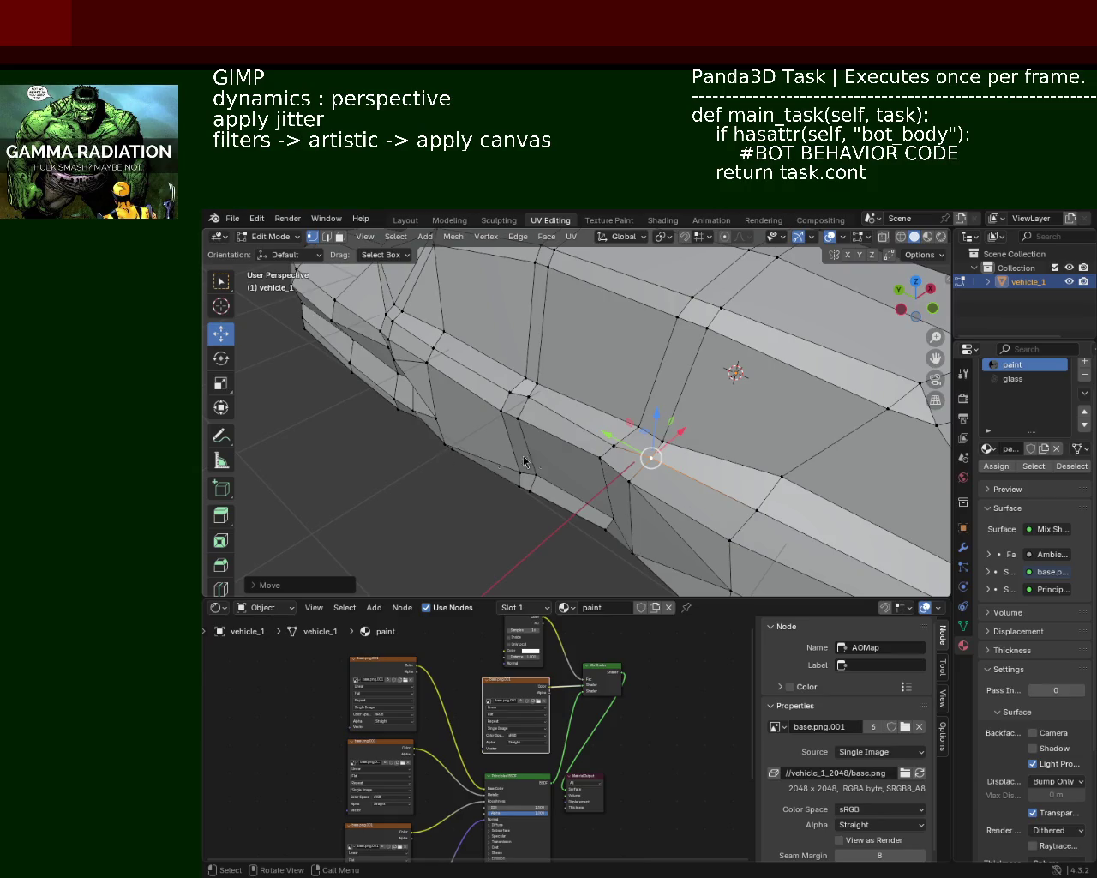
pyautogui.moveTo(666, 423)
pyautogui.keyDown('ctrl'); pyautogui.mouseDown(button='middle')
pyautogui.moveTo(640, 447)
pyautogui.moveTo(778, 439)
pyautogui.mouseUp(button='middle'); pyautogui.keyUp('ctrl')
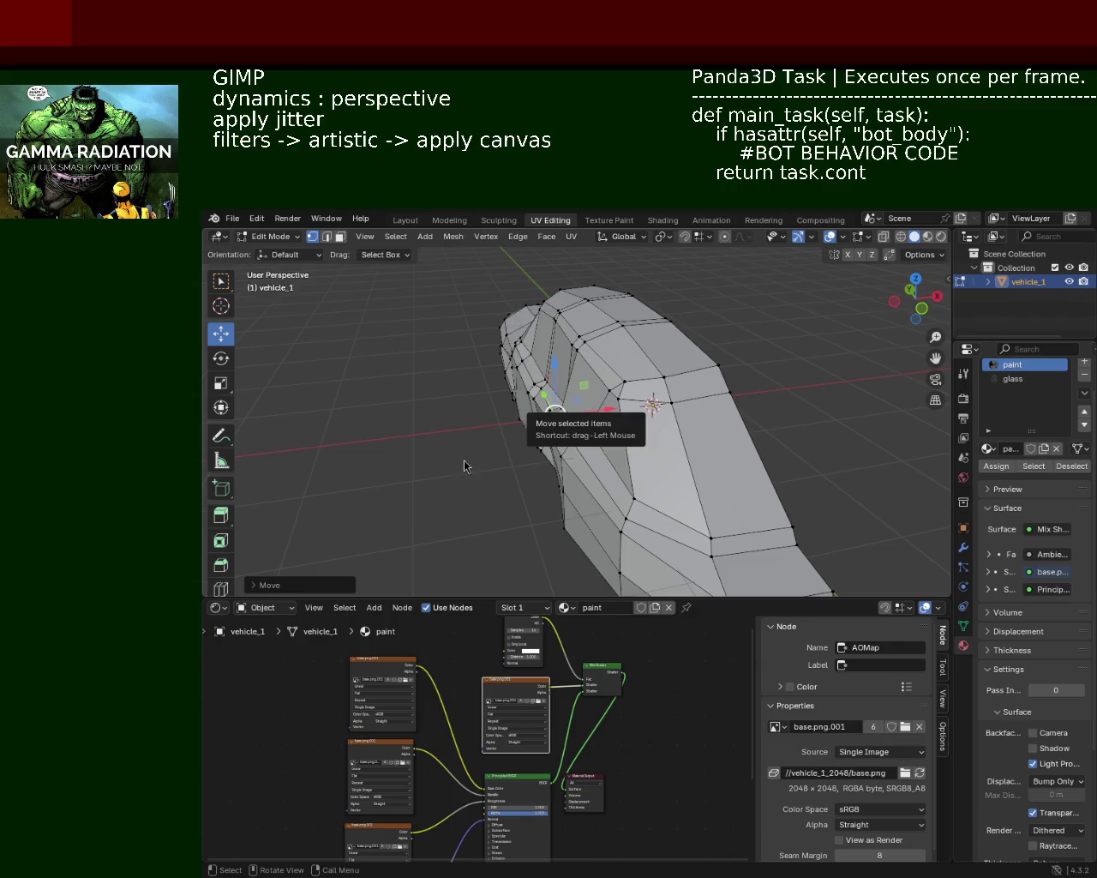
pyautogui.moveTo(739, 429)
pyautogui.mouseDown(button='middle')
pyautogui.moveTo(696, 373)
pyautogui.moveTo(622, 359)
pyautogui.mouseUp(button='middle')
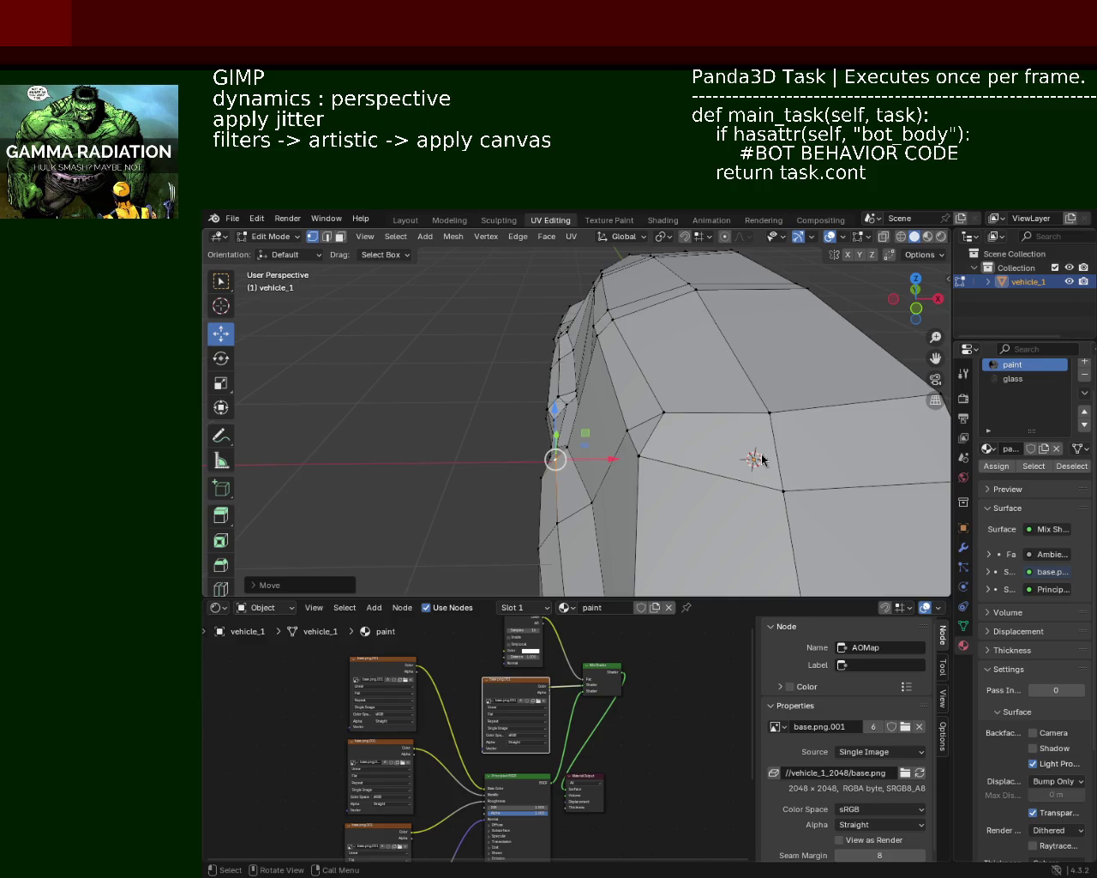
pyautogui.moveTo(611, 469)
pyautogui.mouseDown(button='middle')
pyautogui.moveTo(667, 463)
pyautogui.moveTo(488, 348)
pyautogui.moveTo(620, 387)
pyautogui.moveTo(782, 411)
pyautogui.moveTo(521, 343)
pyautogui.mouseUp(button='middle')
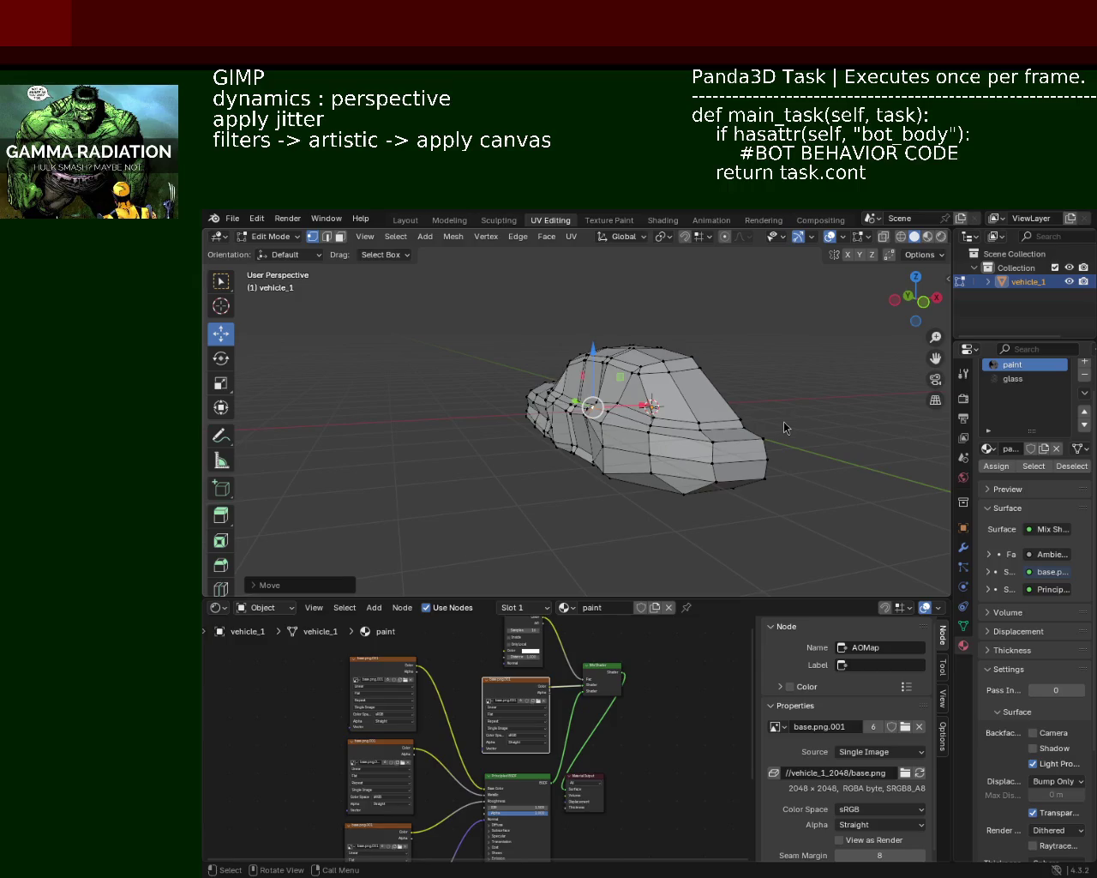
pyautogui.keyDown('ctrl'); pyautogui.moveTo(492, 421); pyautogui.dragTo(617, 352, button='middle'); pyautogui.keyUp('ctrl')
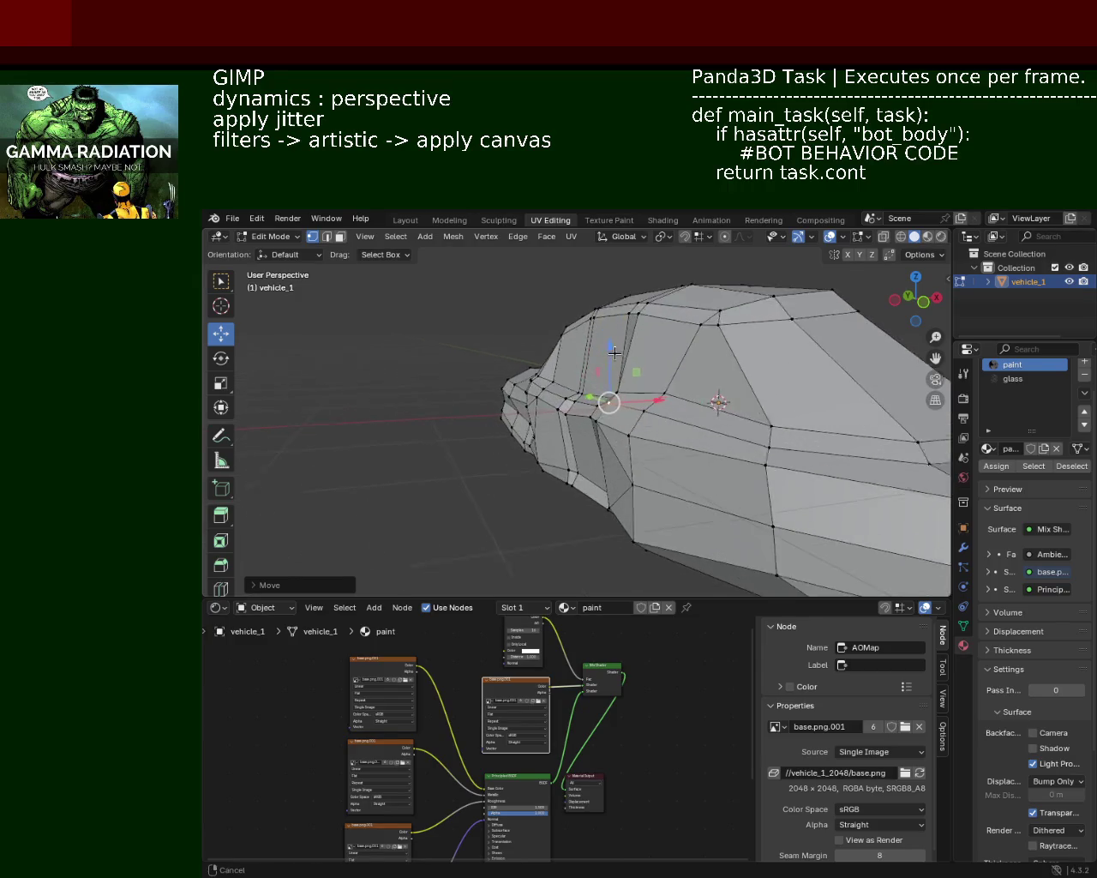
pyautogui.moveTo(617, 351); pyautogui.dragTo(617, 346)
pyautogui.moveTo(618, 347)
pyautogui.mouseDown(button='middle')
pyautogui.moveTo(671, 397)
pyautogui.moveTo(705, 373)
pyautogui.moveTo(663, 399)
pyautogui.moveTo(552, 379)
pyautogui.moveTo(598, 397)
pyautogui.mouseUp(button='middle')
pyautogui.click(552, 387)
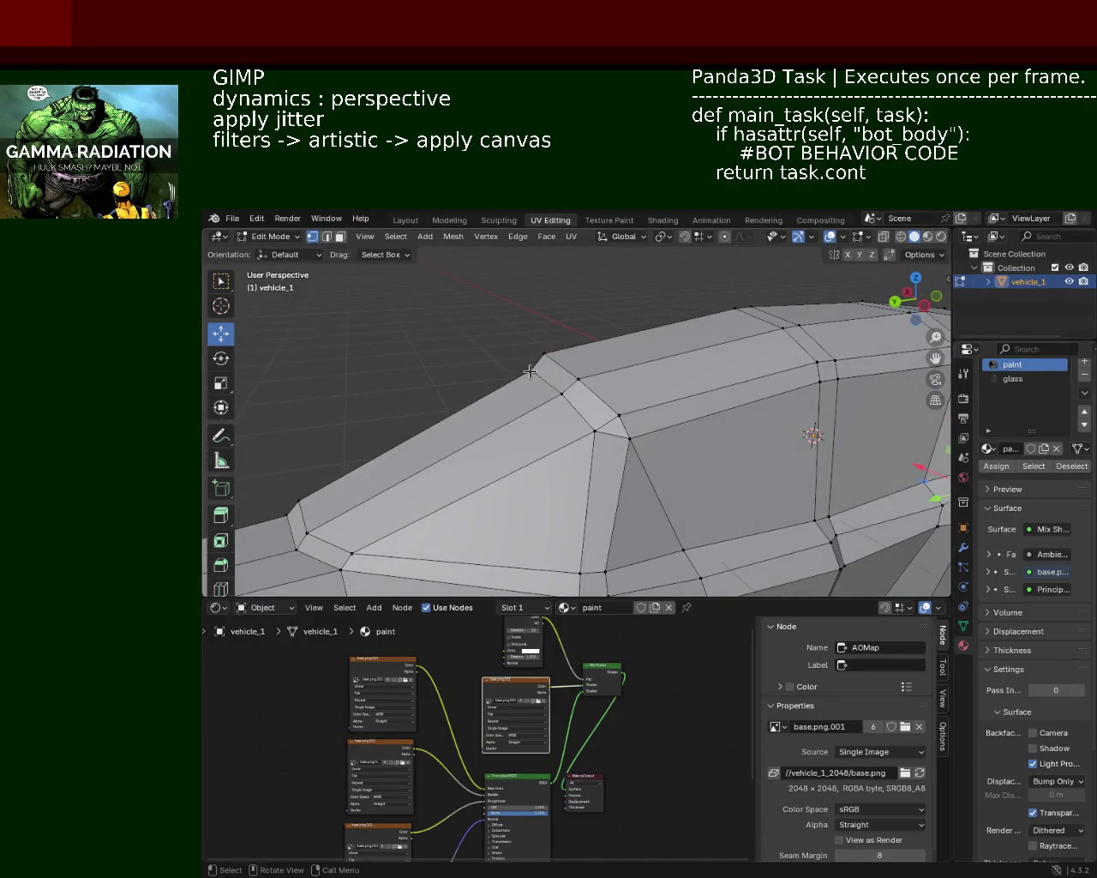
pyautogui.moveTo(506, 374); pyautogui.dragTo(510, 392)
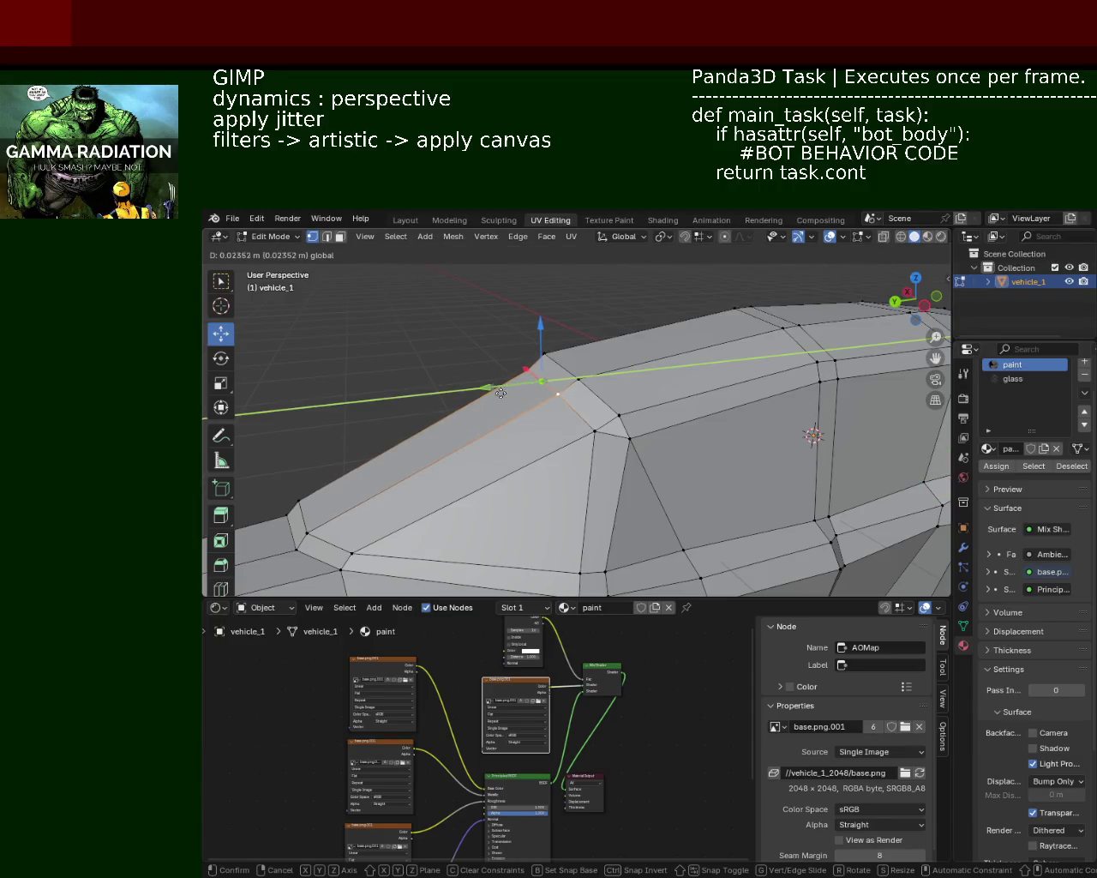
pyautogui.moveTo(510, 391)
pyautogui.mouseDown(button='middle')
pyautogui.moveTo(351, 391)
pyautogui.moveTo(678, 374)
pyautogui.moveTo(688, 386)
pyautogui.mouseUp(button='middle')
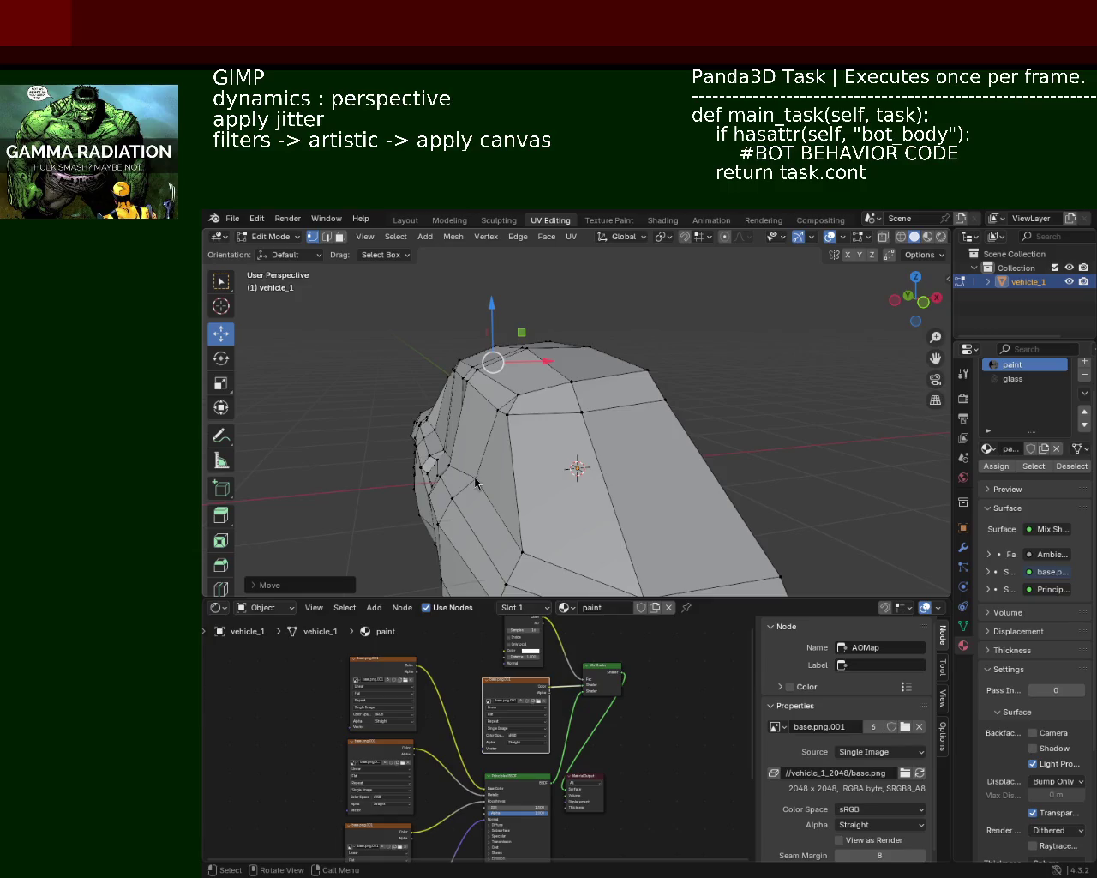
pyautogui.moveTo(647, 395)
pyautogui.mouseDown(button='middle')
pyautogui.moveTo(532, 414)
pyautogui.moveTo(652, 396)
pyautogui.moveTo(706, 410)
pyautogui.moveTo(587, 396)
pyautogui.moveTo(521, 362)
pyautogui.mouseUp(button='middle')
pyautogui.scroll(-2, 569, 392)
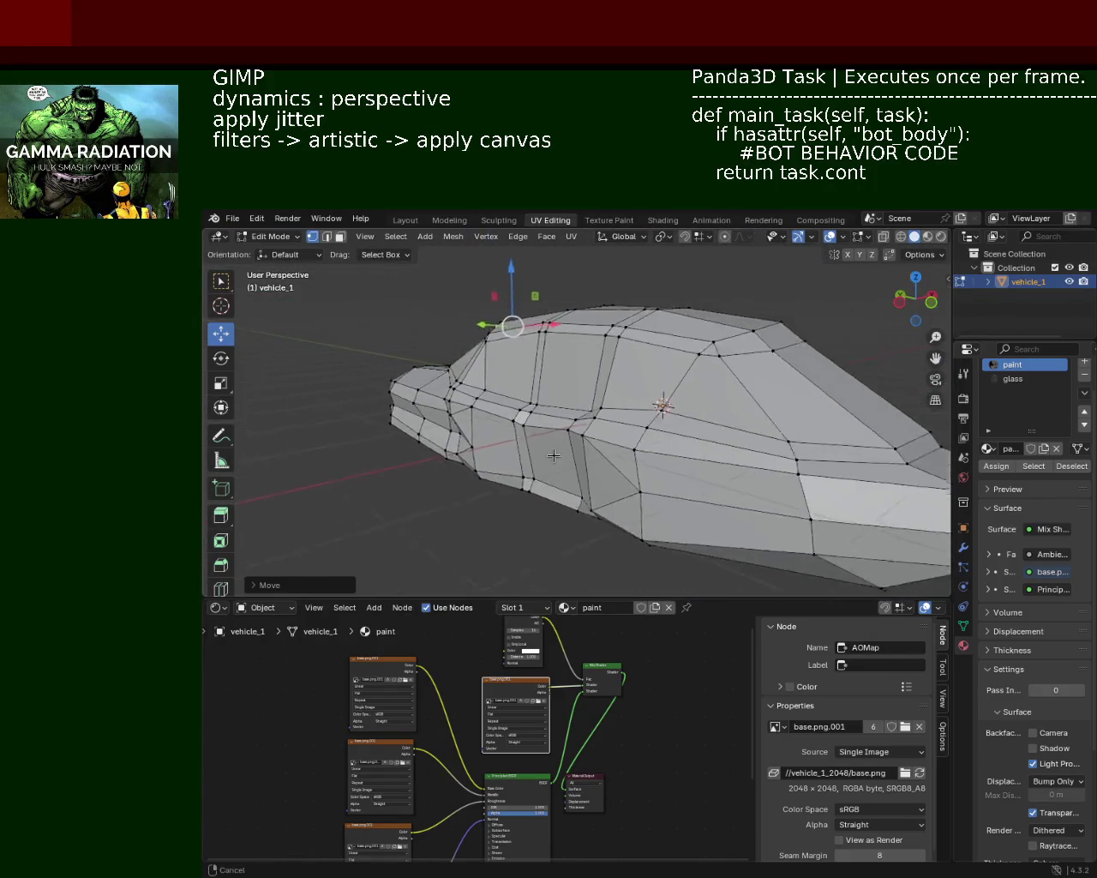
pyautogui.scroll(3, 576, 386)
pyautogui.scroll(2, 579, 397)
pyautogui.scroll(-2, 579, 397)
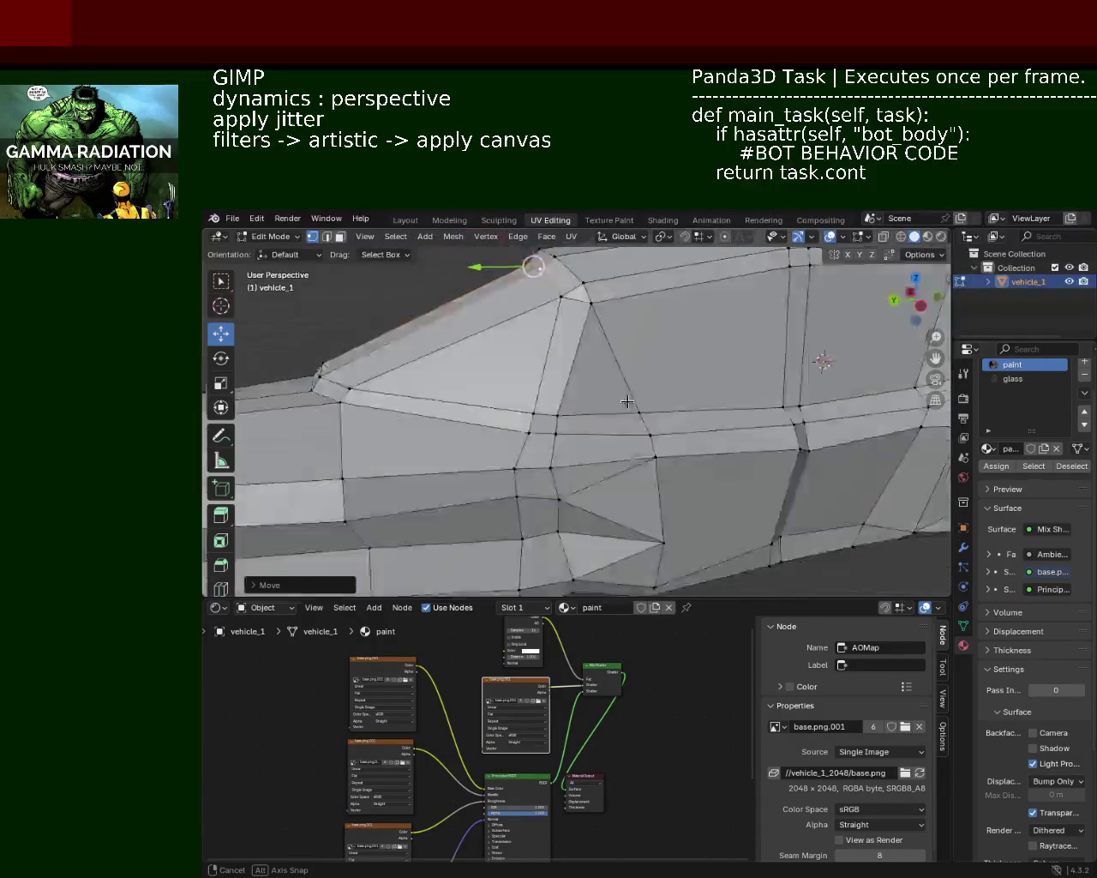
pyautogui.scroll(2, 549, 394)
pyautogui.scroll(2, 515, 392)
pyautogui.scroll(-3, 515, 392)
pyautogui.moveTo(515, 393); pyautogui.dragTo(533, 413, button='middle')
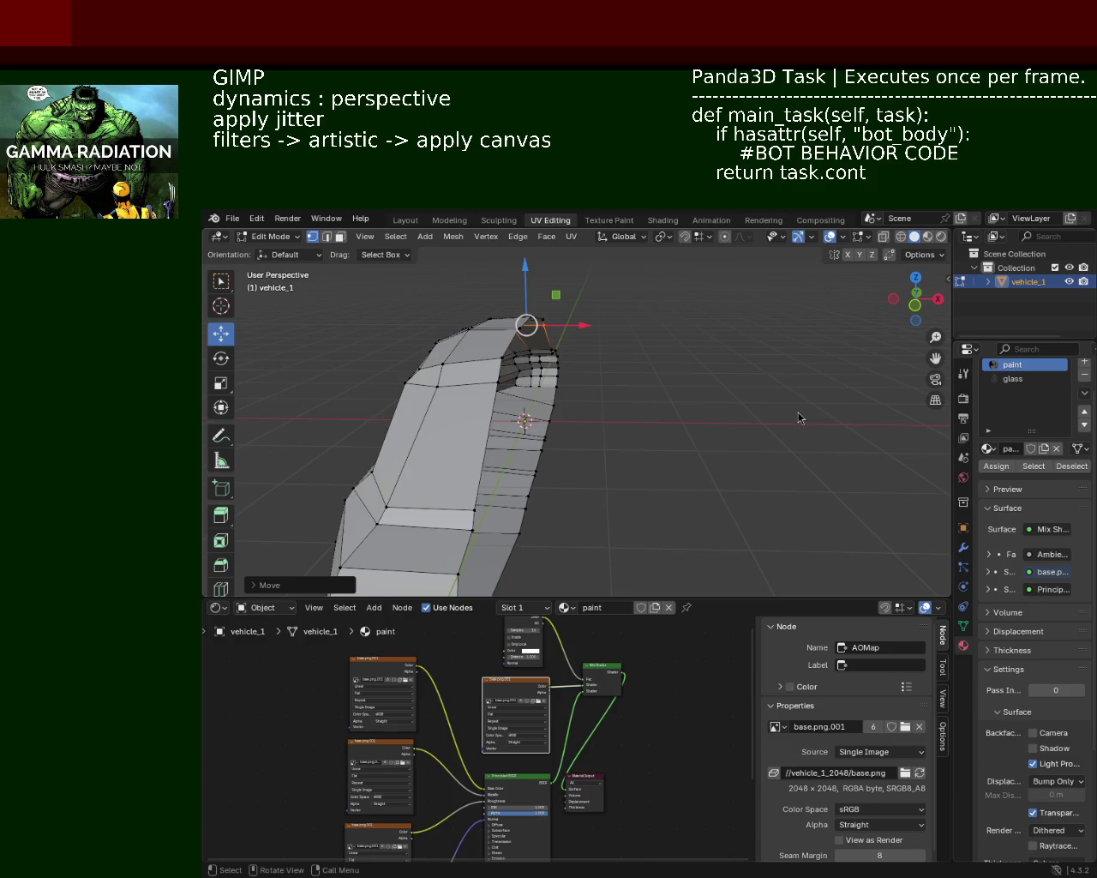
pyautogui.moveTo(552, 428); pyautogui.dragTo(566, 372, button='middle')
pyautogui.moveTo(571, 375)
pyautogui.mouseDown(button='middle')
pyautogui.moveTo(531, 351)
pyautogui.moveTo(443, 397)
pyautogui.moveTo(585, 398)
pyautogui.moveTo(679, 361)
pyautogui.moveTo(642, 368)
pyautogui.moveTo(649, 380)
pyautogui.mouseUp(button='middle')
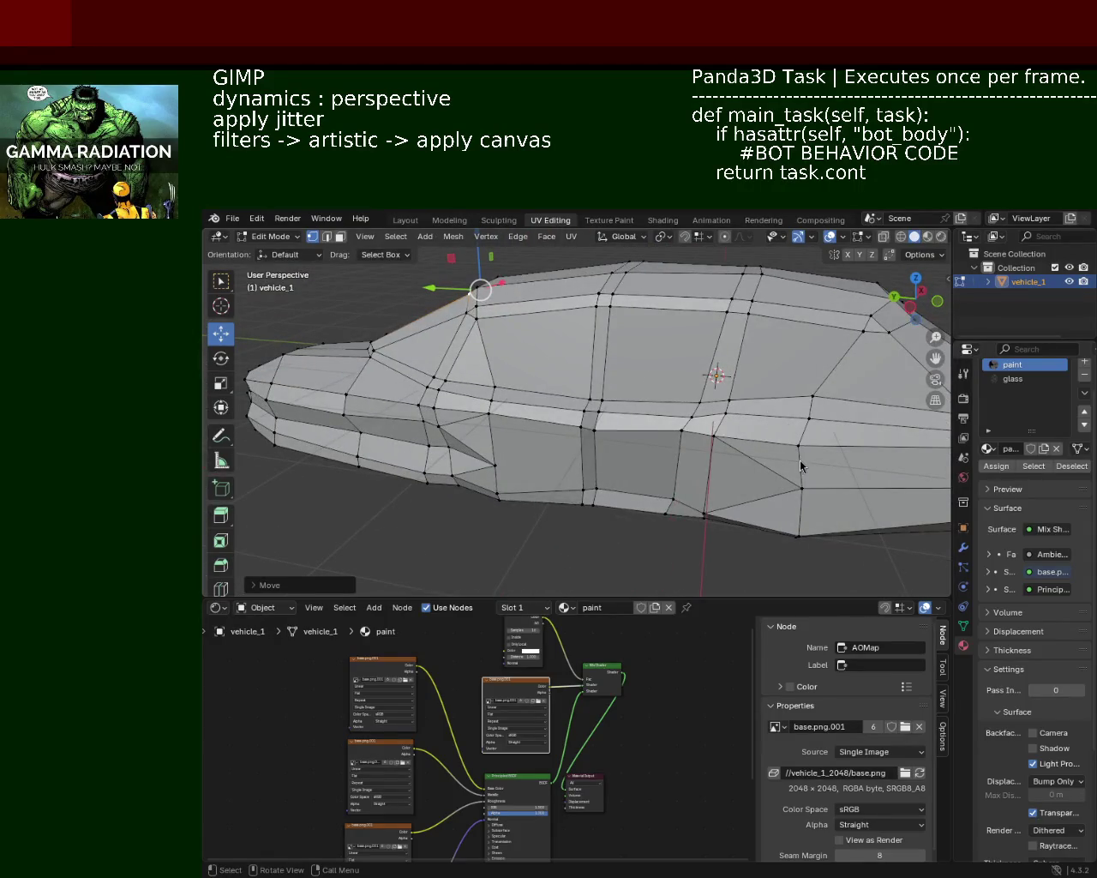